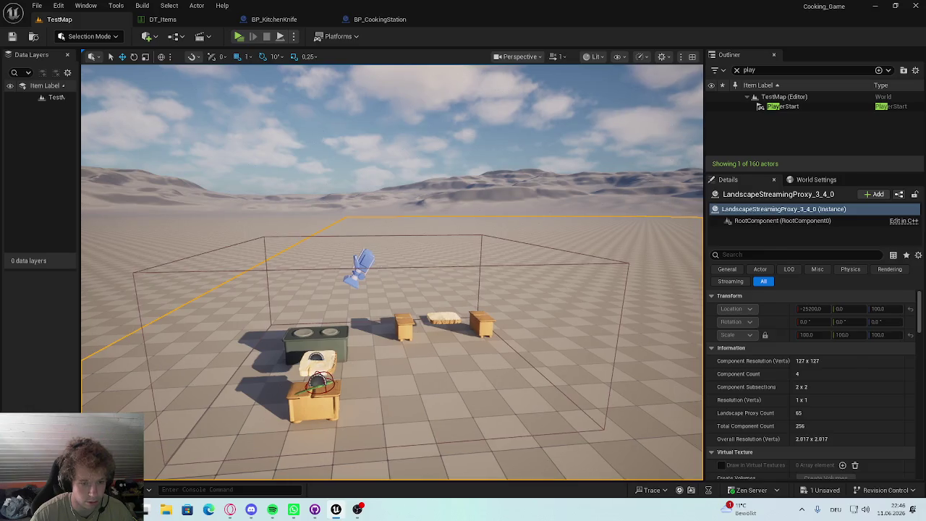
Step: Turn off Generate Overlap Events on the placed BP_CookingStation actor
key(f)
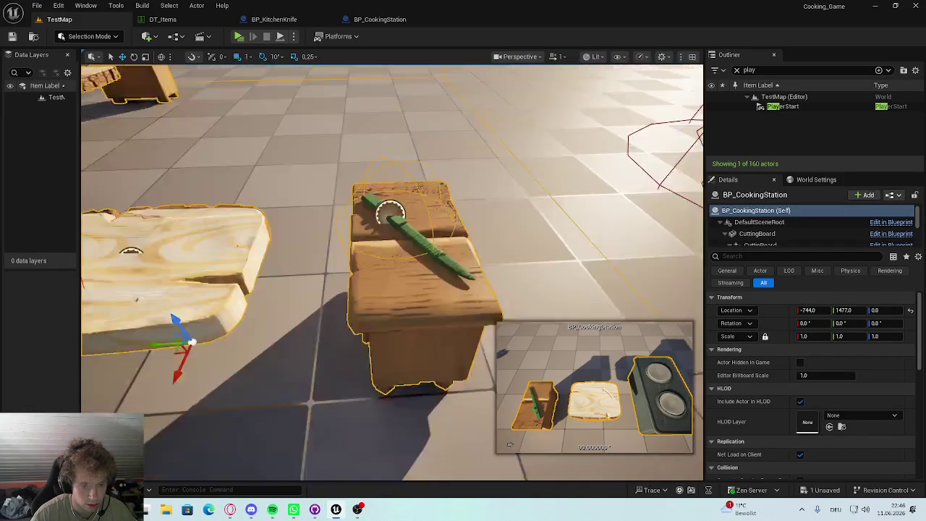
scroll(723, 410, down, 2)
scroll(723, 411, down, 1)
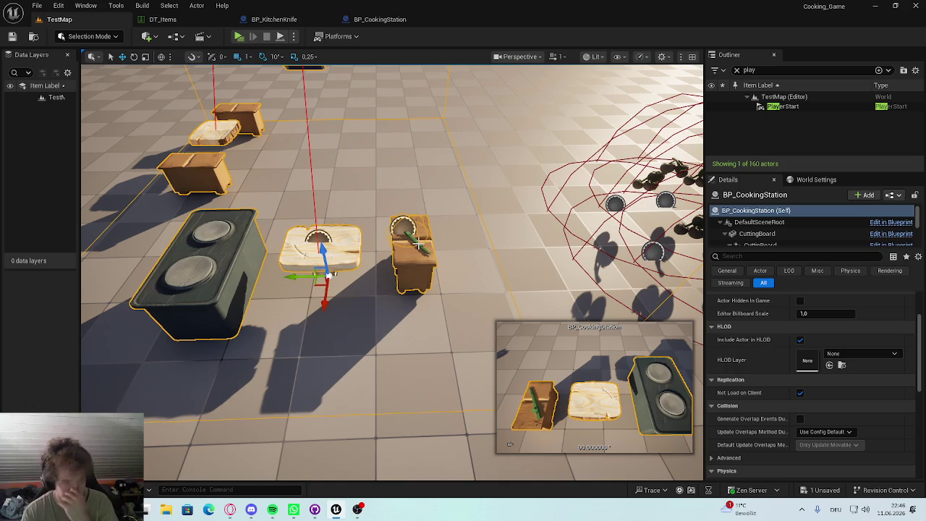
scroll(860, 369, down, 4)
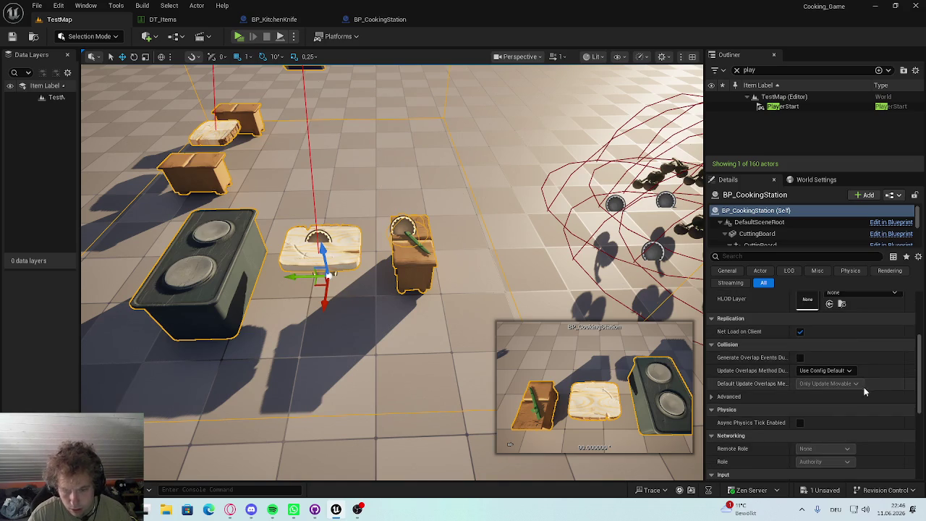
scroll(824, 365, up, 1)
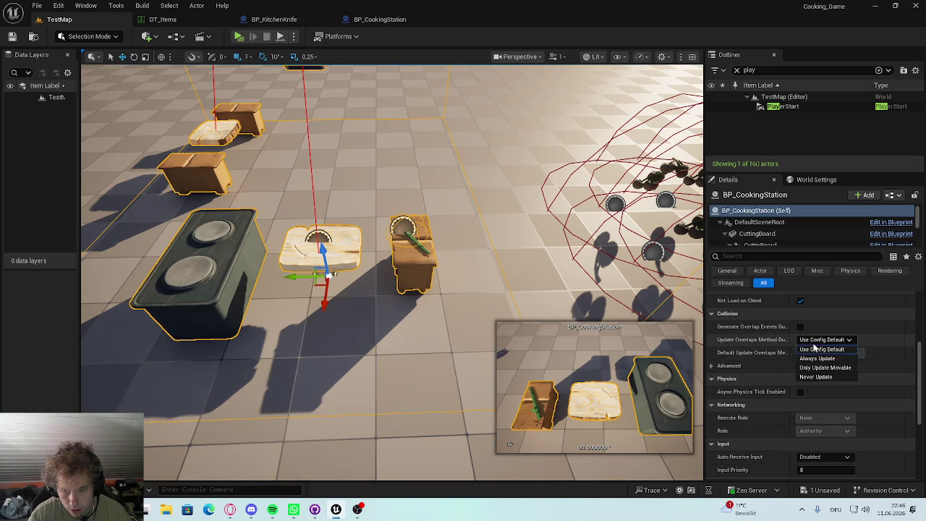
click(800, 327)
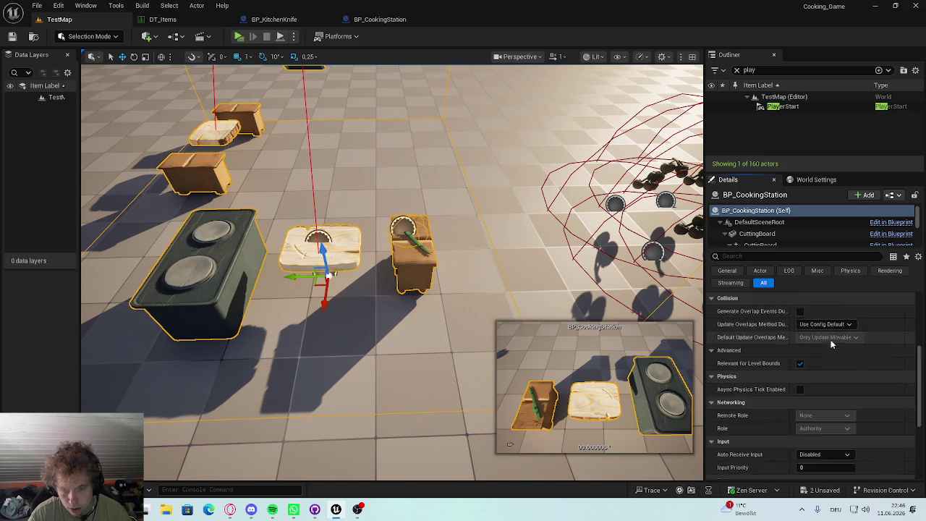
Step: Open the BP_CookingStation Blueprint editor
scroll(801, 245, down, 1)
scroll(799, 234, down, 3)
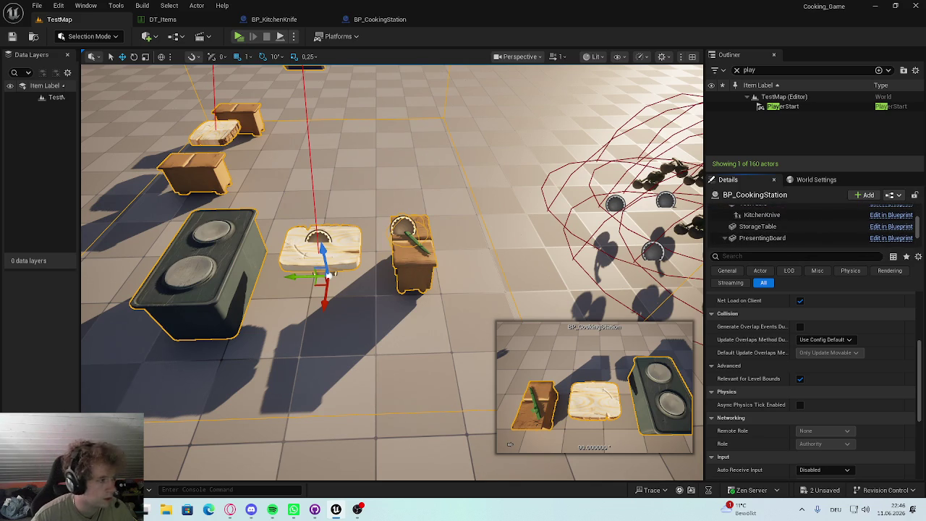
click(391, 21)
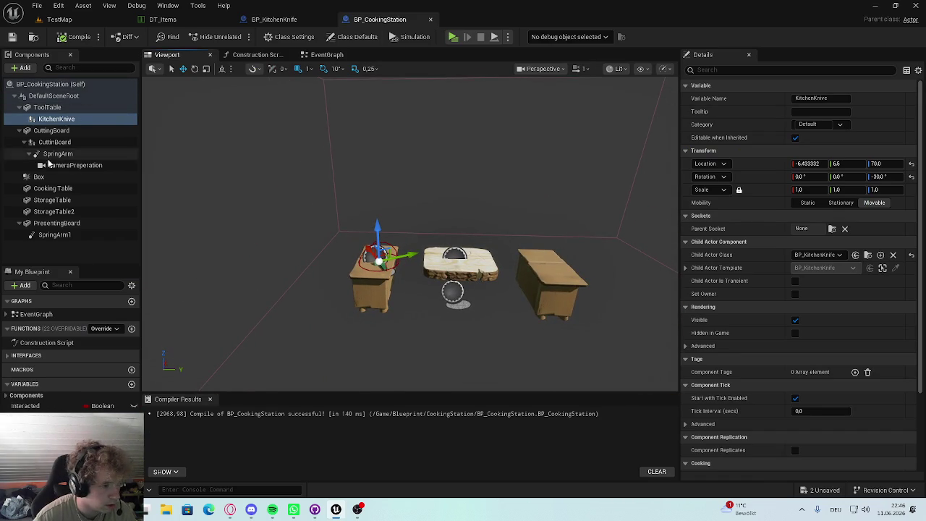
Step: Give the station's Box a Custom collision preset that ignores the Visibility trace
click(58, 178)
scroll(835, 245, down, 10)
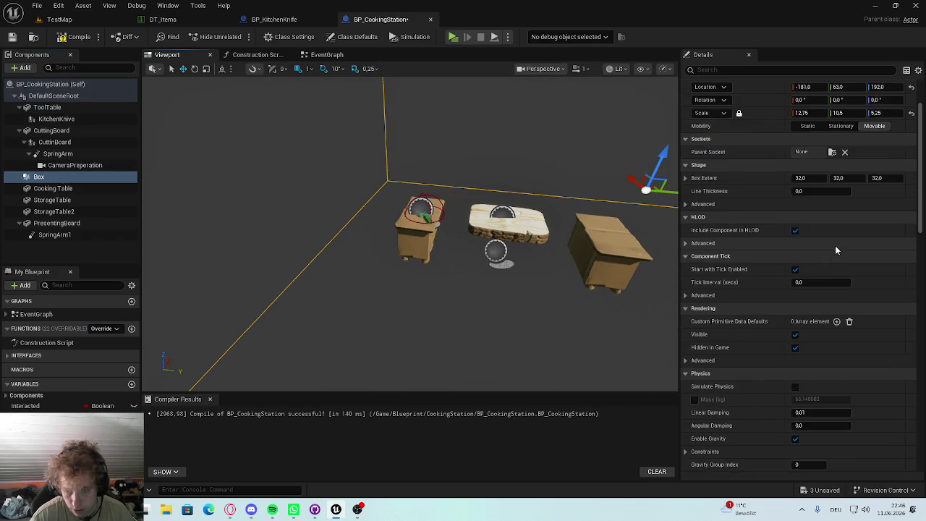
scroll(829, 289, down, 8)
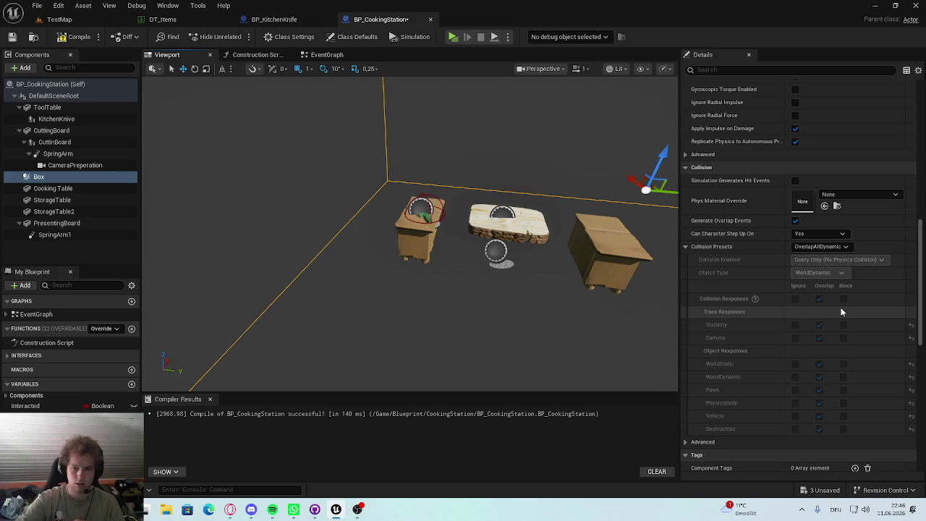
click(823, 247)
click(831, 259)
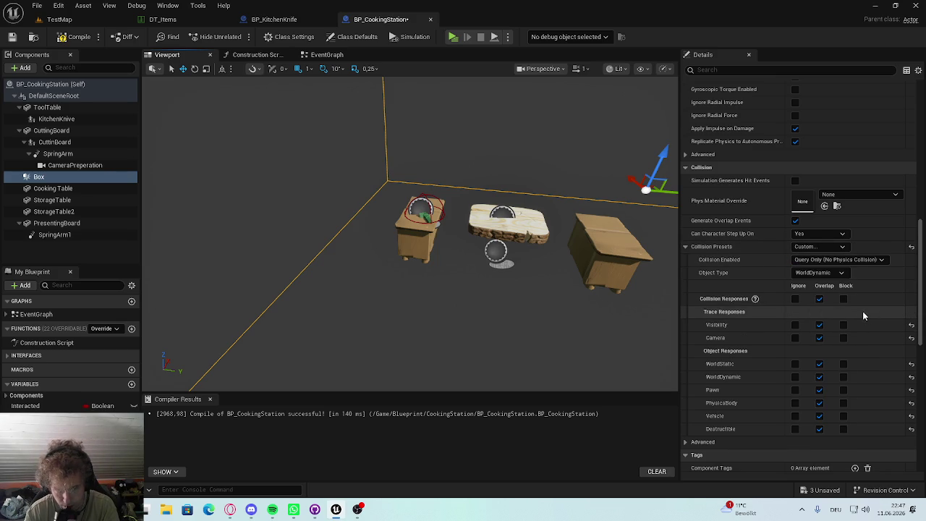
click(795, 325)
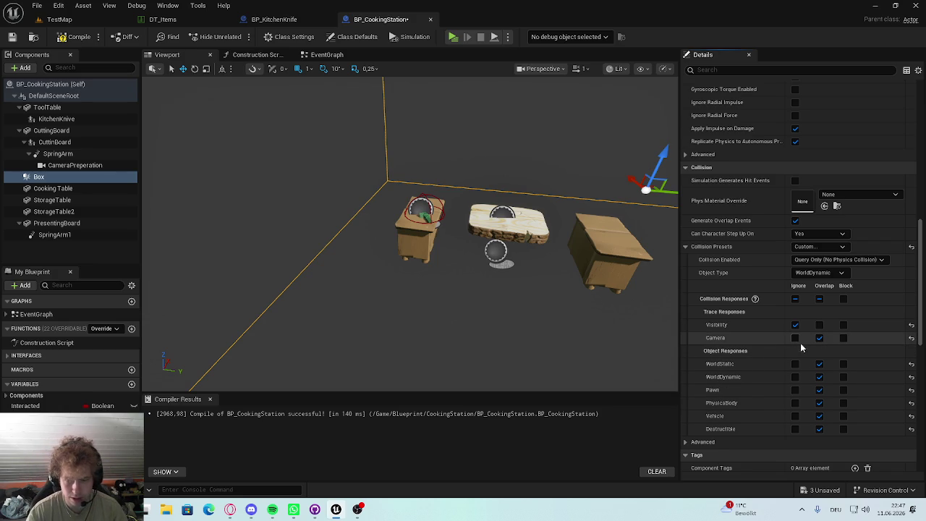
click(59, 19)
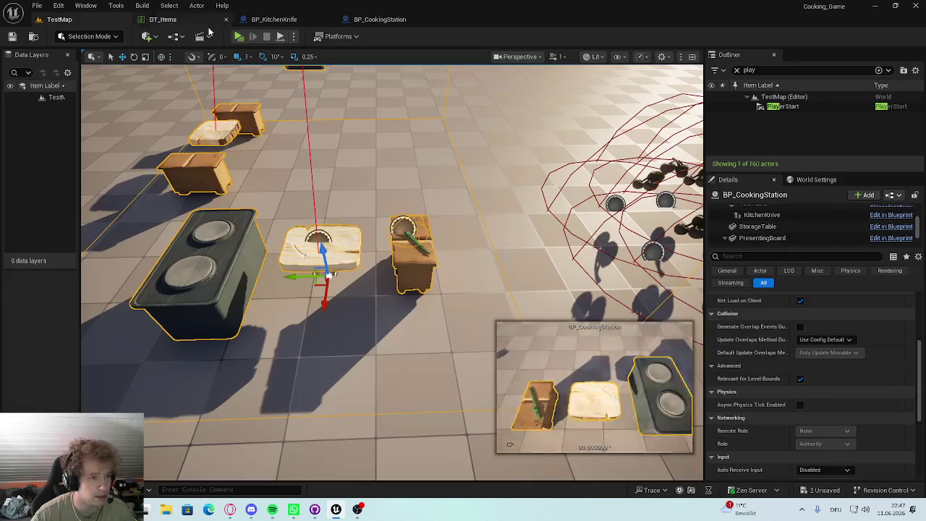
click(240, 36)
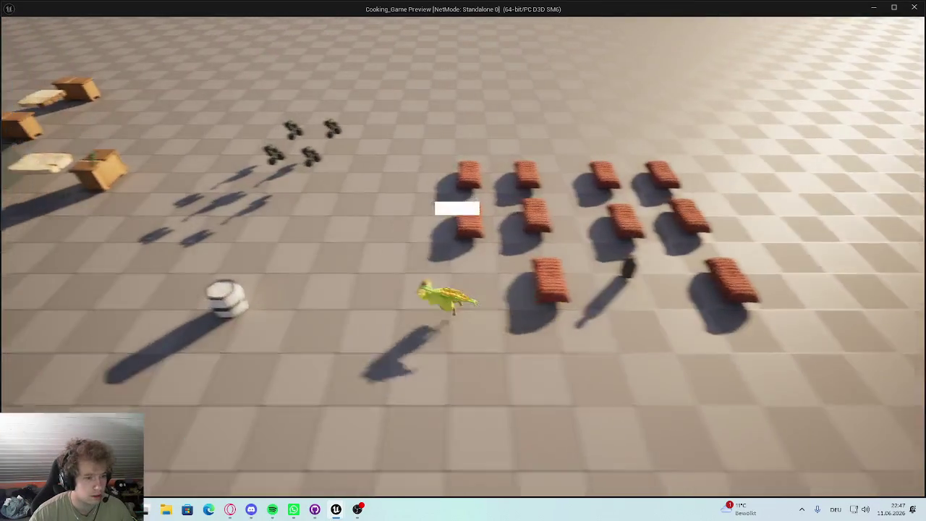
key(Tab)
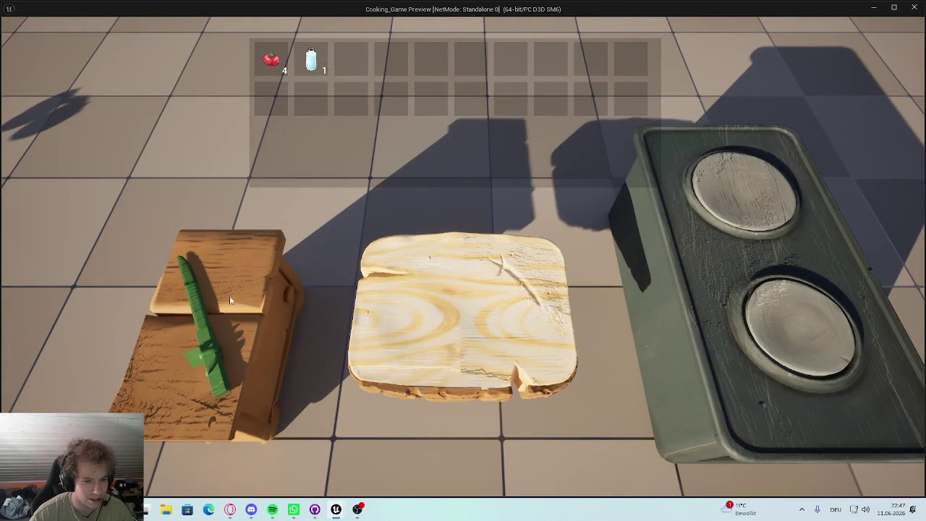
key(Escape)
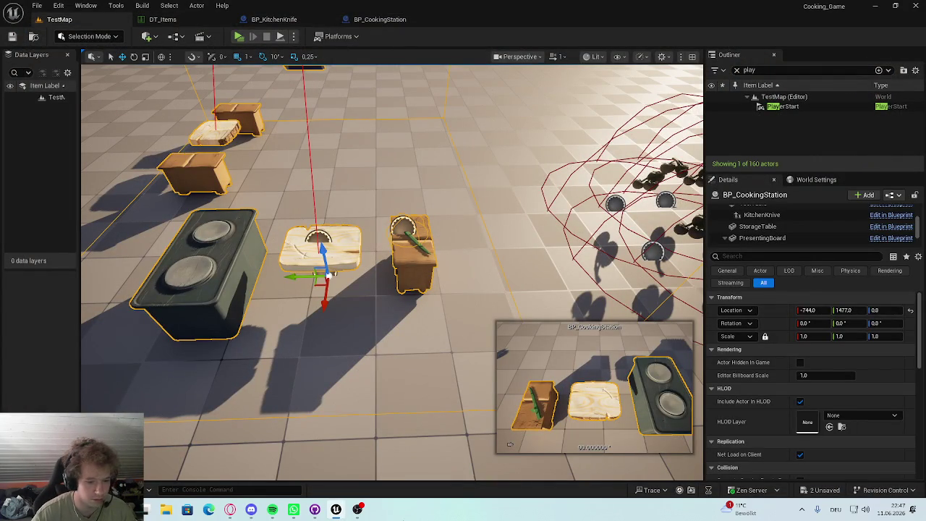
mouse_move(226, 509)
click(282, 454)
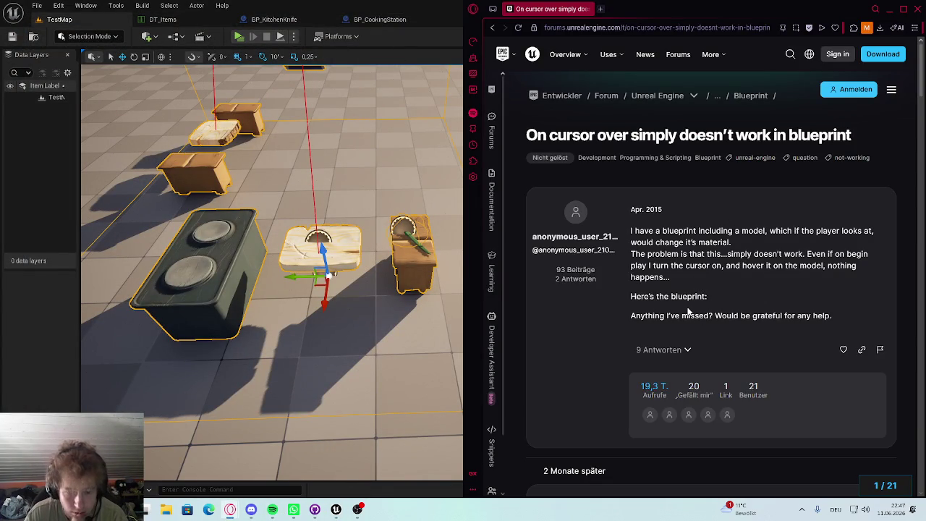
scroll(689, 311, down, 3)
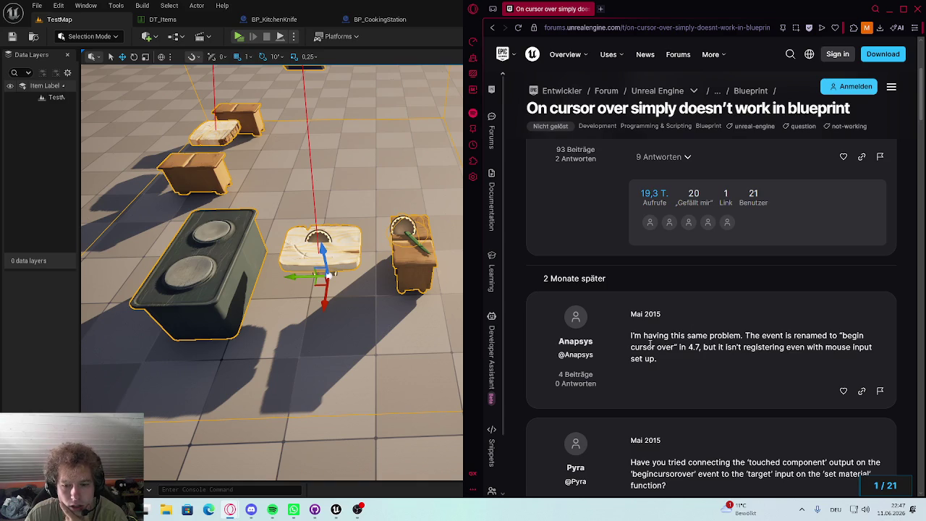
scroll(650, 343, down, 3)
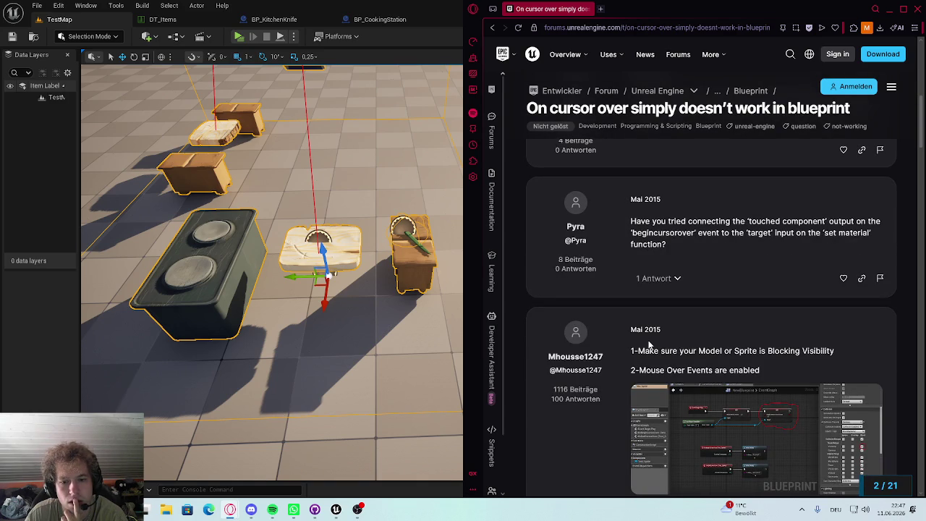
scroll(647, 340, down, 2)
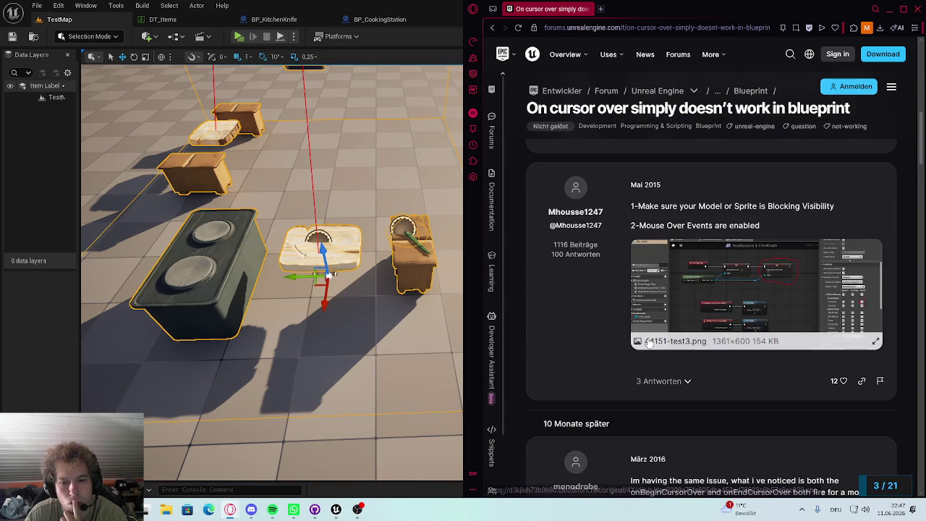
scroll(694, 321, down, 3)
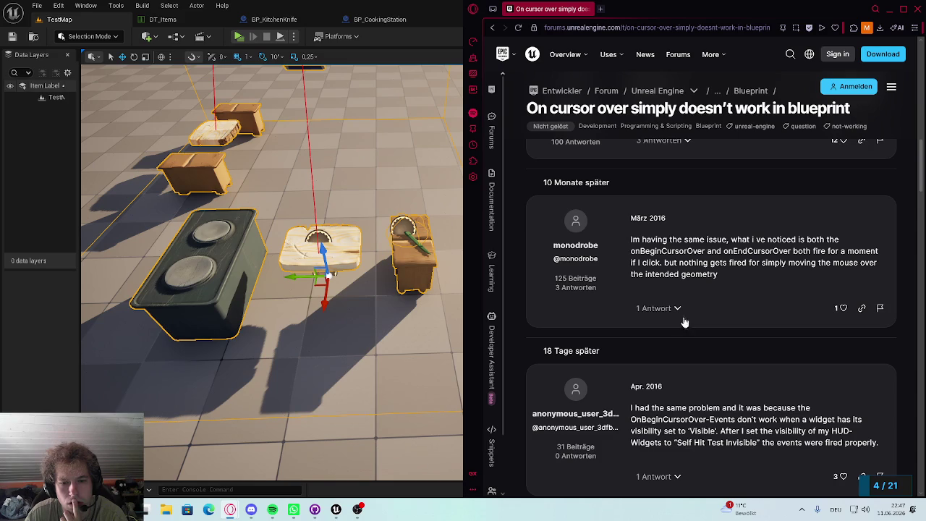
scroll(683, 318, down, 3)
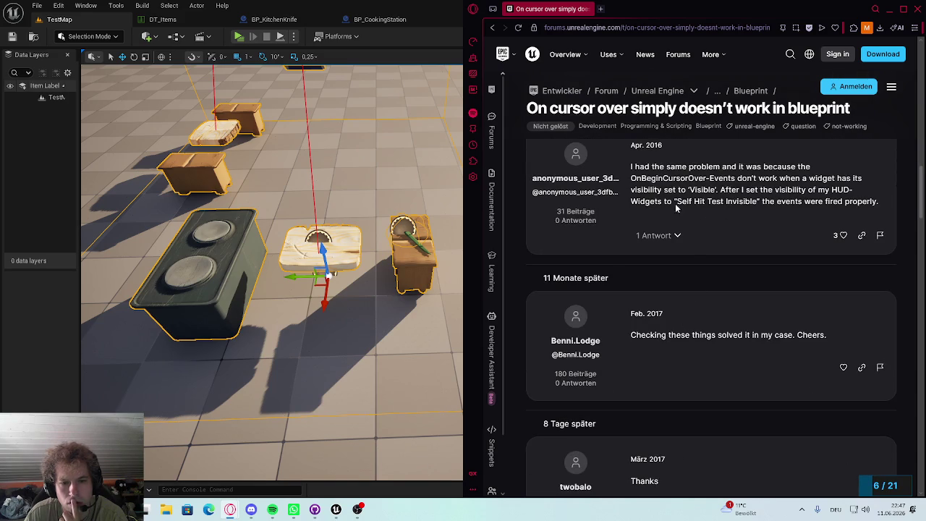
double_click(651, 180)
click(672, 200)
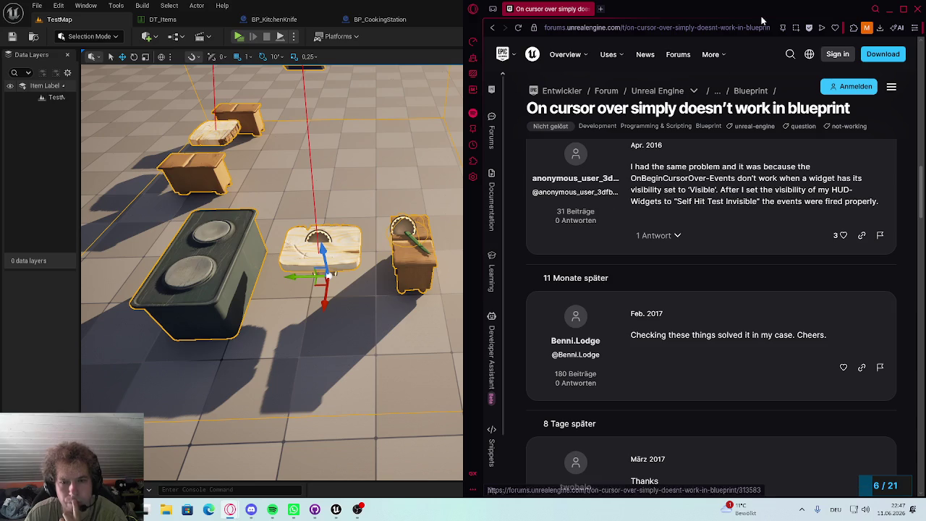
click(888, 8)
drag(451, 194, 290, 161)
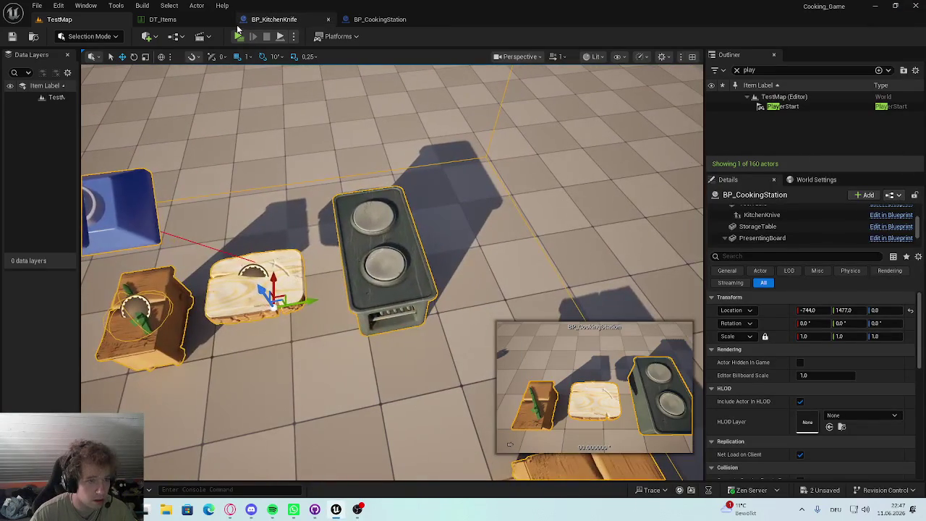
Step: Clear all existing nodes from BP_KitchenKnife's Event Graph and save
key(f)
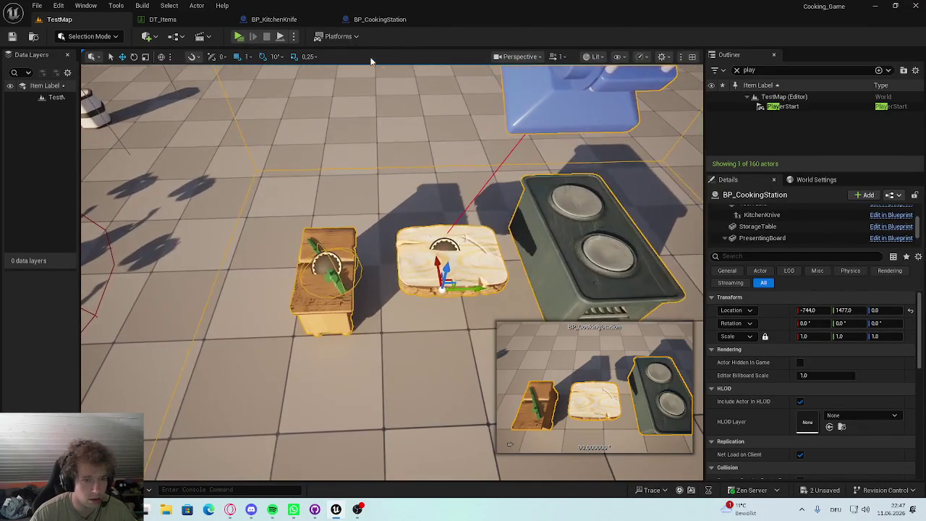
click(281, 20)
click(327, 55)
scroll(400, 278, up, 3)
scroll(430, 294, down, 8)
scroll(418, 238, up, 5)
mouse_move(614, 154)
mouse_down()
mouse_move(330, 343)
mouse_move(307, 387)
mouse_up()
key(Delete)
key(ctrl+s)
Step: Add an On Clicked event for the knife's StaticMesh component and save
click(49, 119)
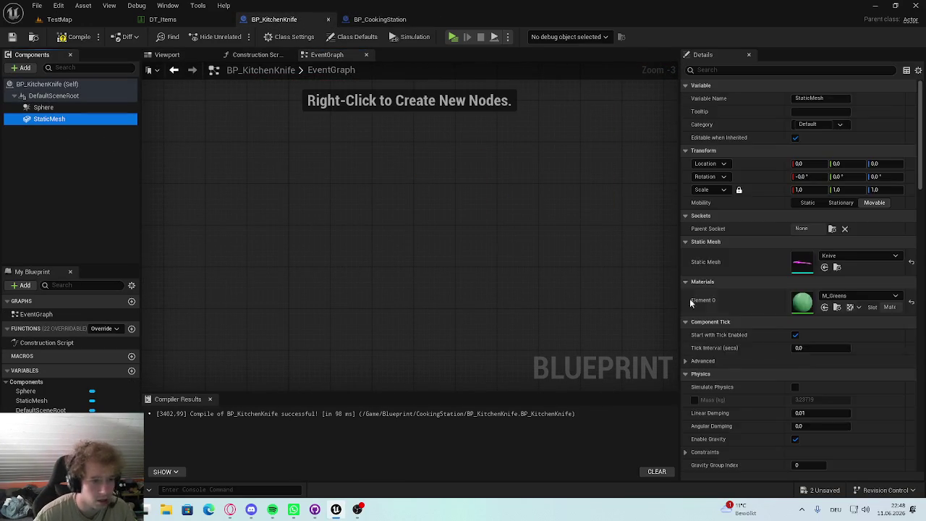
scroll(796, 290, down, 15)
scroll(729, 295, down, 5)
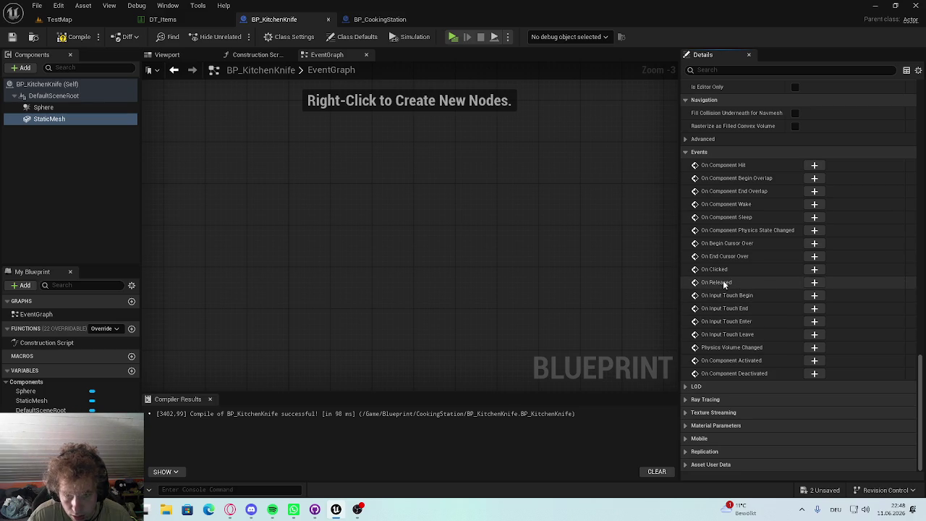
click(814, 269)
key(ctrl+s)
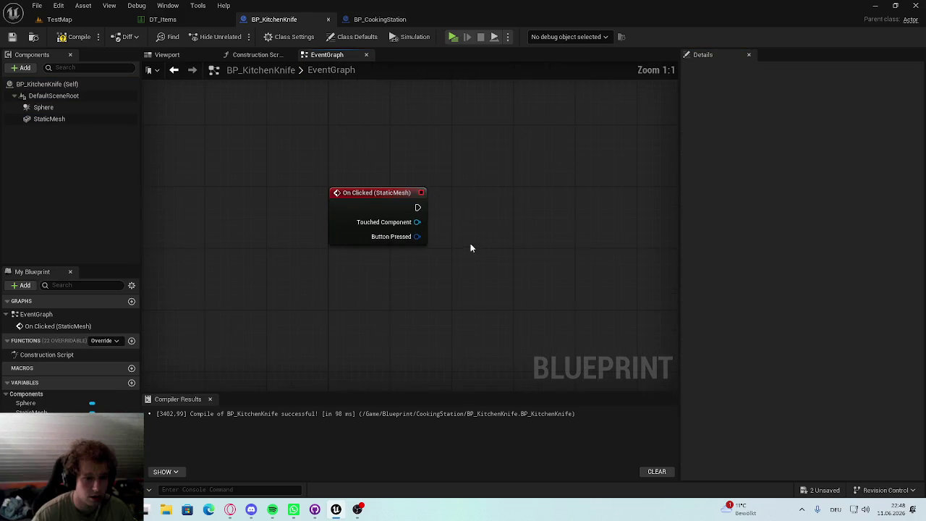
Step: Connect a Print String node showing 'Clicked' to the On Clicked event
drag(359, 219, 448, 225)
text(priont)
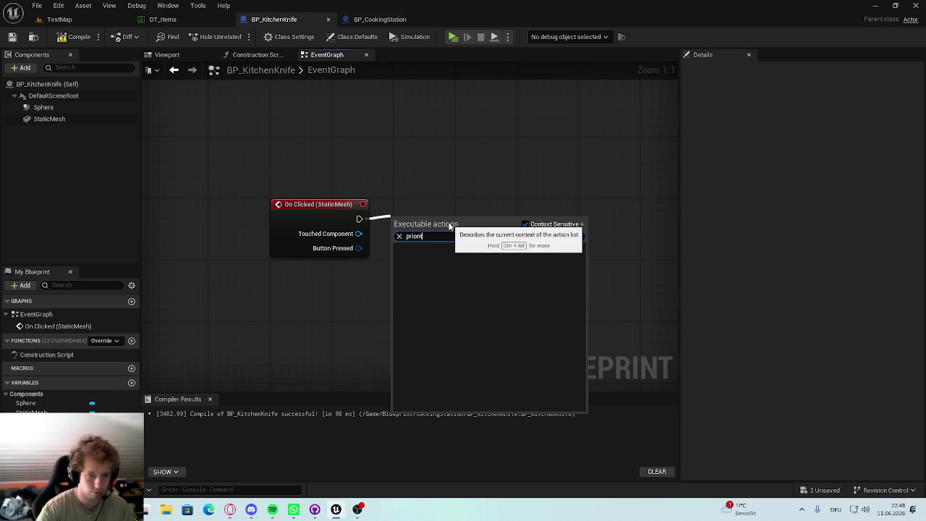
key(BackSpace)
key(BackSpace)
text(nt)
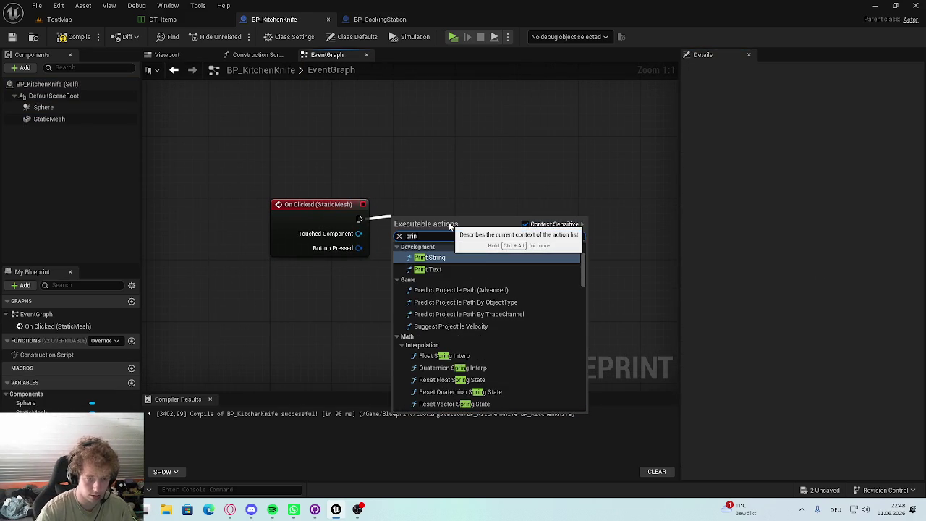
key(Return)
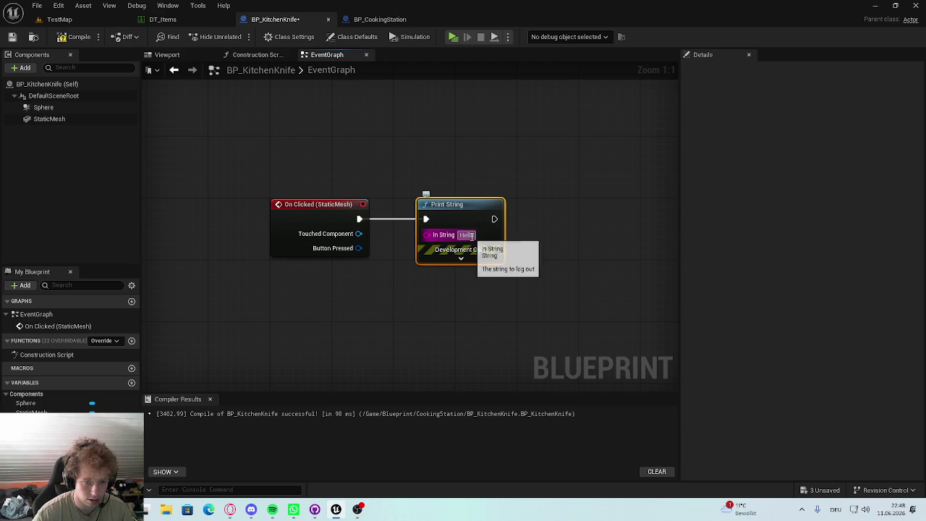
click(466, 234)
text(Clicked)
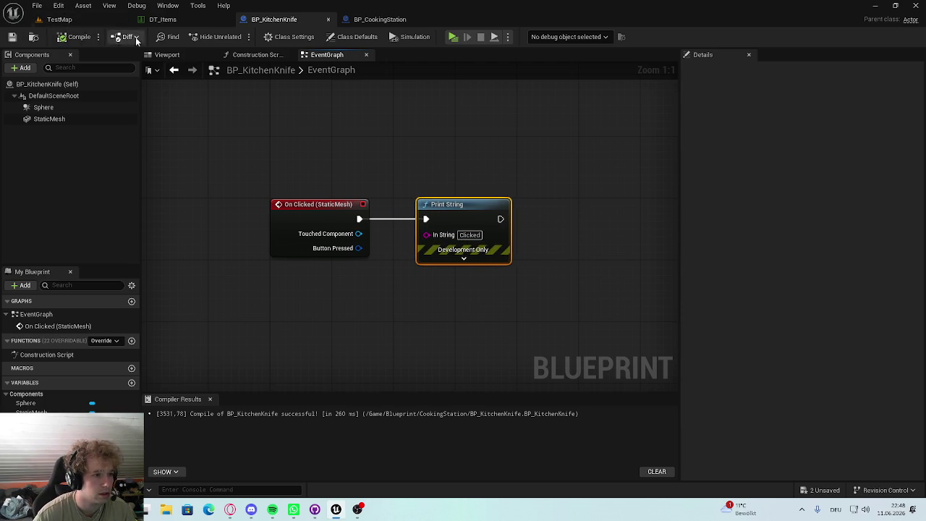
click(88, 25)
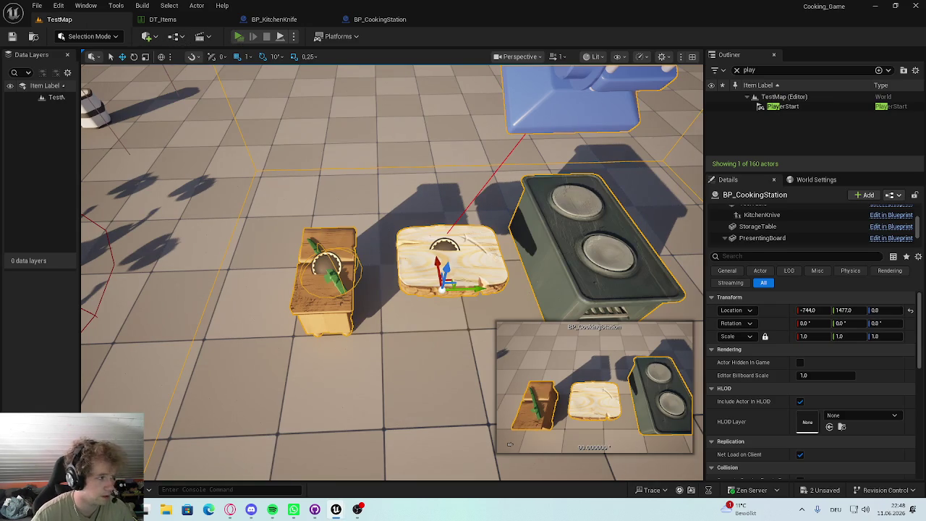
click(238, 36)
key(w)
key(i)
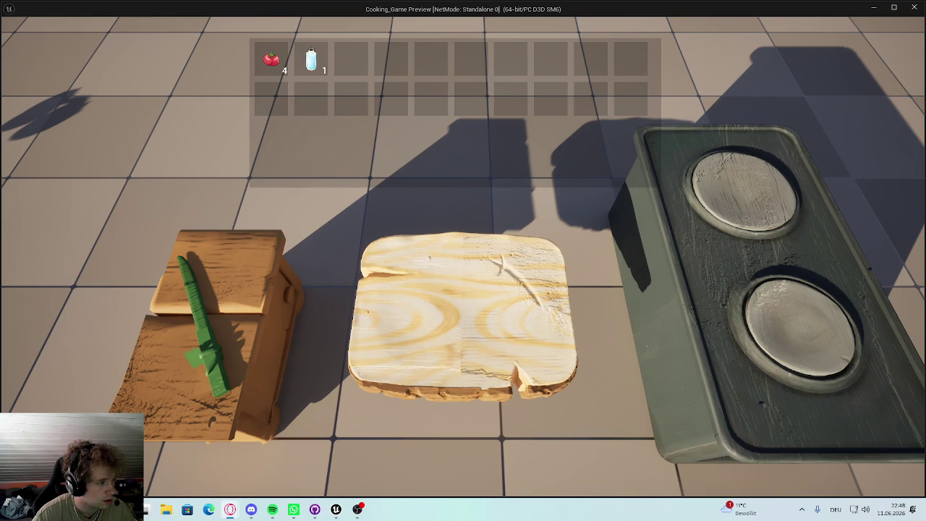
click(291, 254)
key(Escape)
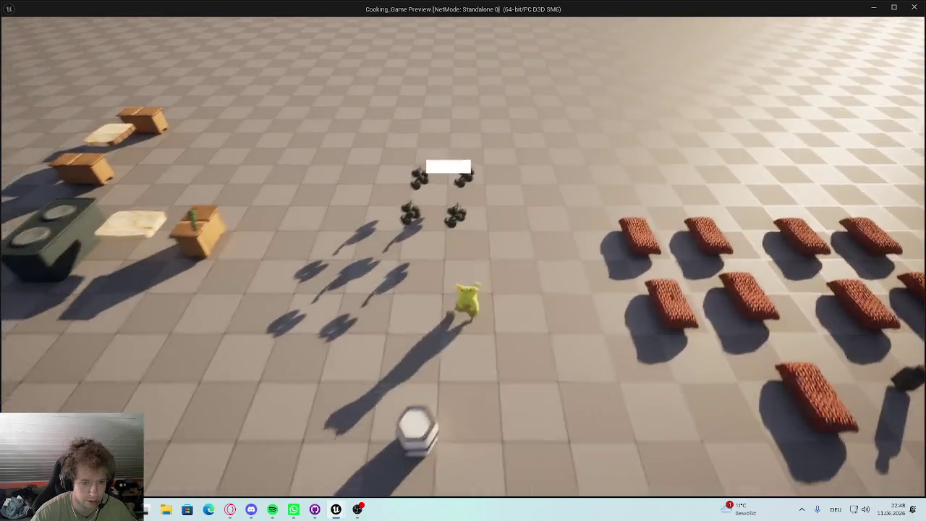
key(d)
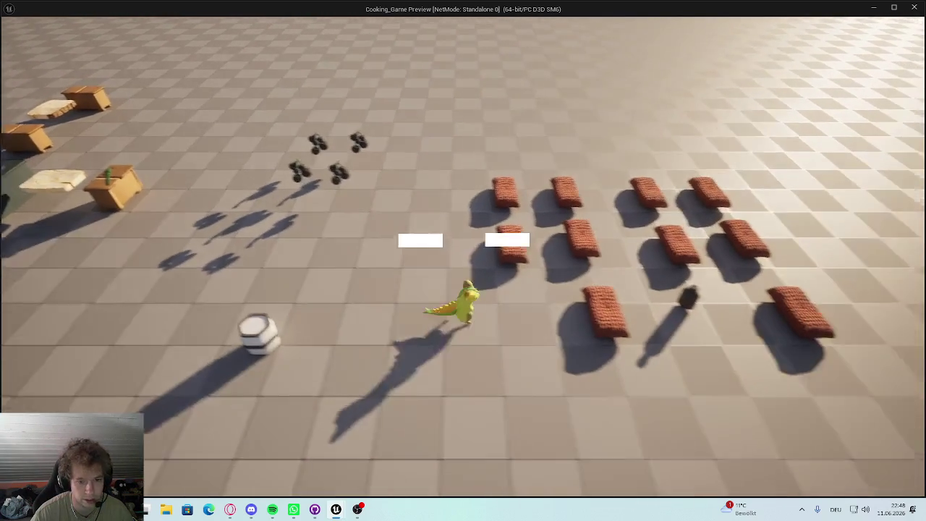
key(d)
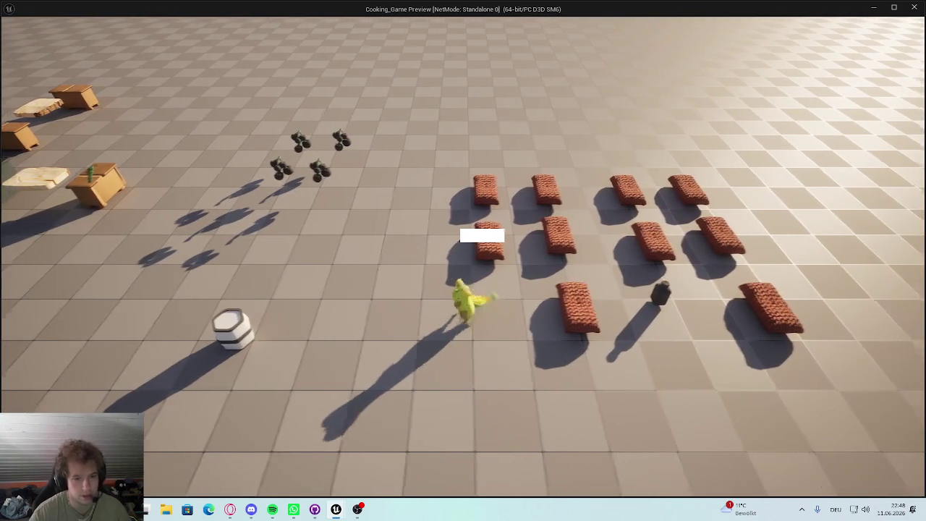
key(Escape)
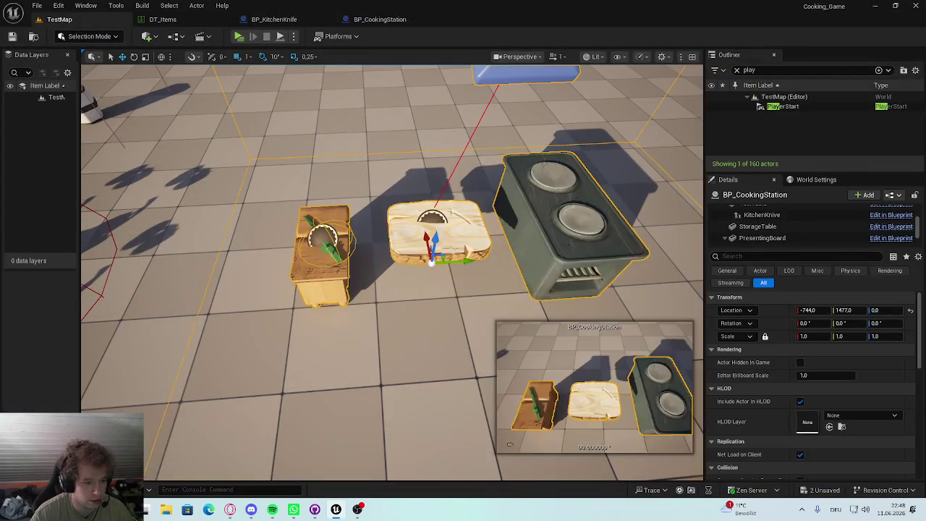
Step: Open L_TutorialIsland from the Maps folder, saving current changes first
key(ctrl+space)
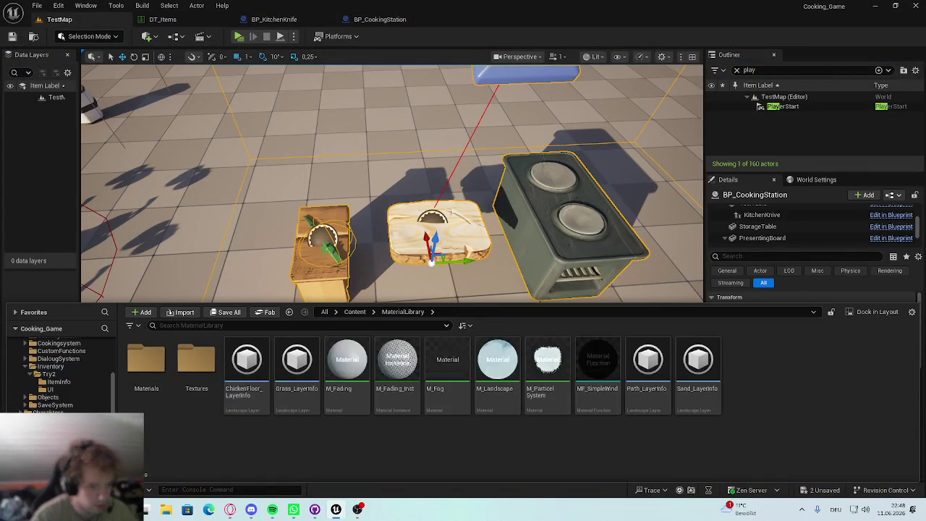
double_click(147, 358)
double_click(147, 365)
click(493, 362)
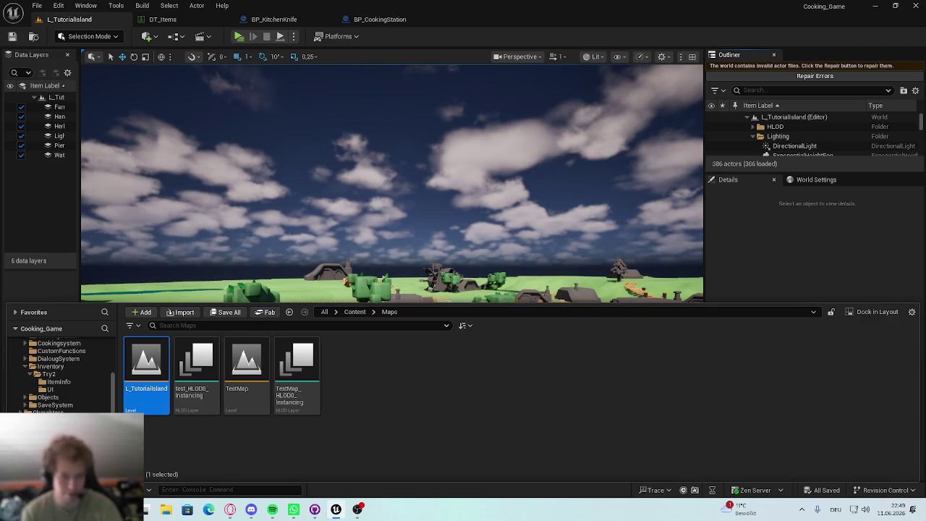
Step: Survey the island and inspect the PersonPost character, a flower bush and the potted flower
right_click(87, 139)
click(323, 373)
mouse_move(324, 373)
mouse_down()
mouse_move(275, 390)
mouse_move(304, 384)
mouse_move(333, 405)
mouse_up()
drag(328, 274, 328, 274)
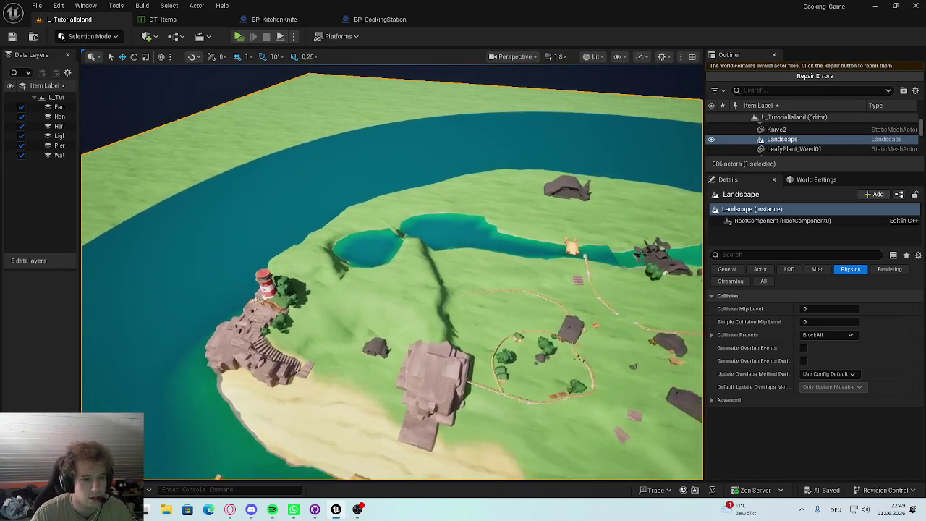
drag(638, 262, 638, 262)
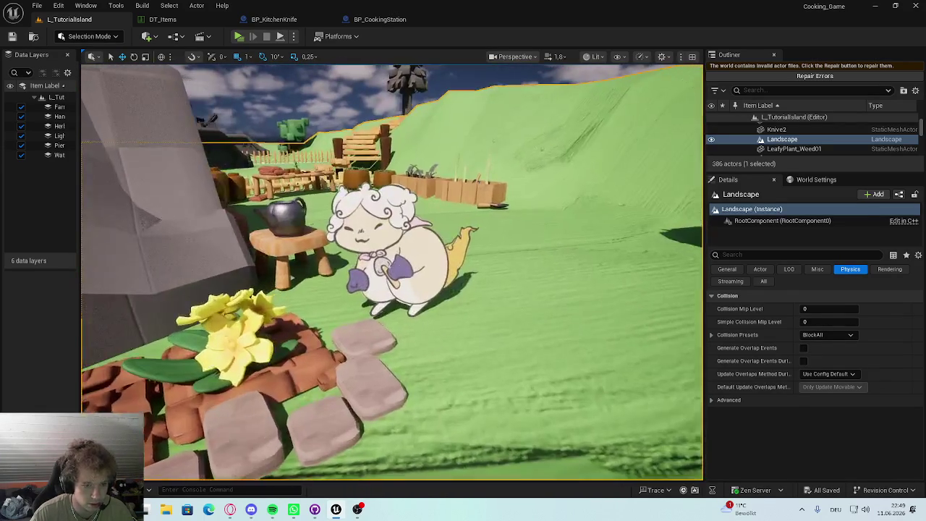
click(383, 253)
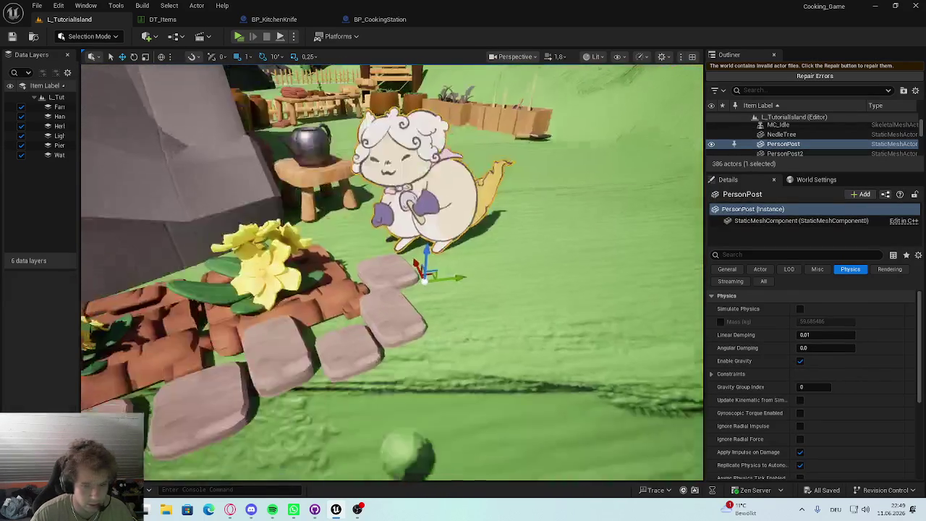
click(402, 259)
key(f)
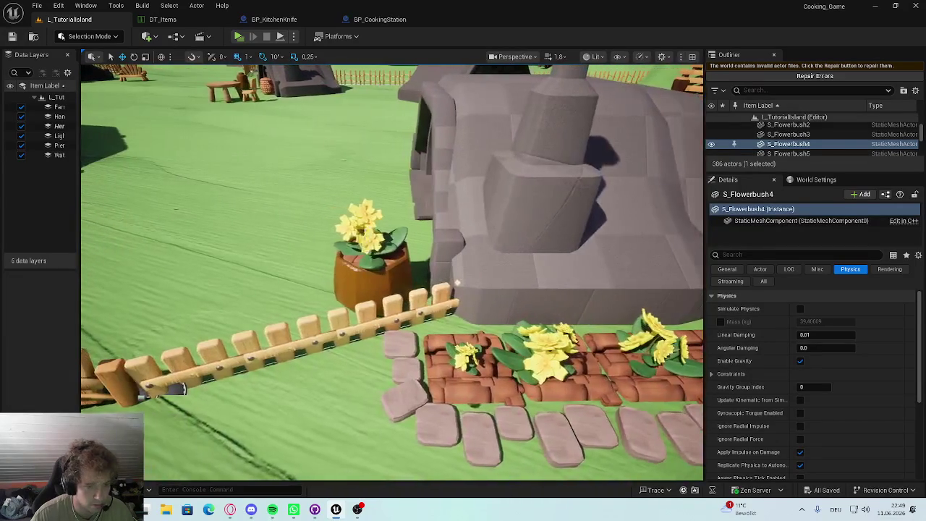
click(367, 233)
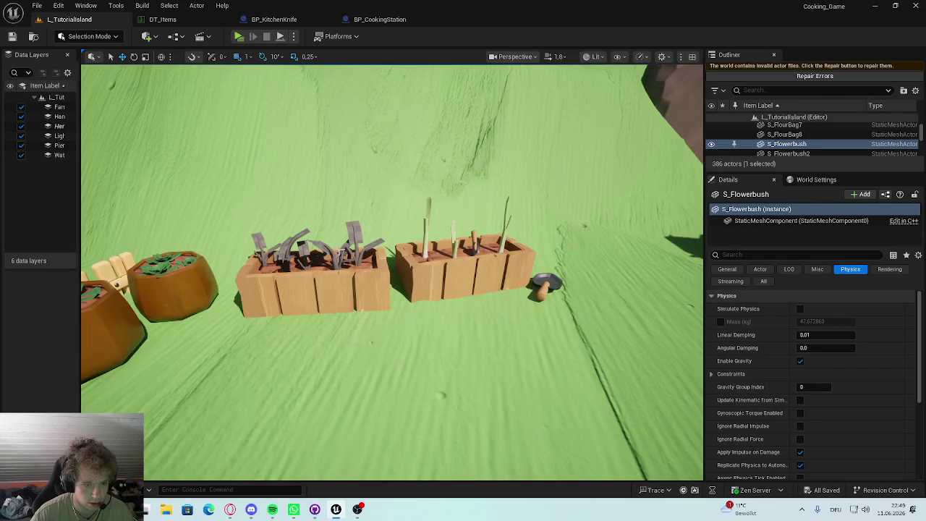
Step: Inspect the planter, spring onion, cutting board, knife, potatoes and bench, then reopen TestMap
click(340, 250)
click(454, 243)
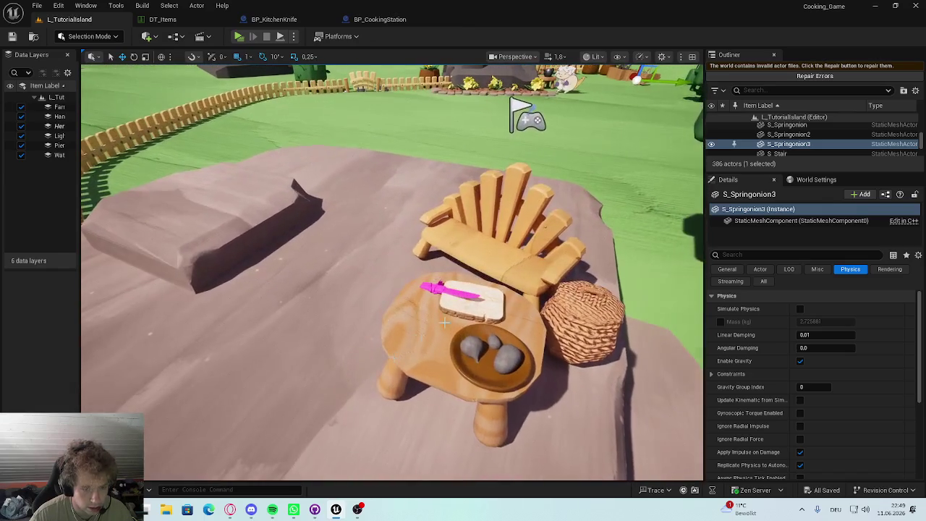
click(481, 303)
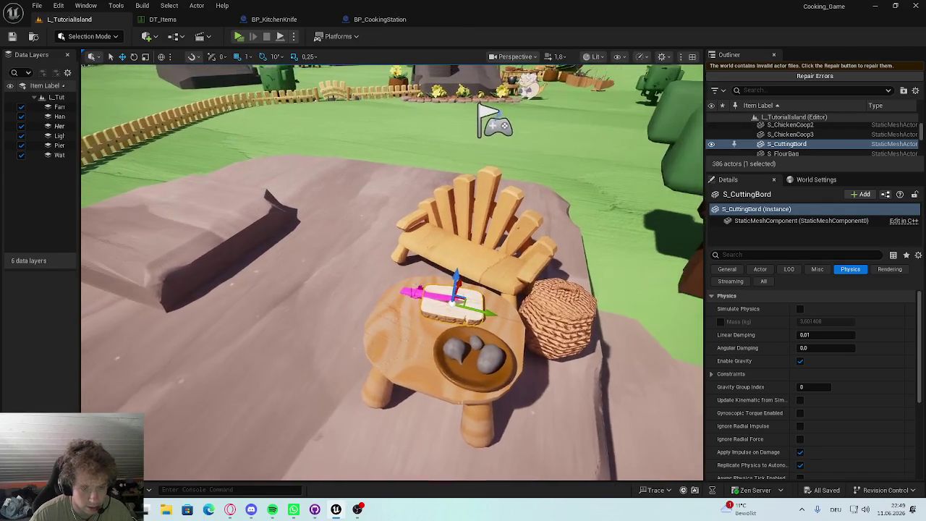
click(450, 313)
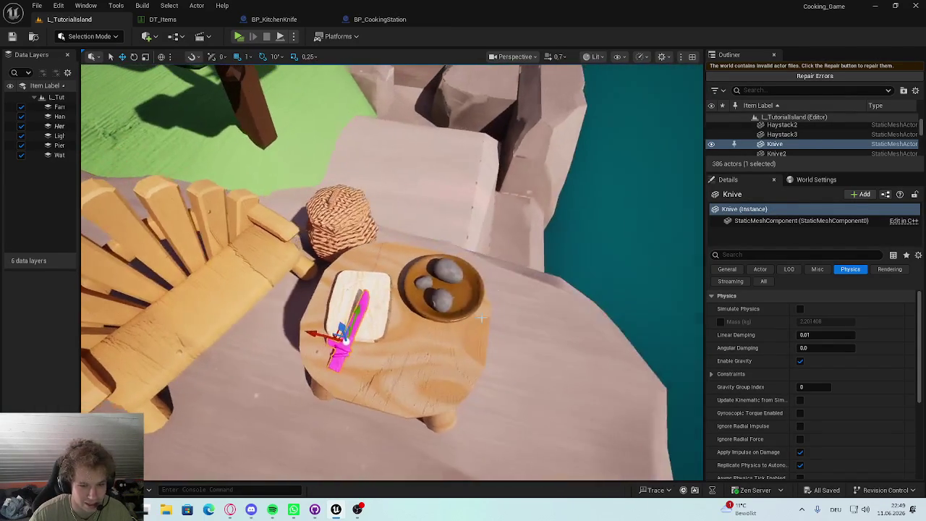
click(440, 299)
click(426, 286)
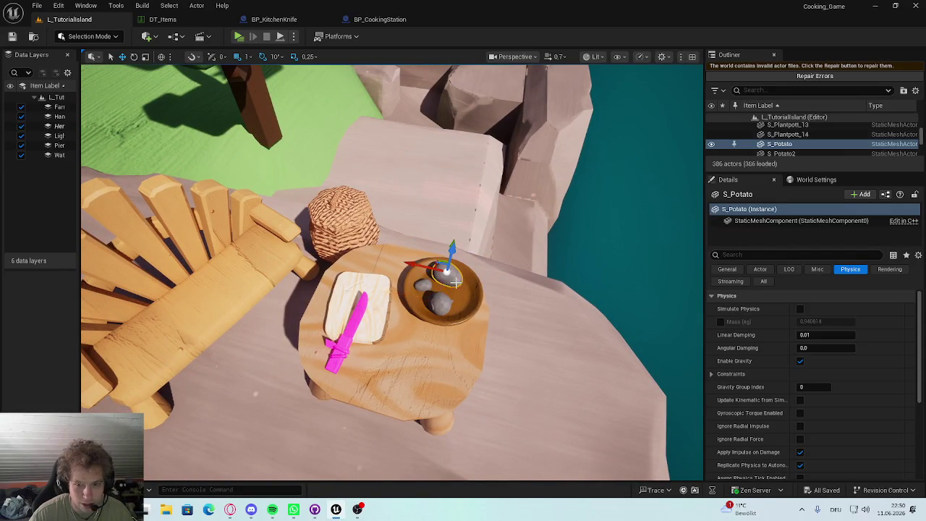
mouse_move(426, 286)
mouse_down()
mouse_move(406, 303)
mouse_move(397, 340)
mouse_move(383, 249)
mouse_move(376, 289)
mouse_move(348, 311)
mouse_move(326, 304)
mouse_move(311, 275)
mouse_move(318, 268)
mouse_up()
click(539, 286)
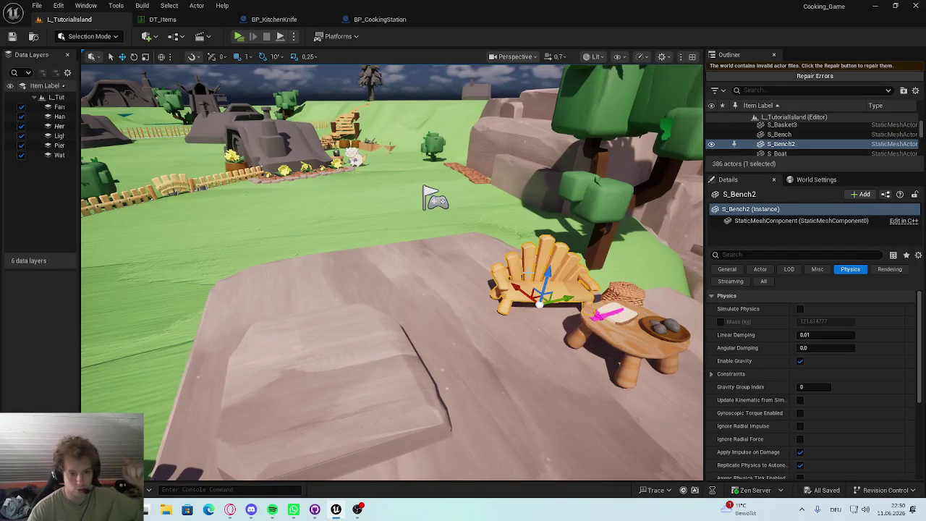
mouse_move(208, 65)
mouse_down()
mouse_move(181, 130)
mouse_move(155, 136)
mouse_up()
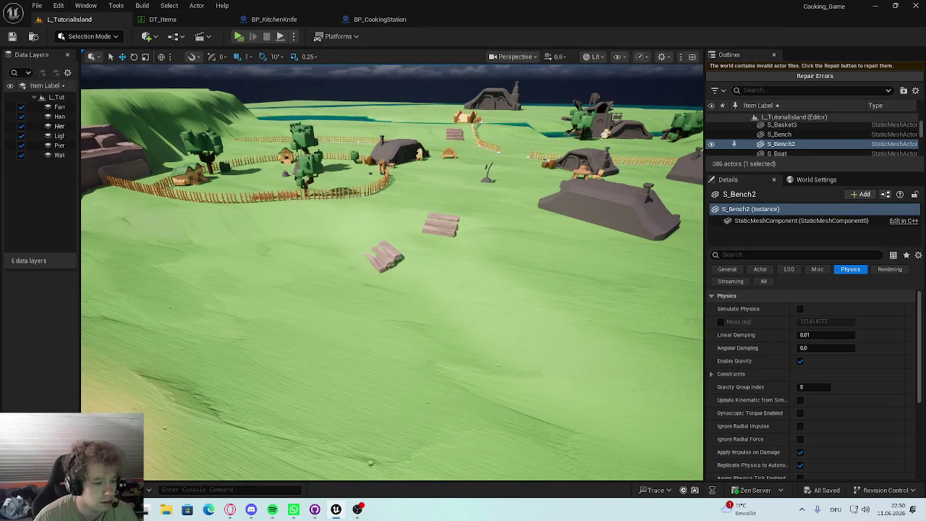
key(ctrl+space)
double_click(244, 374)
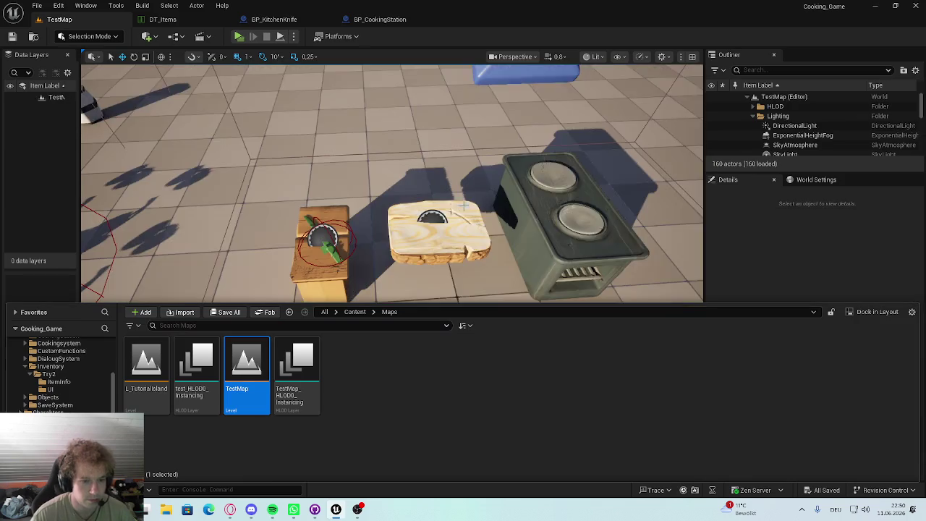
Step: Select the cooking station and its knife child component on the tool table
drag(464, 205, 506, 184)
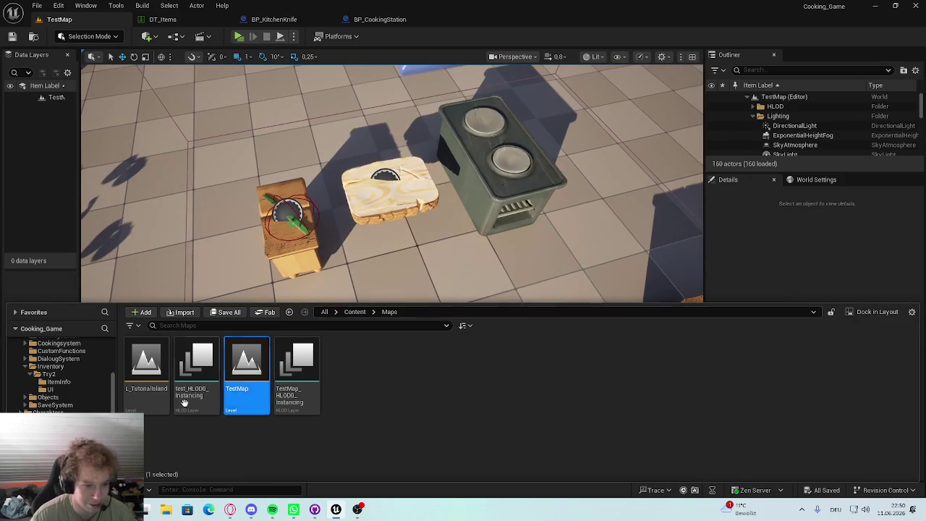
click(81, 288)
mouse_move(89, 285)
mouse_down()
mouse_move(101, 275)
mouse_move(116, 278)
mouse_move(108, 285)
mouse_move(109, 275)
mouse_up()
click(376, 224)
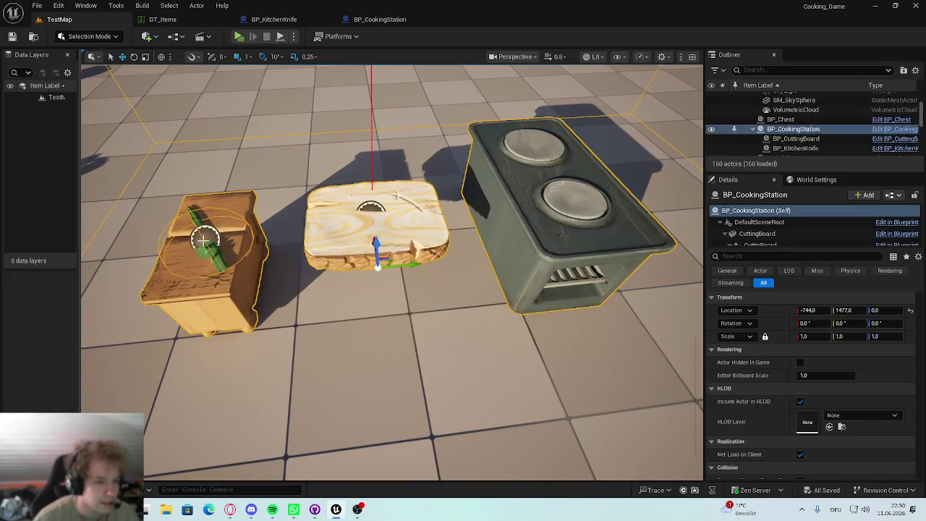
click(297, 20)
click(59, 20)
scroll(793, 229, down, 3)
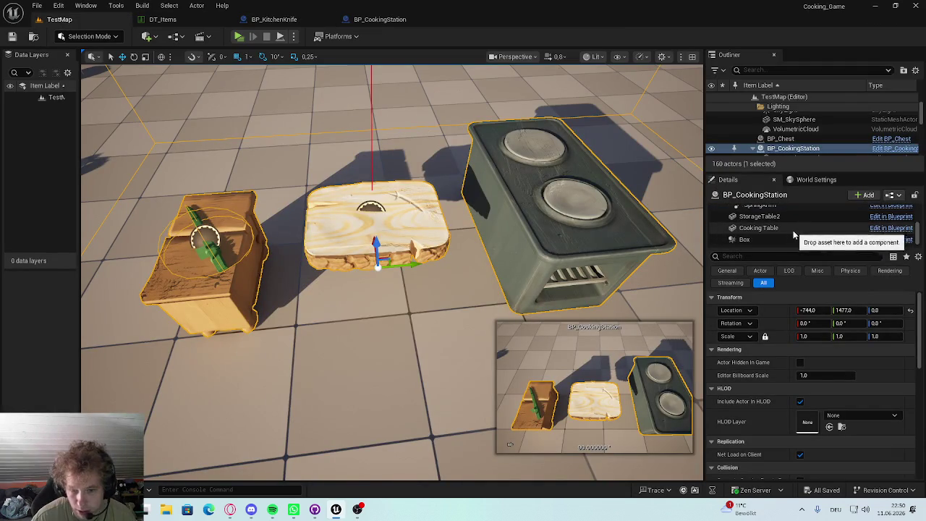
click(854, 415)
click(853, 413)
mouse_move(434, 326)
mouse_down()
mouse_move(413, 303)
mouse_move(434, 318)
mouse_move(434, 303)
mouse_up()
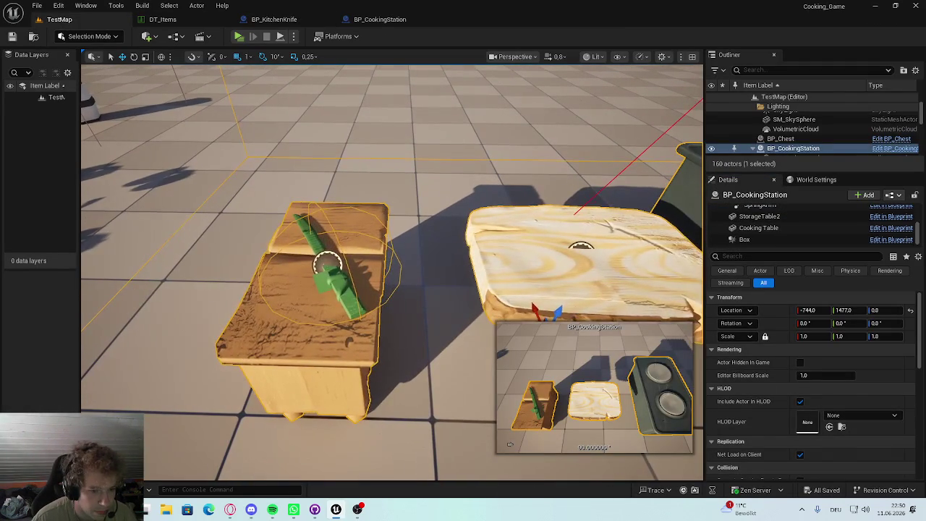
click(329, 262)
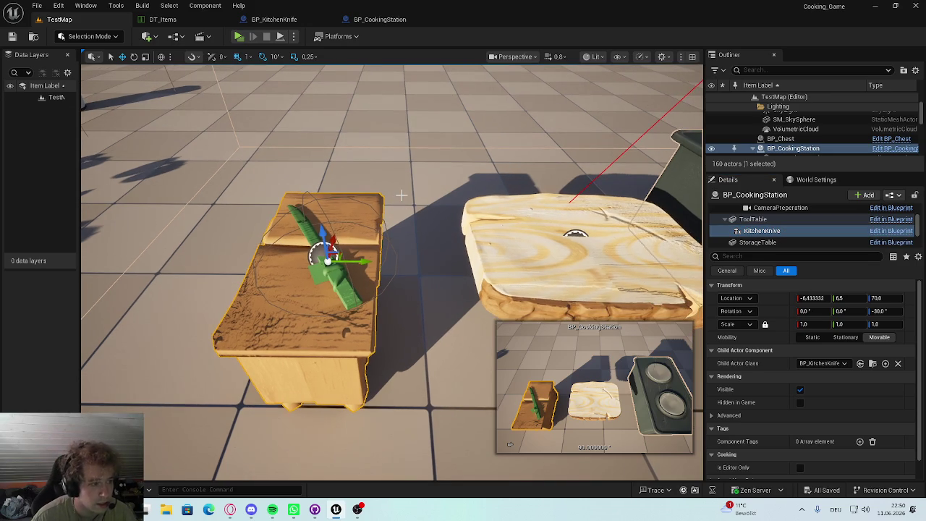
scroll(402, 197, down, 5)
Step: Inspect the KitchenKnive component in BP_CookingStation and the knife's StaticMesh in BP_KitchenKnife
click(362, 21)
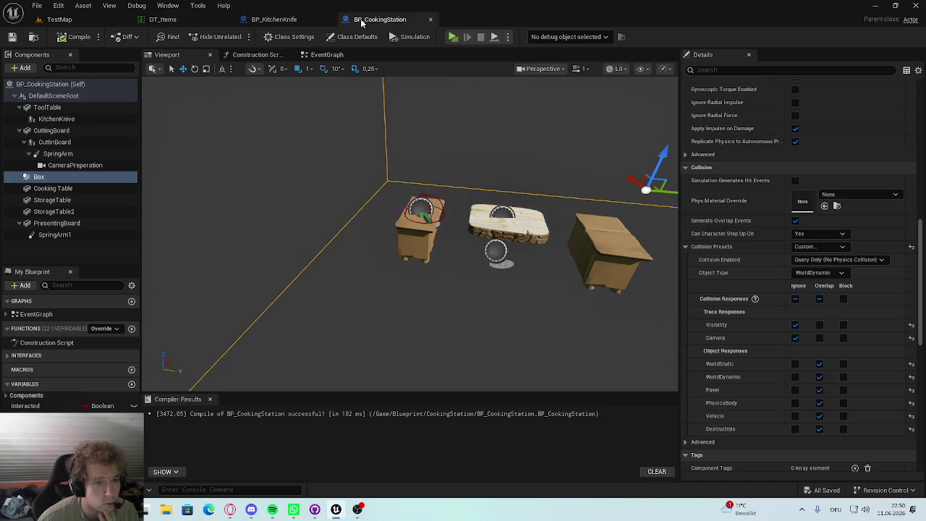
scroll(379, 304, up, 8)
click(322, 308)
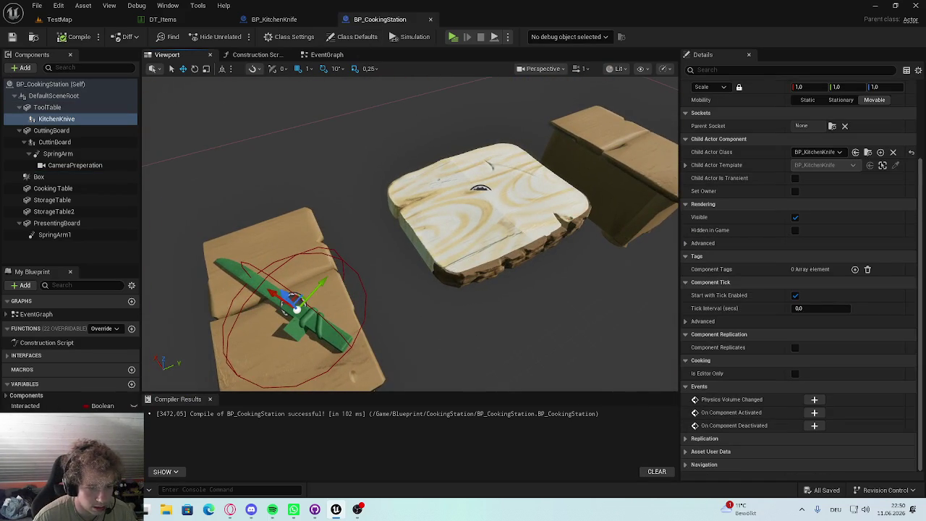
scroll(777, 253, up, 3)
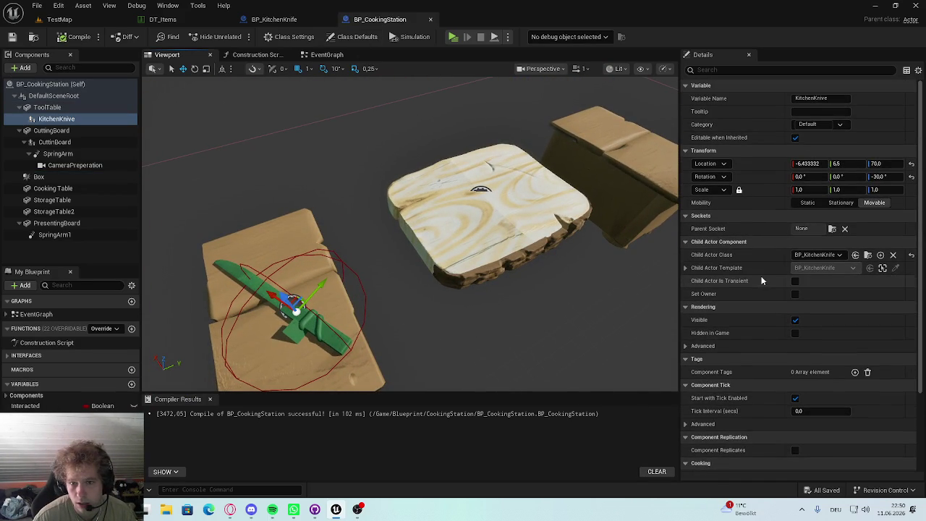
click(281, 19)
scroll(564, 181, down, 7)
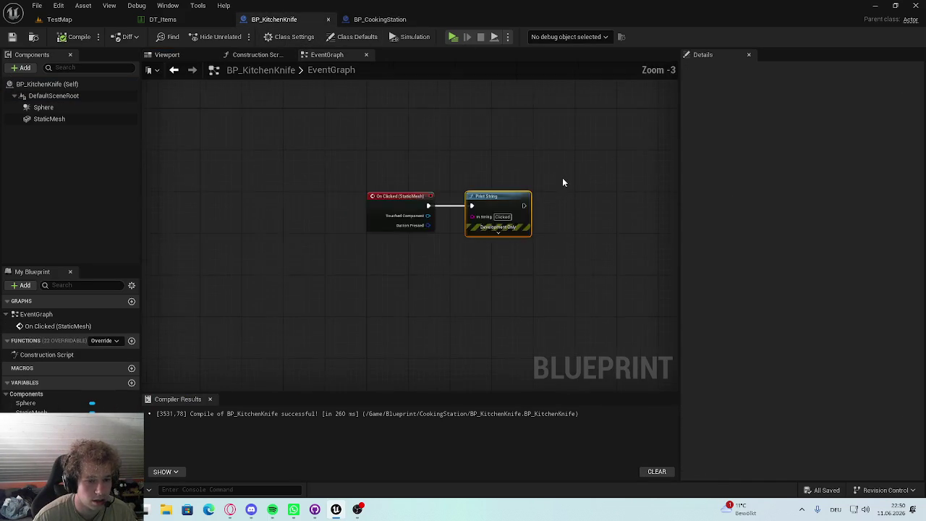
scroll(491, 239, up, 3)
click(72, 118)
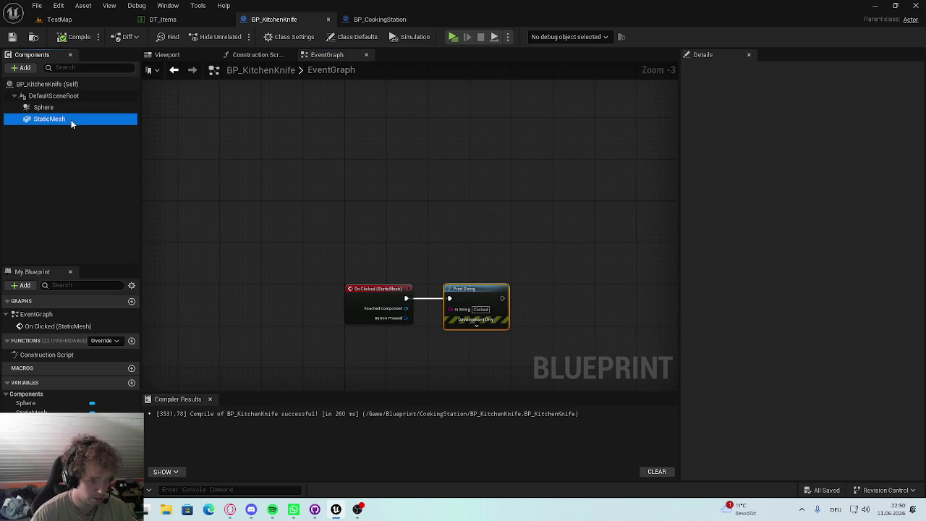
click(61, 21)
Step: Scale the station's Box volume to Y 8.0, move it to Y 180, save, and Play
key(f)
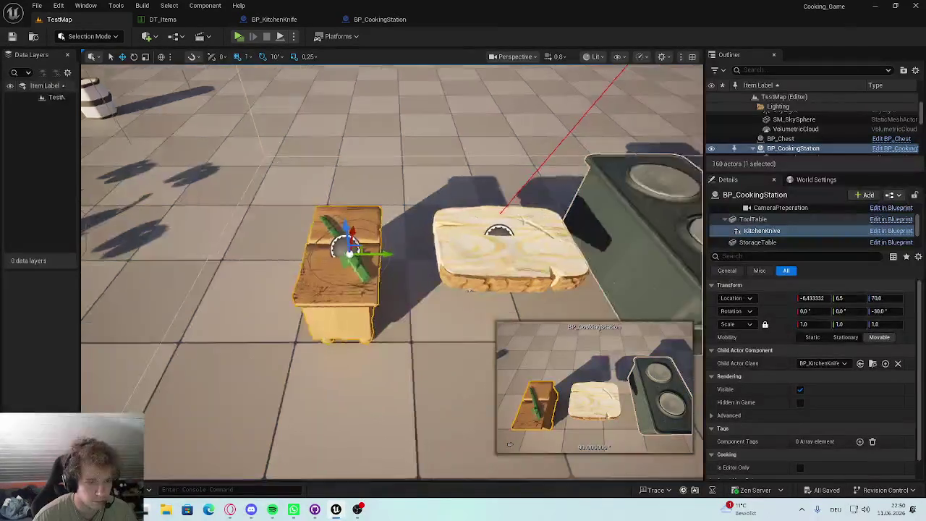
click(237, 165)
key(f)
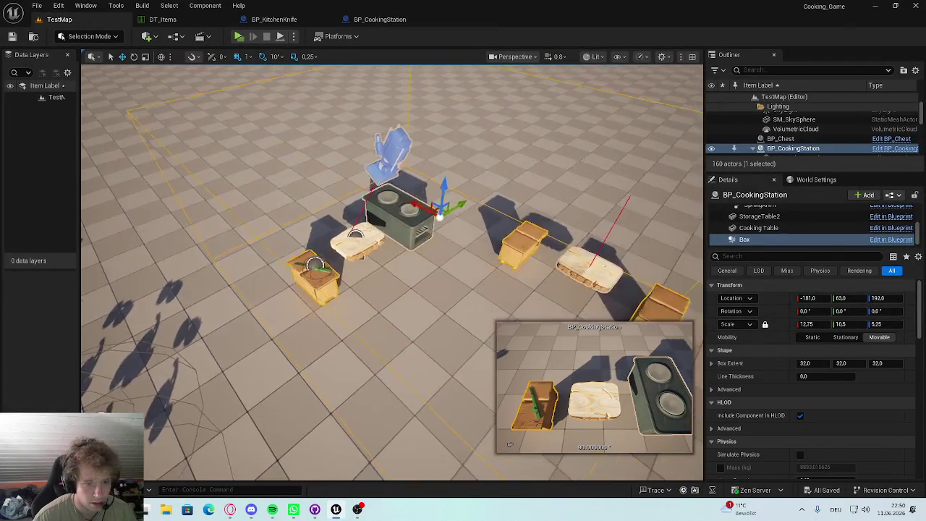
click(769, 242)
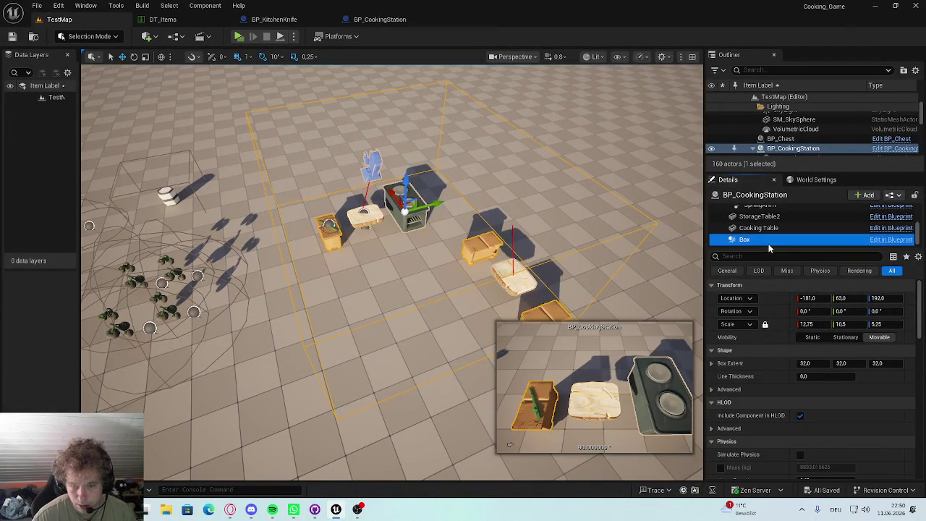
key(r)
drag(434, 206, 369, 231)
key(w)
key(ctrl+s)
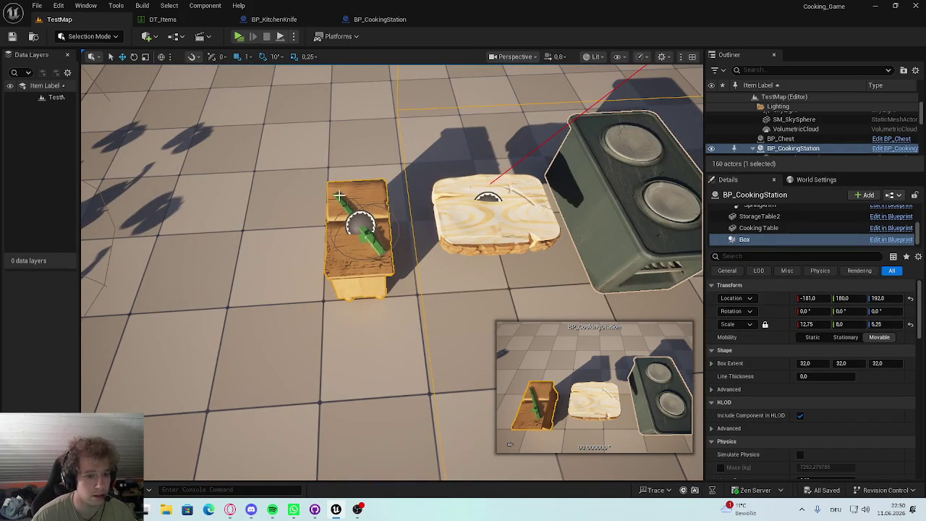
click(238, 36)
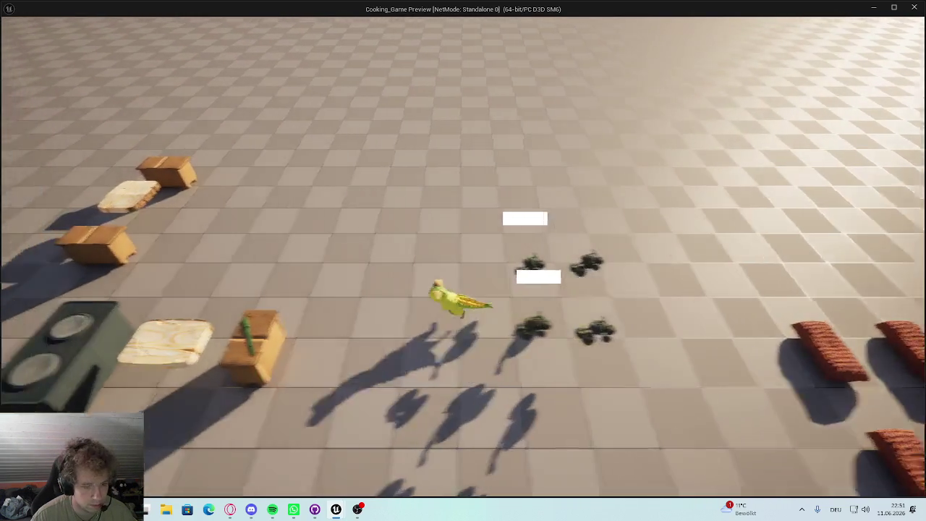
Step: Open the inventory in the running preview, then stop the playtest
key(Tab)
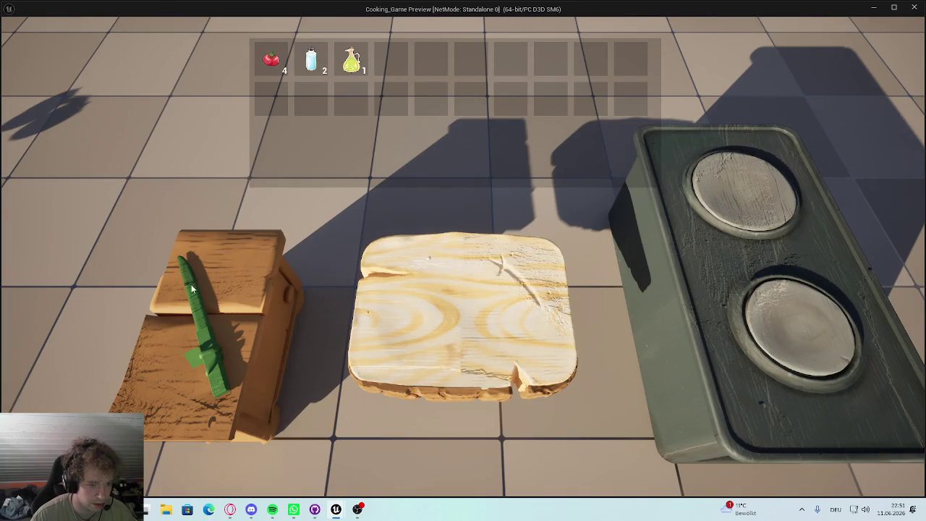
key(Escape)
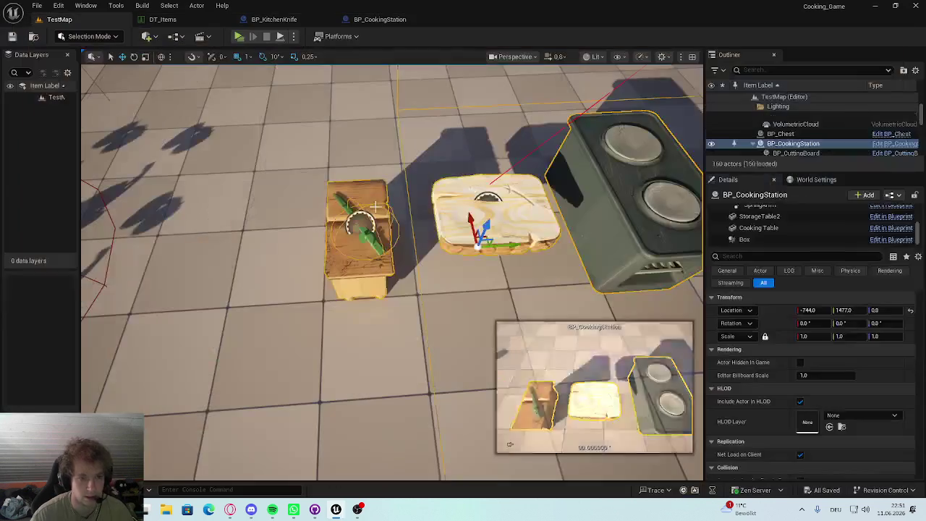
click(213, 19)
click(59, 20)
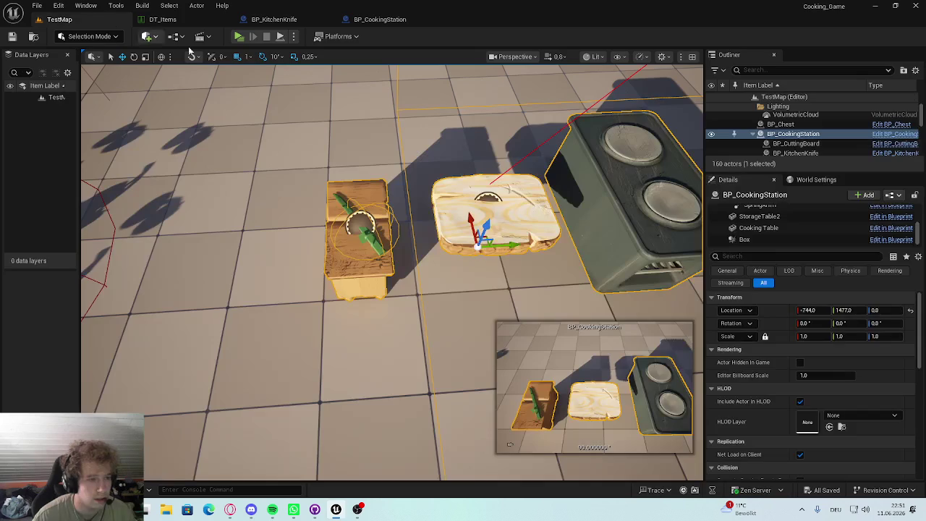
key(ctrl+space)
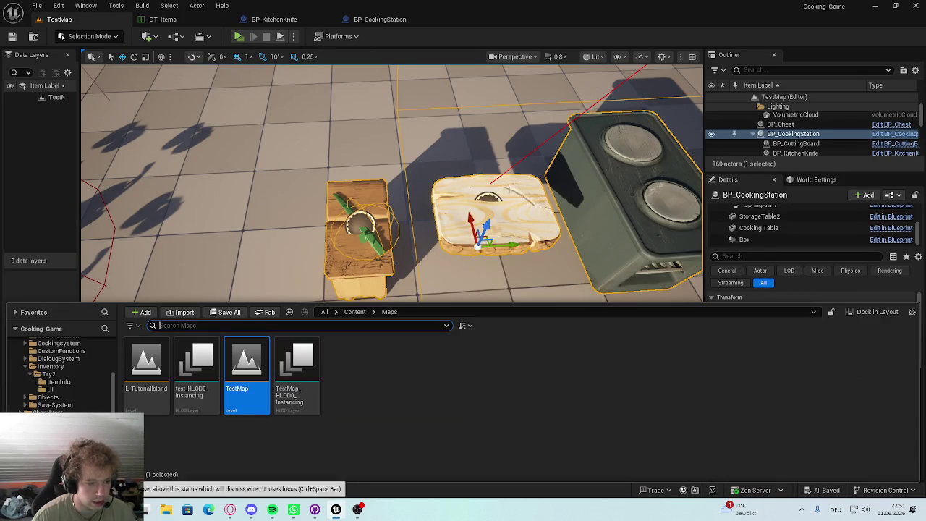
Step: Shift the Print String node further right in BP_KitchenKnife's event graph
click(282, 20)
scroll(382, 240, up, 4)
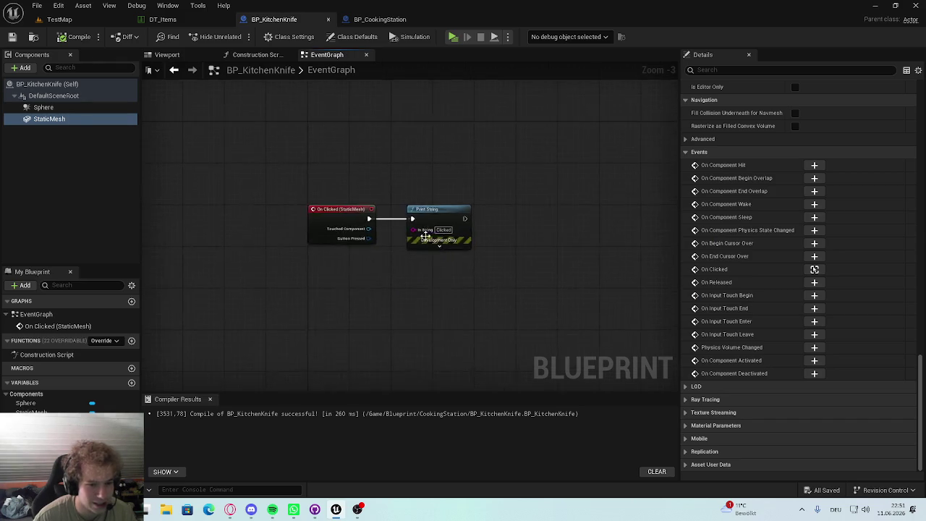
scroll(382, 240, down, 2)
scroll(378, 246, up, 1)
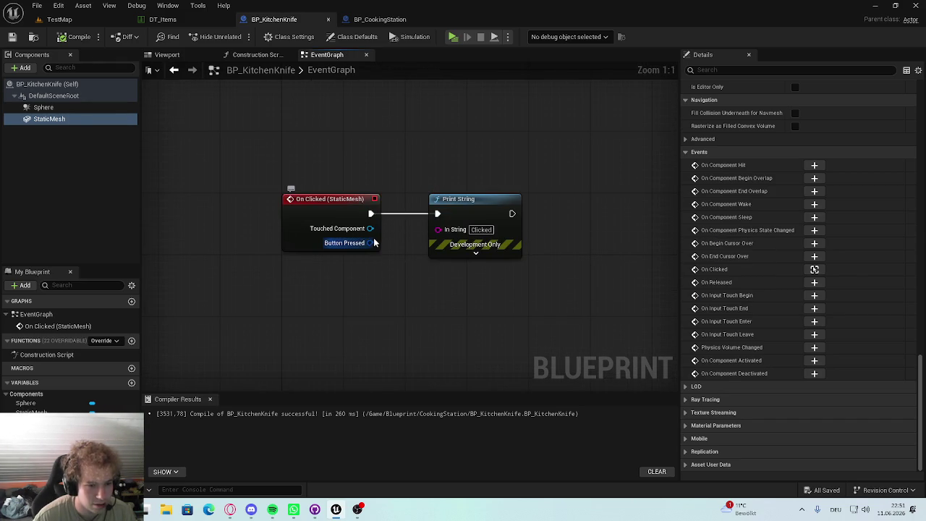
drag(479, 202, 571, 202)
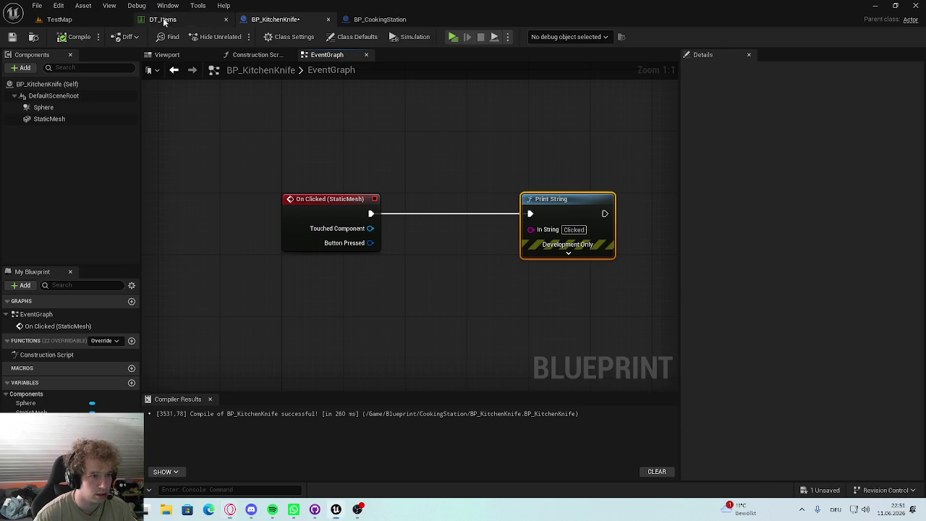
click(59, 19)
scroll(390, 275, down, 10)
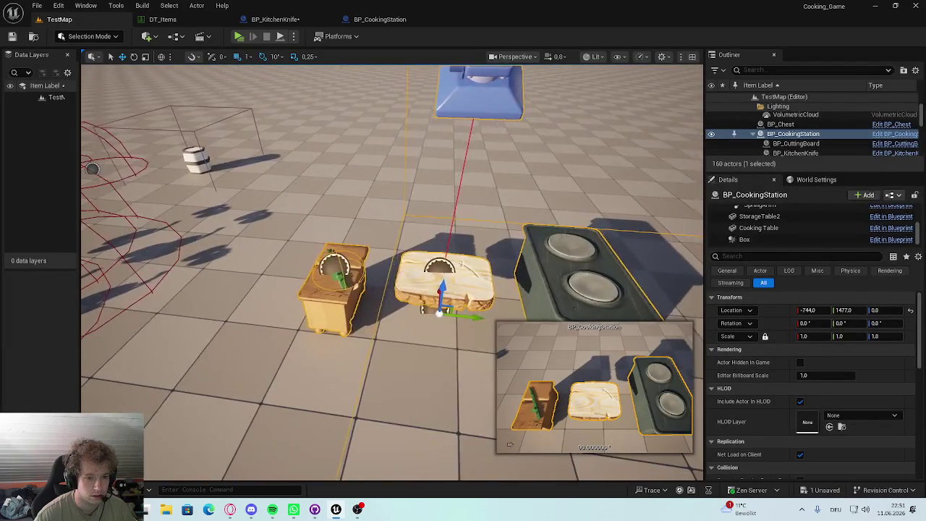
Step: Orbit close to the tool table, select the KitchenKnive child actor, and open BP_KitchenKnife
scroll(391, 275, up, 2)
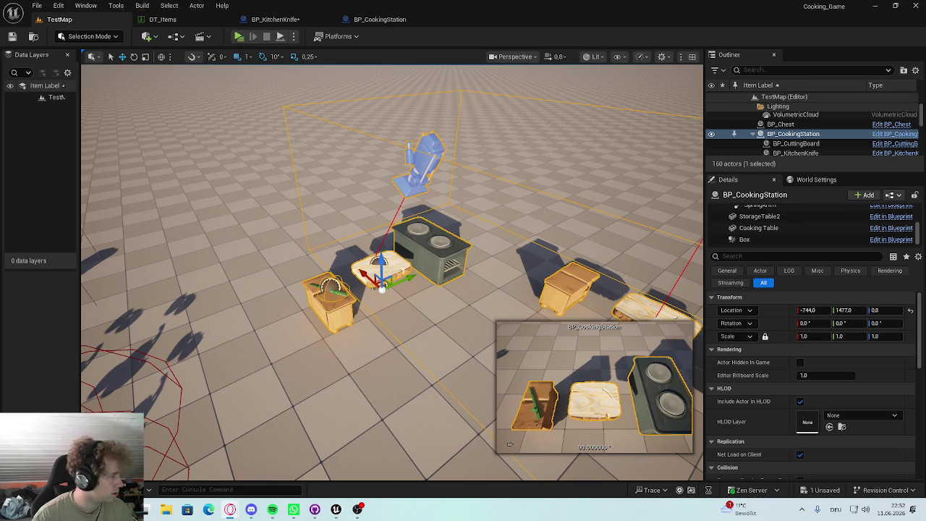
mouse_move(401, 384)
mouse_down()
mouse_move(402, 347)
mouse_move(402, 376)
mouse_move(434, 361)
mouse_move(434, 326)
mouse_move(489, 308)
mouse_move(477, 290)
mouse_move(434, 275)
mouse_move(375, 300)
mouse_up()
click(375, 300)
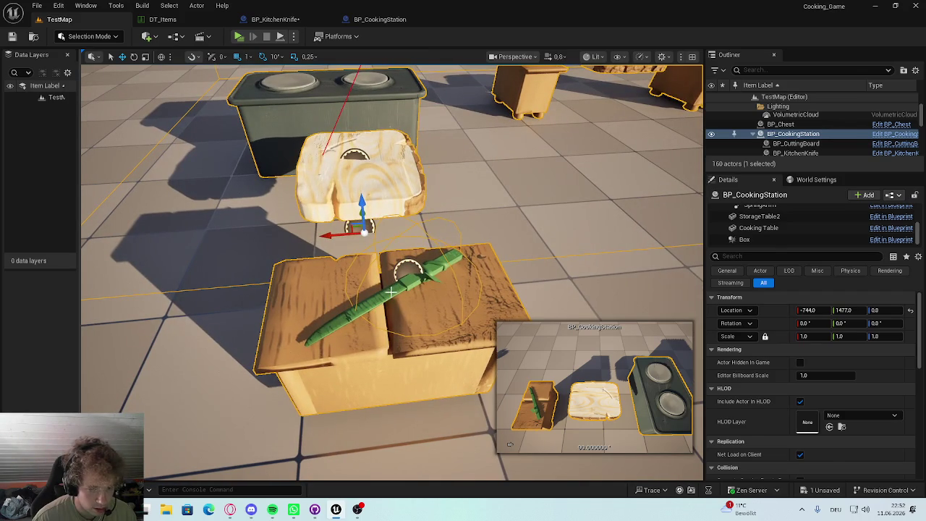
click(289, 19)
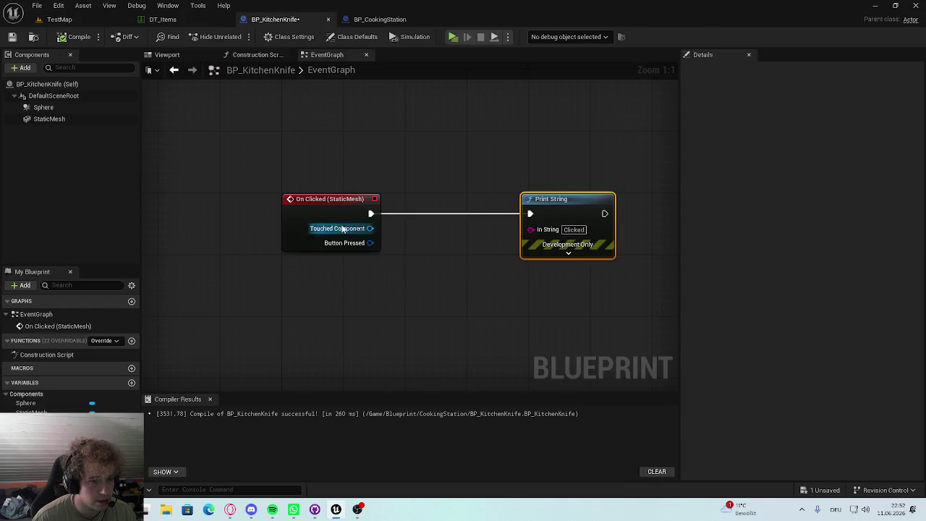
Step: Delete the KitchenKnive child component from the BP_CookingStation Blueprint
click(177, 55)
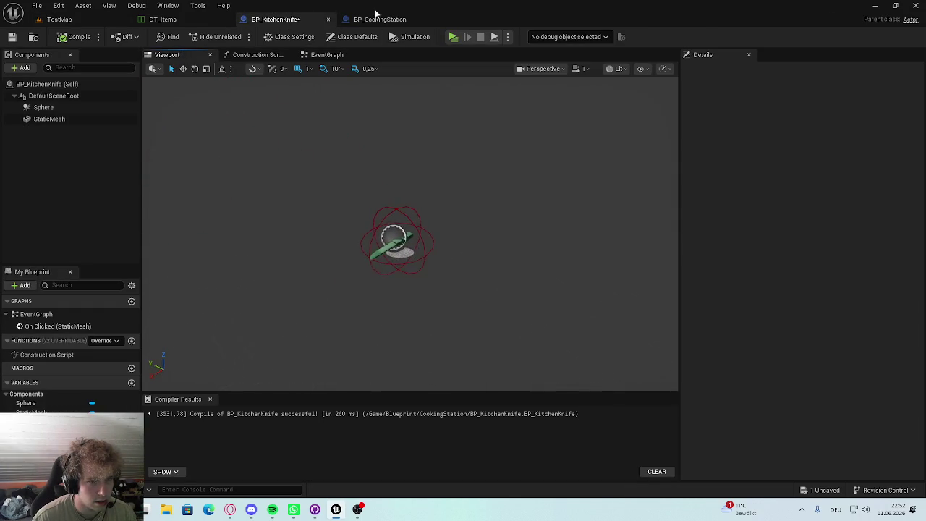
click(380, 19)
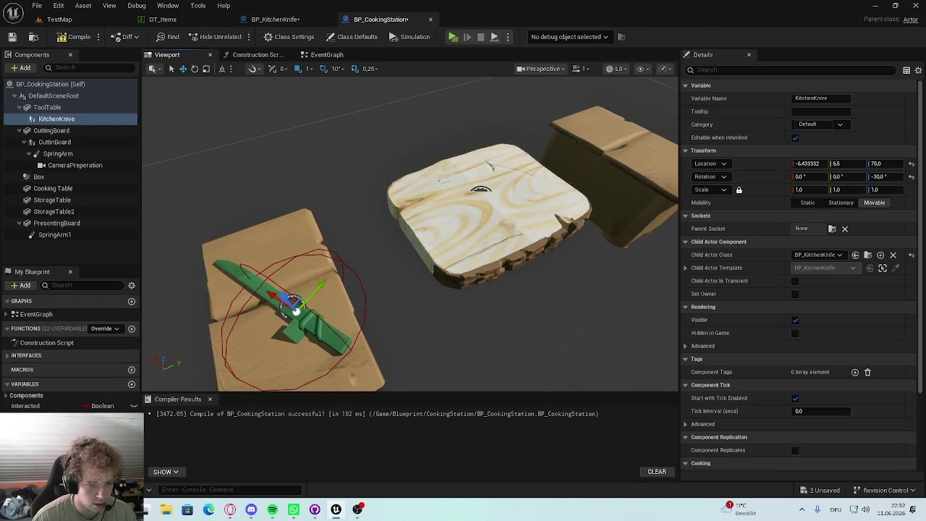
click(78, 130)
click(50, 107)
click(62, 119)
key(Delete)
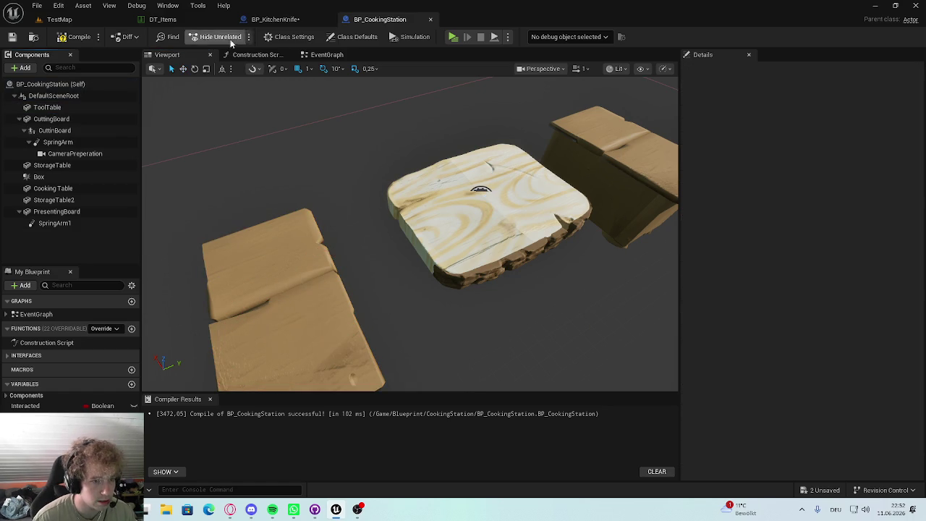
click(275, 19)
click(60, 19)
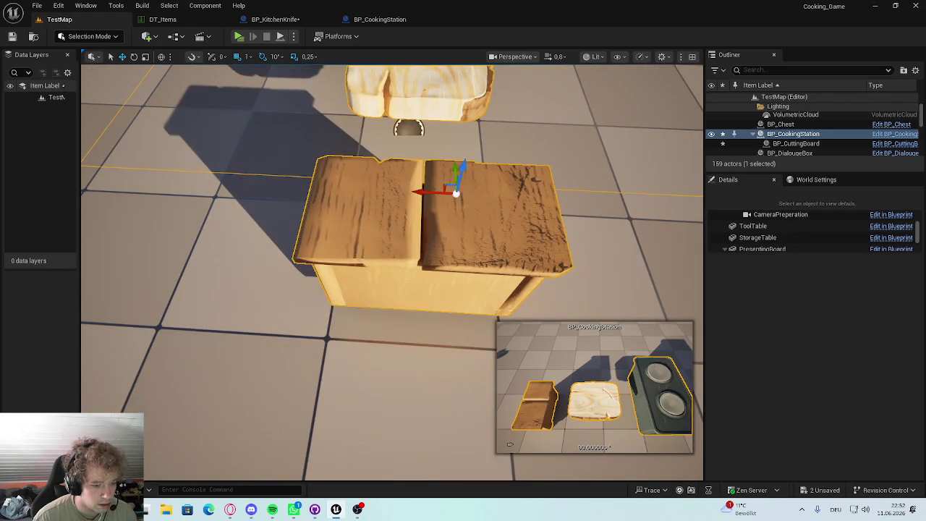
Step: Place a BP_KitchenKnife actor from the CookingStation folder onto the tool table at -765, 1357, 68
key(ctrl+space)
click(50, 405)
click(58, 359)
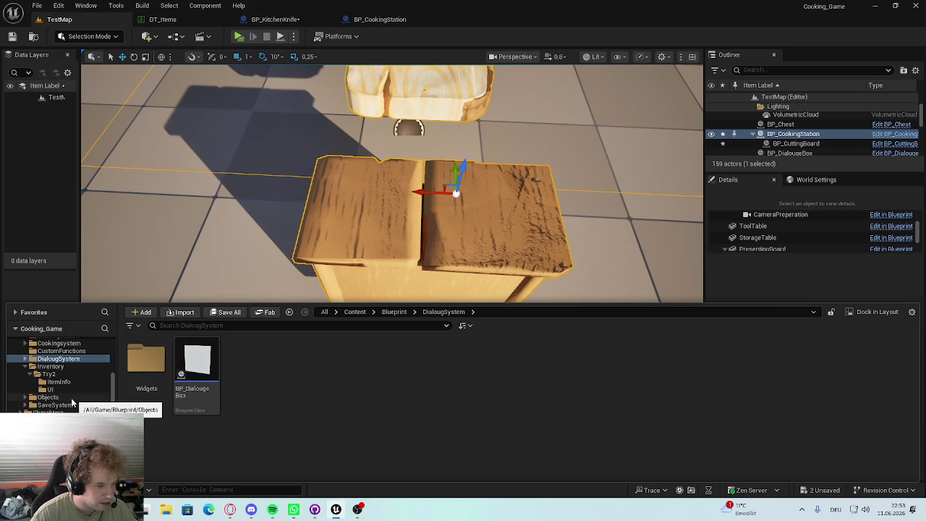
scroll(72, 391, up, 2)
click(66, 367)
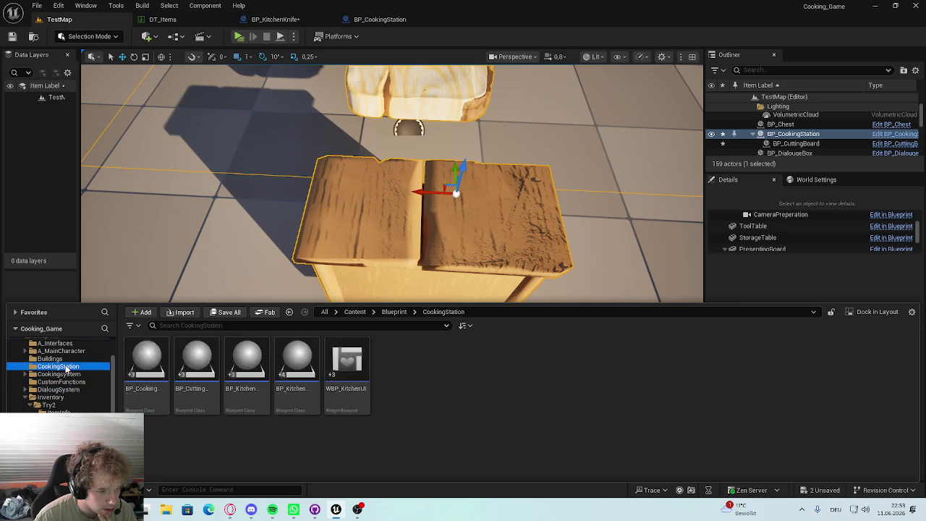
drag(297, 362, 382, 259)
drag(313, 407, 255, 356)
mouse_move(260, 242)
mouse_down()
mouse_move(255, 327)
mouse_move(356, 336)
mouse_up()
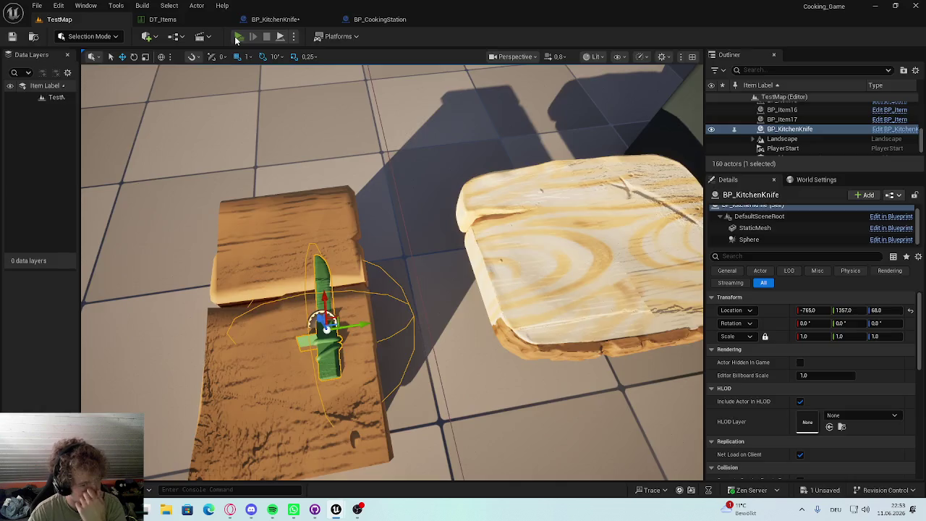
Step: Playtest the knife on the tool table with the inventory open, then stop
click(238, 37)
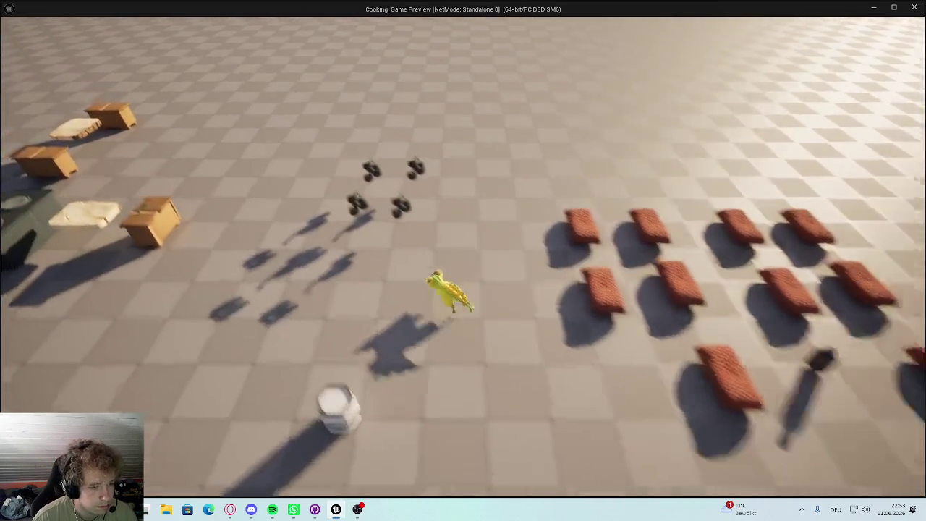
key(i)
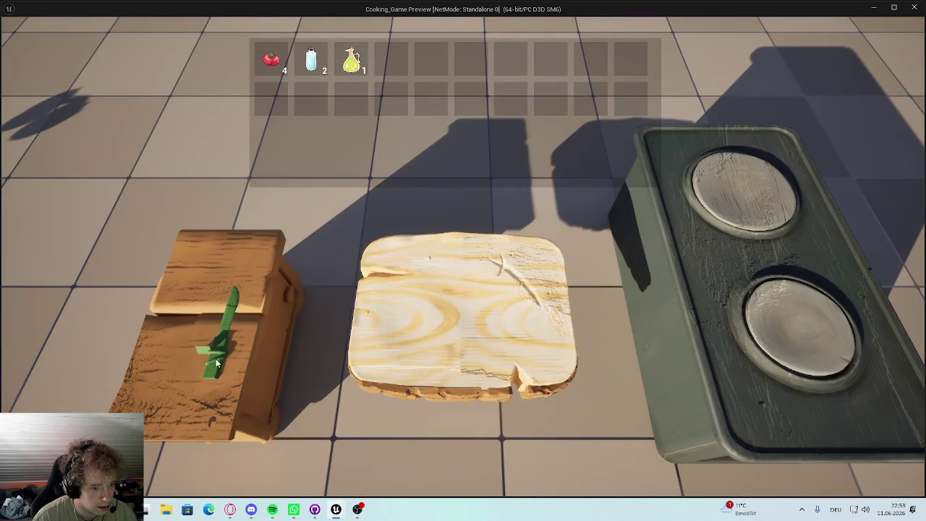
key(i)
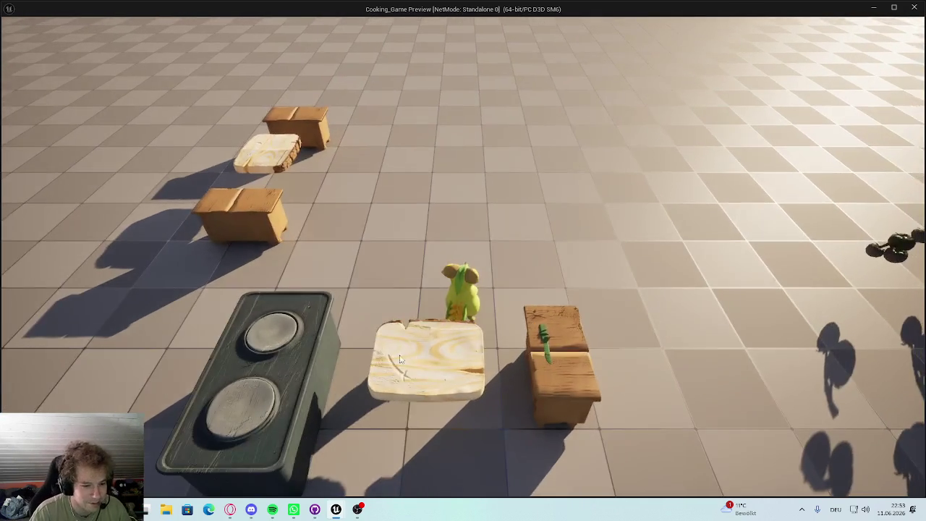
key(Escape)
Step: Raise the knife slightly to Z 73 and reopen the BP_KitchenKnife Blueprint
drag(325, 321, 325, 314)
drag(366, 217, 366, 122)
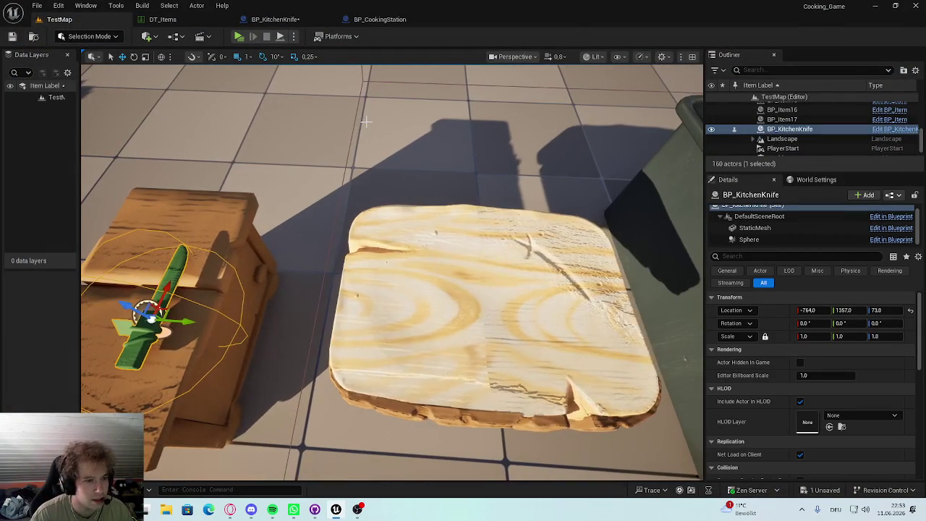
click(275, 19)
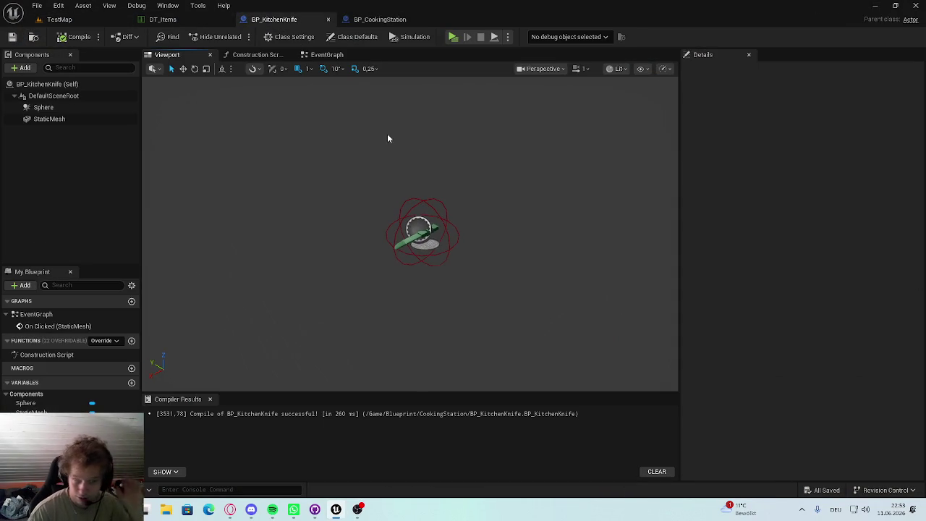
Step: Add an On Clicked event for the Sphere, wire it into the existing Print String, and compile
click(326, 54)
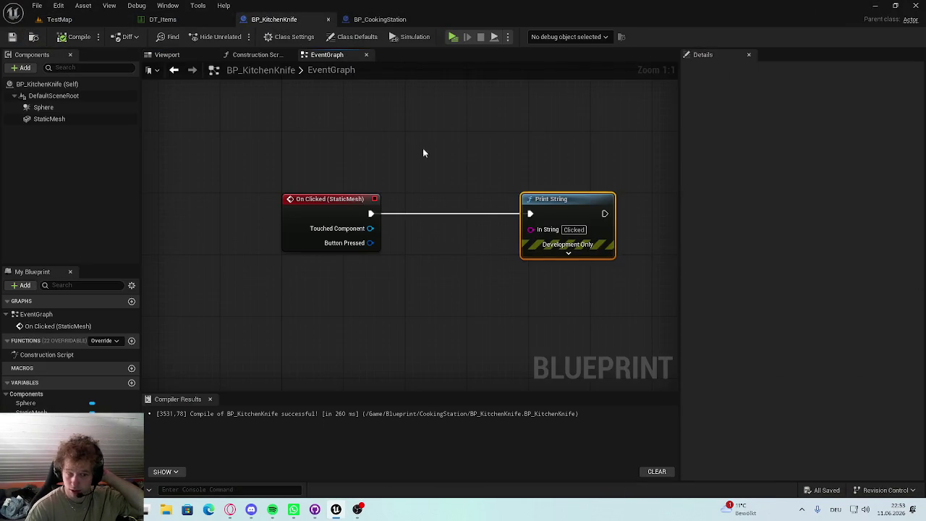
scroll(449, 207, down, 1)
scroll(364, 271, up, 2)
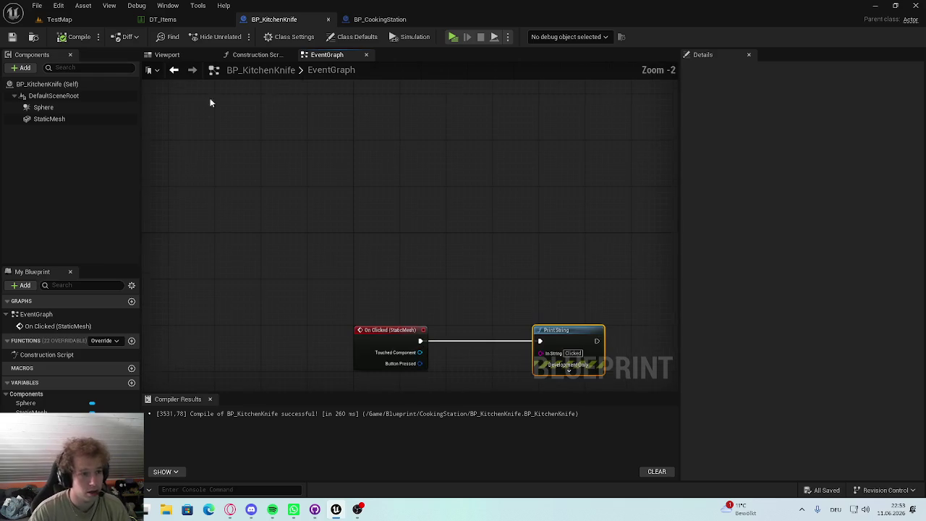
click(43, 107)
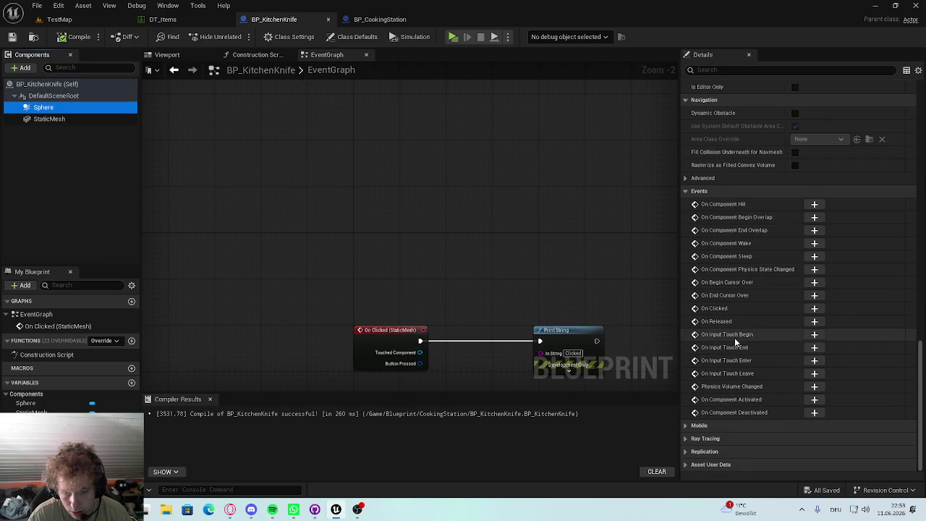
click(814, 308)
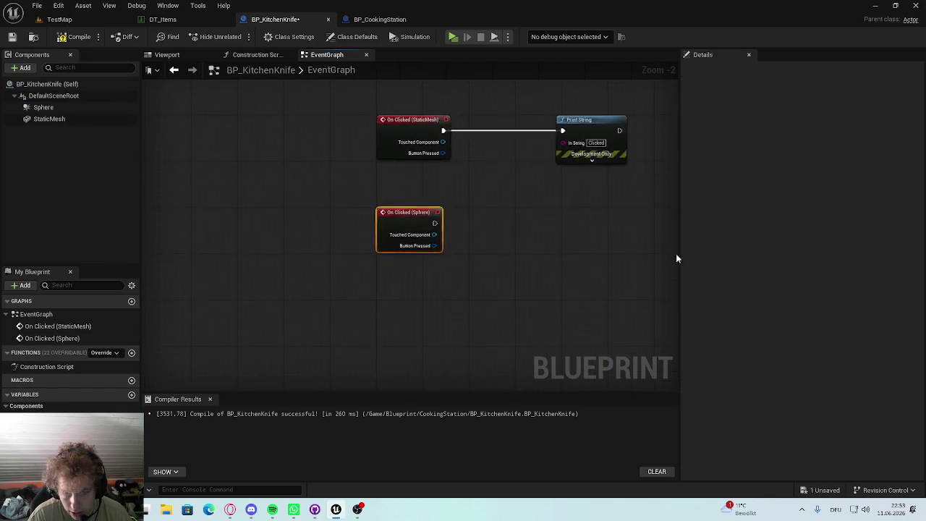
mouse_move(396, 261)
mouse_down()
mouse_move(585, 154)
mouse_move(569, 140)
mouse_up()
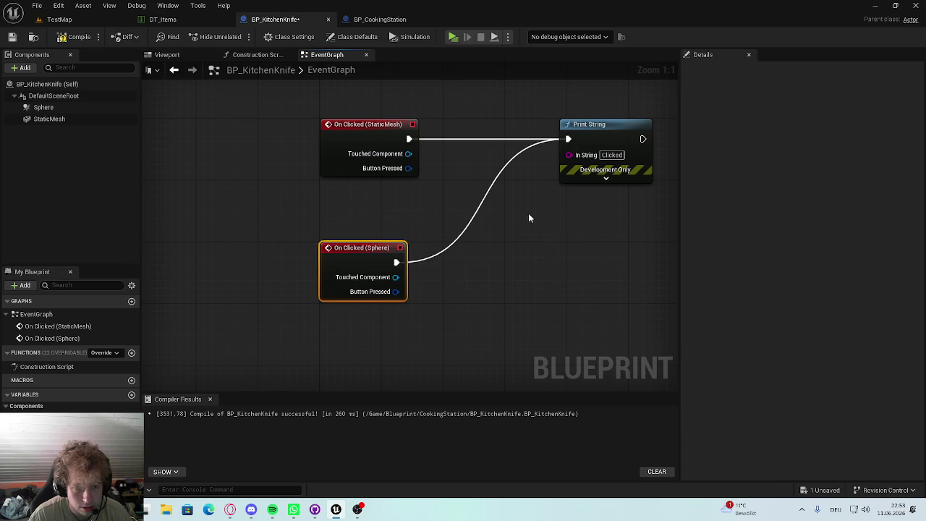
key(ctrl+s)
Step: Add an On Begin Cursor Over event for the Sphere component
right_click(368, 215)
key(Escape)
click(43, 107)
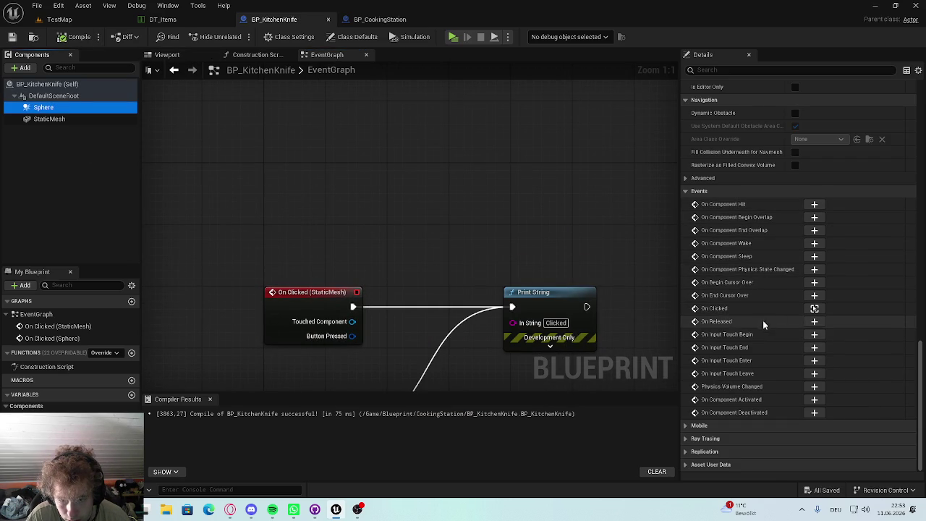
click(817, 287)
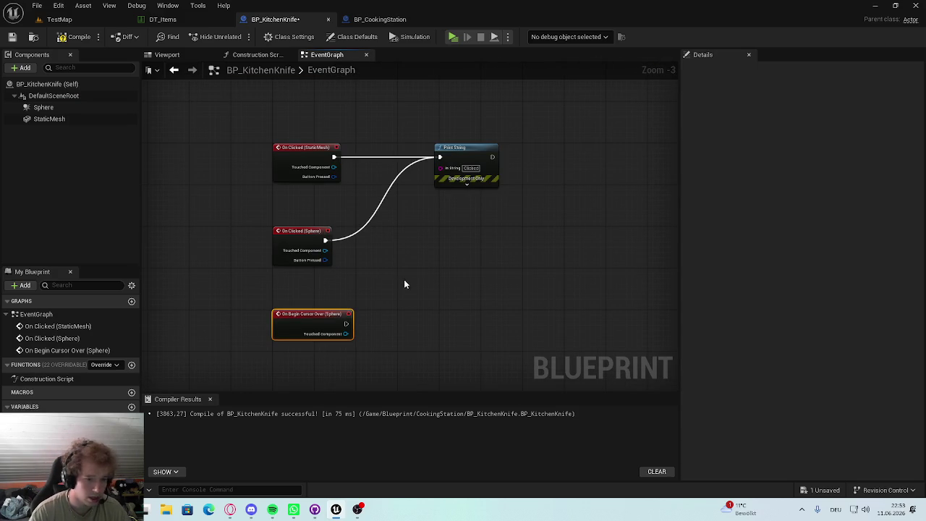
Step: Duplicate the Print String node, removing a stray StaticMesh reference node
click(463, 148)
key(ctrl+c)
key(ctrl+v)
scroll(416, 313, up, 3)
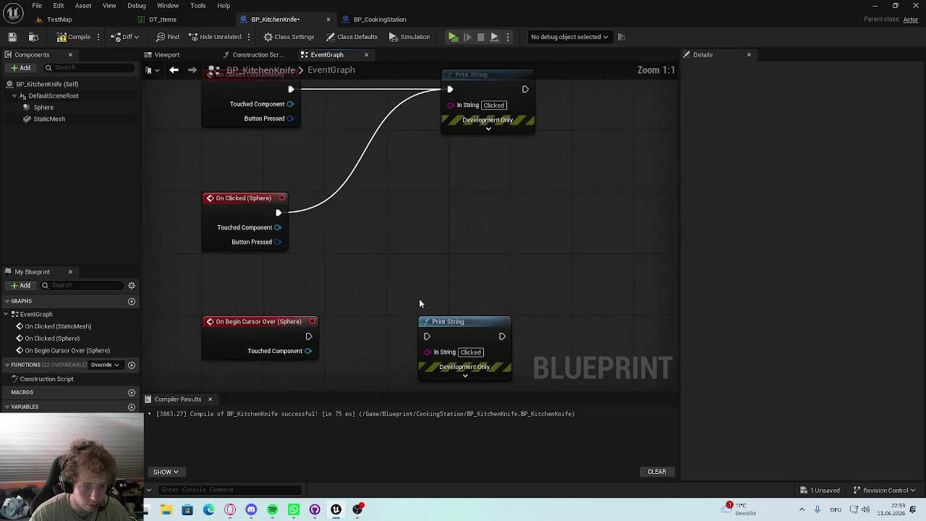
drag(49, 119, 289, 327)
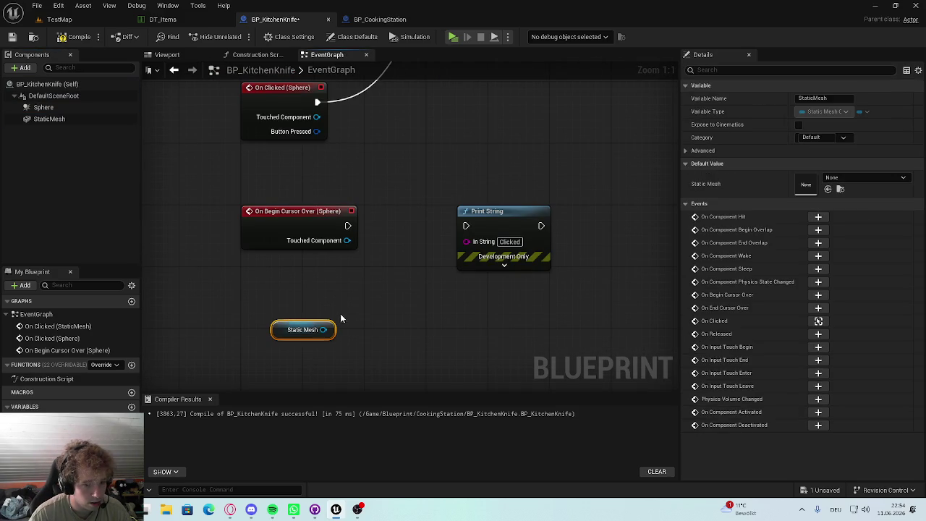
key(Delete)
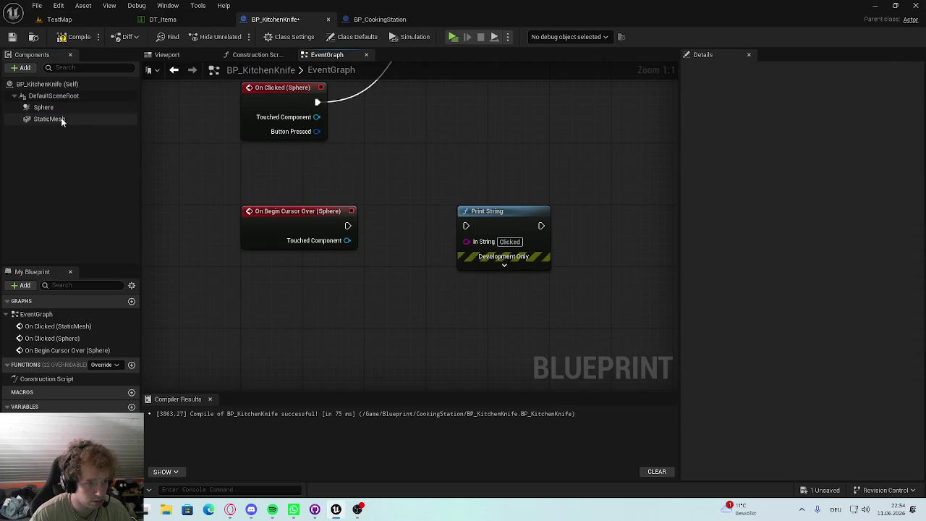
Step: Add a StaticMesh On Begin Cursor Over event and wire both cursor-over events into the new Print String
click(60, 120)
scroll(836, 412, down, 6)
drag(922, 247, 921, 457)
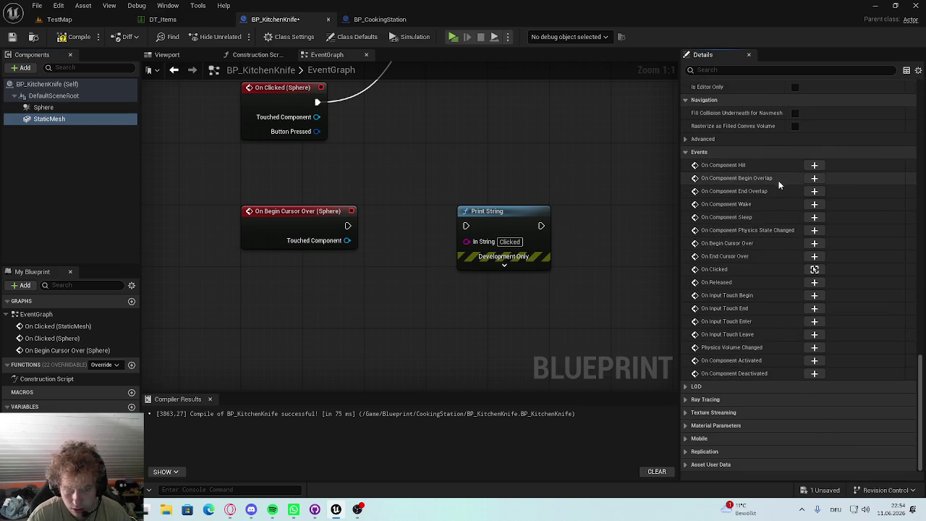
click(815, 243)
drag(428, 272, 534, 148)
mouse_move(421, 139)
mouse_down()
mouse_move(514, 144)
mouse_move(444, 131)
mouse_move(533, 148)
mouse_up()
mouse_move(381, 127)
mouse_down()
mouse_move(349, 135)
mouse_move(358, 135)
mouse_up()
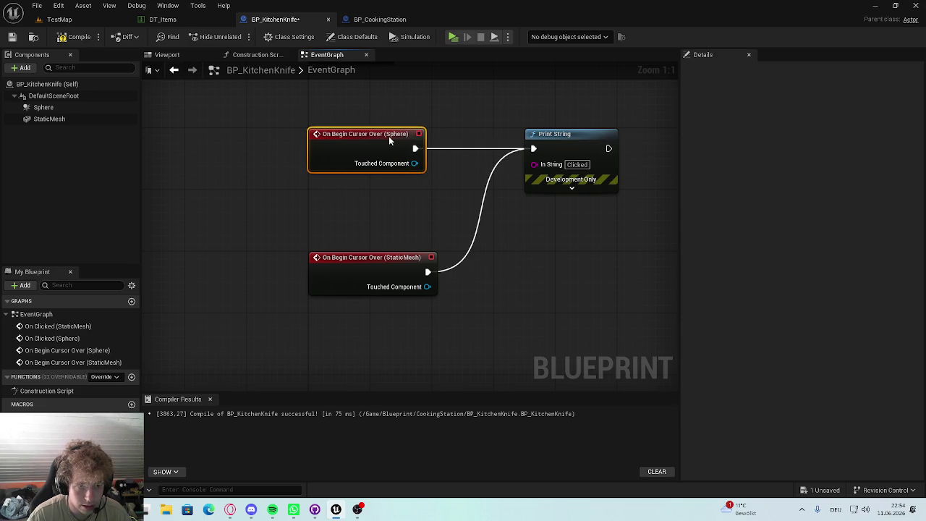
Step: Set the new Print String's message to 'Hover' and compile the blueprint
click(576, 165)
text(Hello)
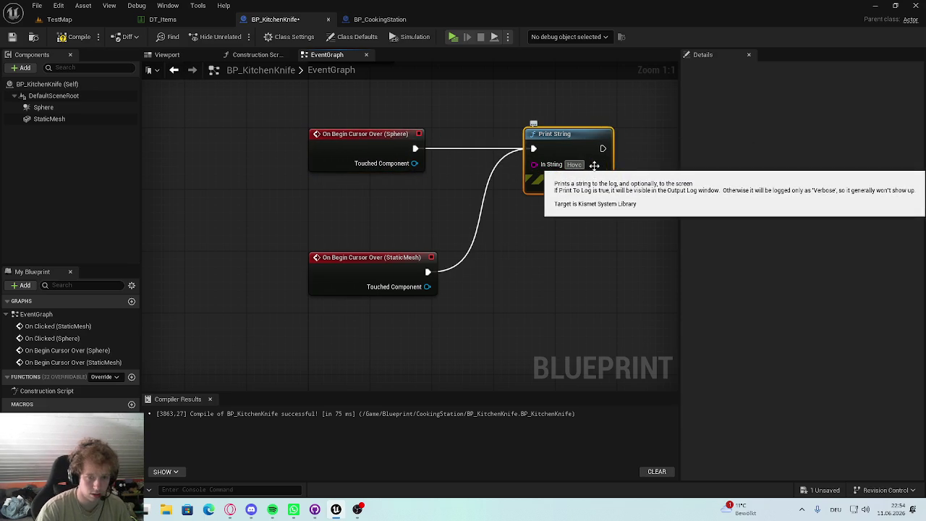
click(78, 36)
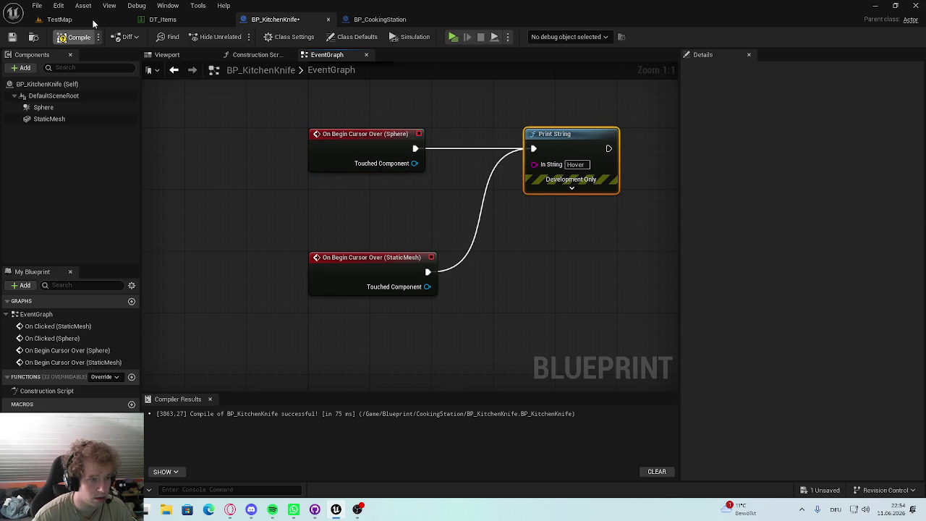
click(59, 19)
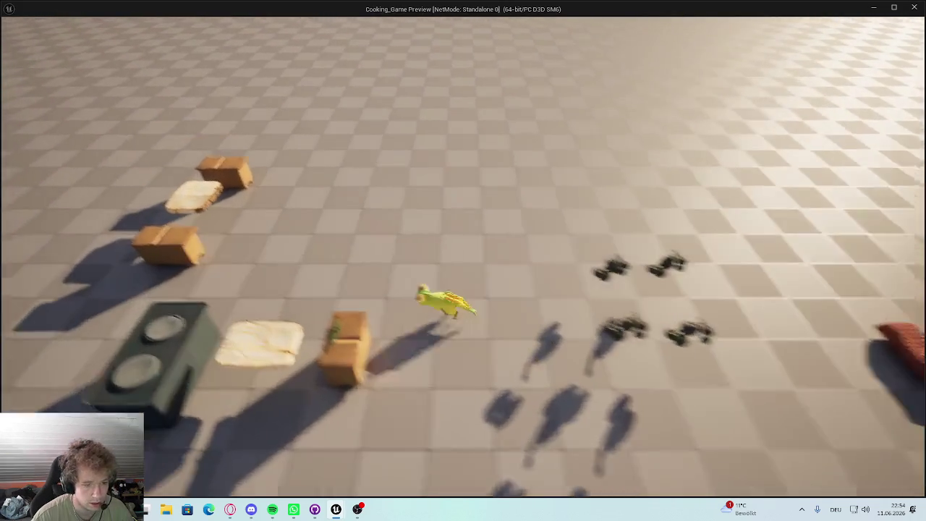
Step: Playtest the level, opening the inventory to hover over the knife, then stop the preview
key(Tab)
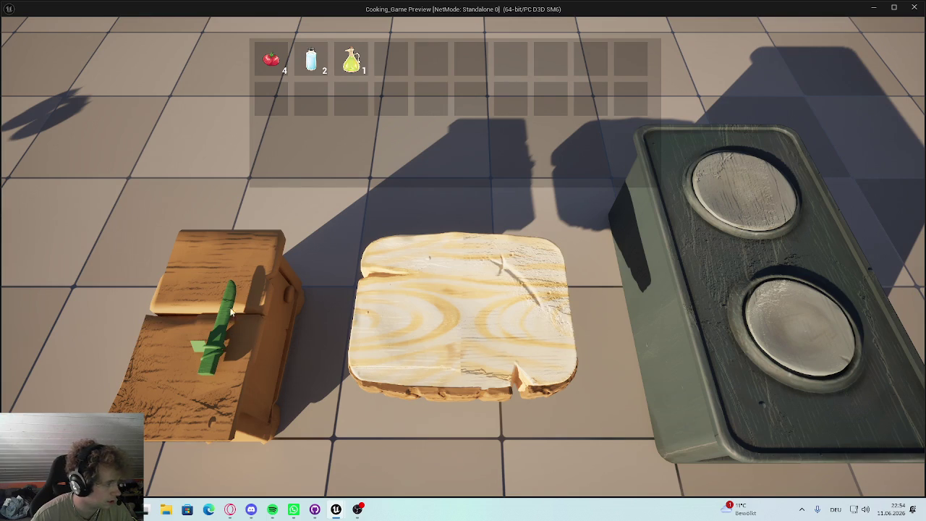
key(Escape)
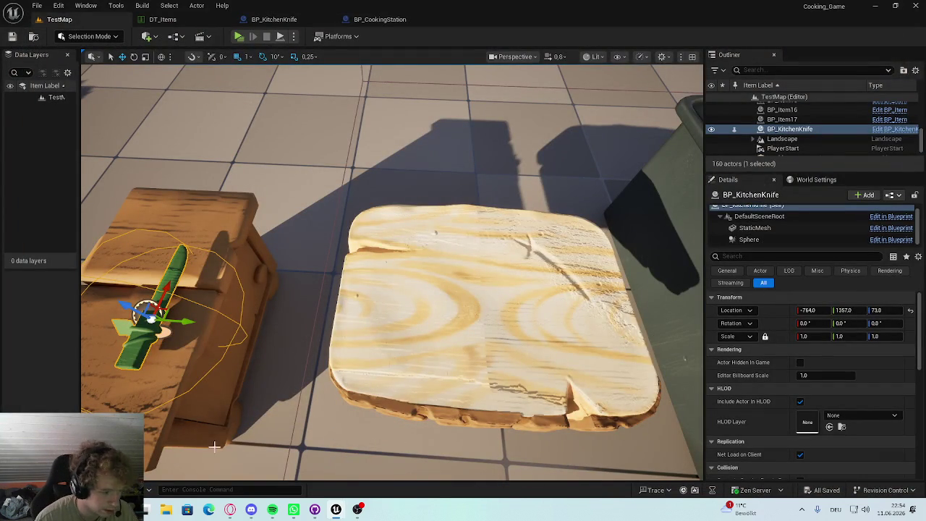
Step: Find and open the BP_BaseController blueprint in the A_MainCharacter folder
key(s)
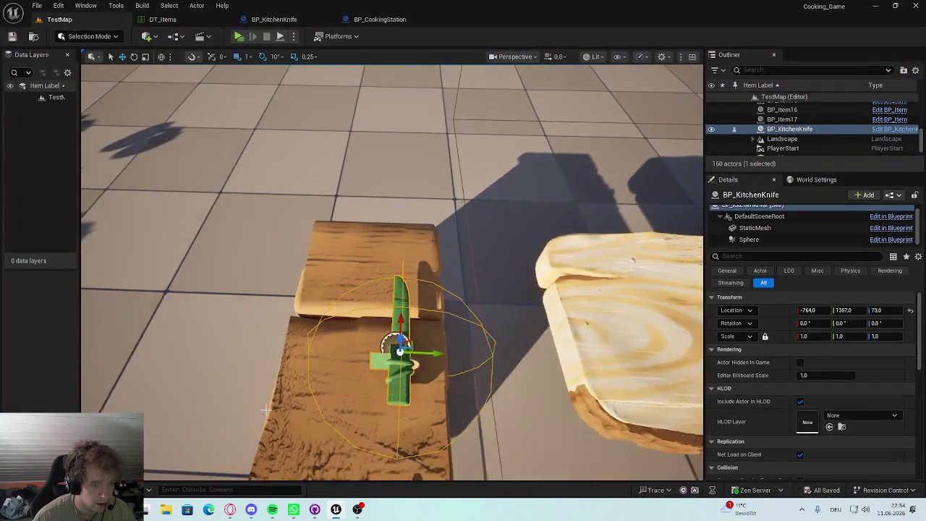
key(w)
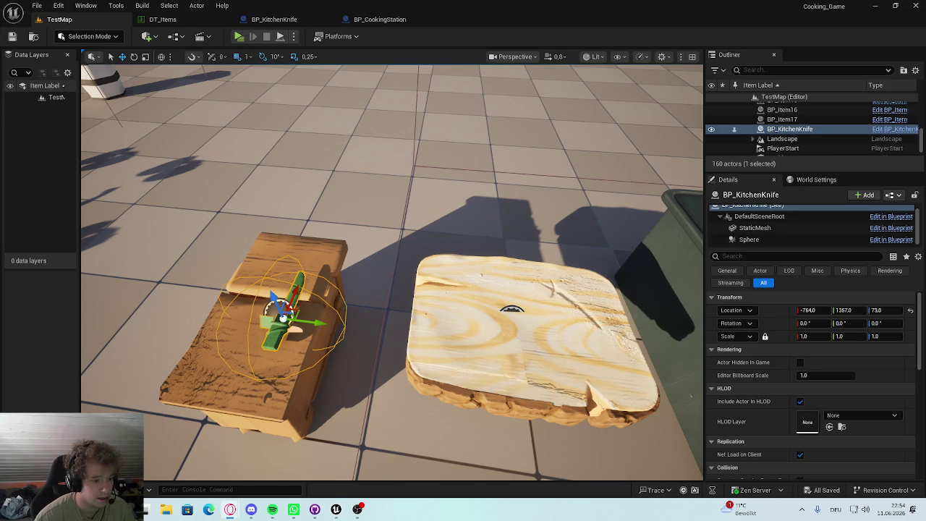
key(ctrl+space)
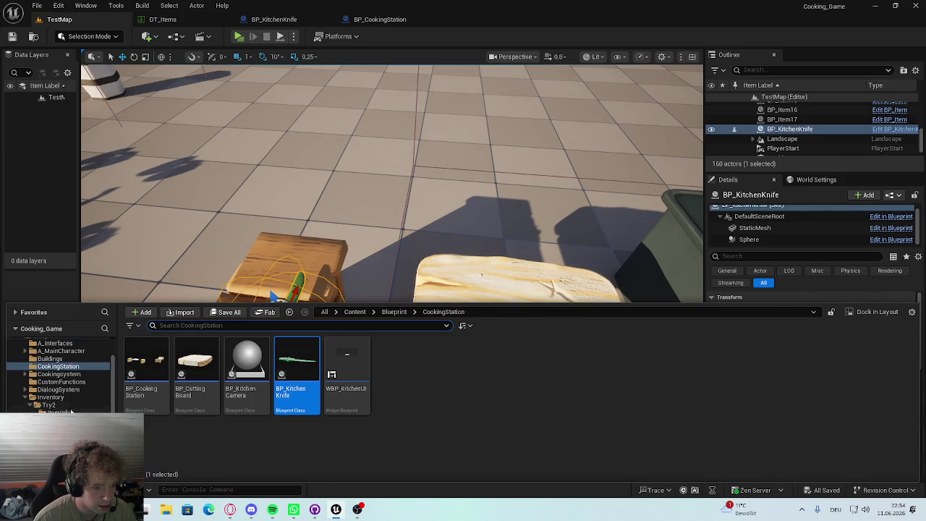
click(61, 381)
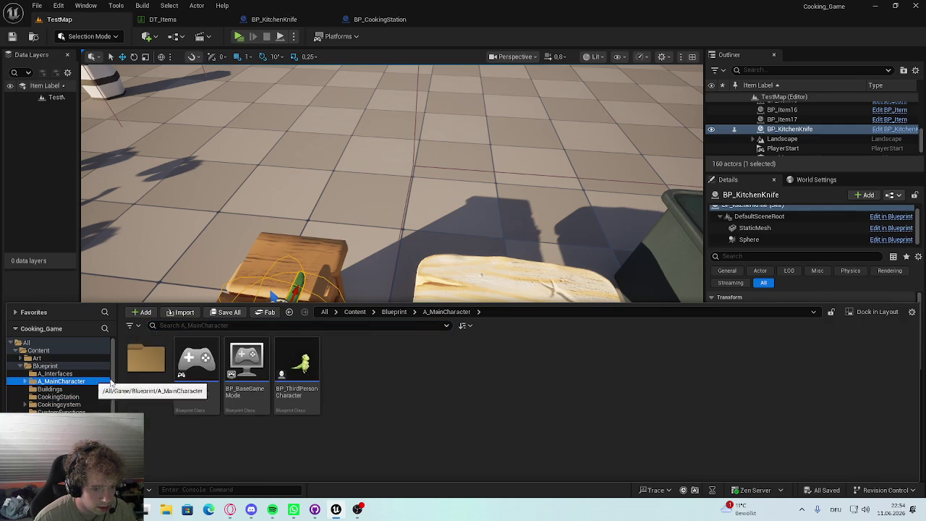
click(195, 366)
key(Return)
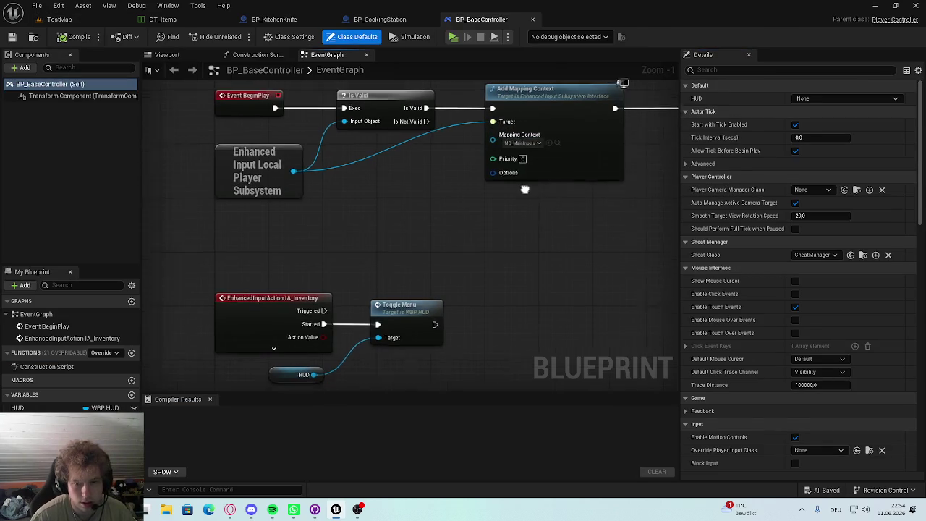
Step: Turn on Enable Click Events in the player controller and compile it
click(795, 294)
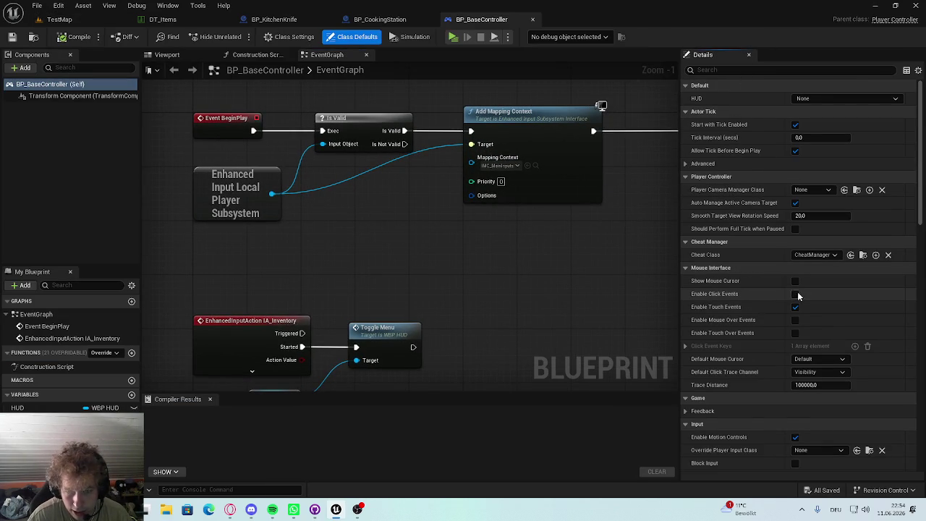
click(77, 37)
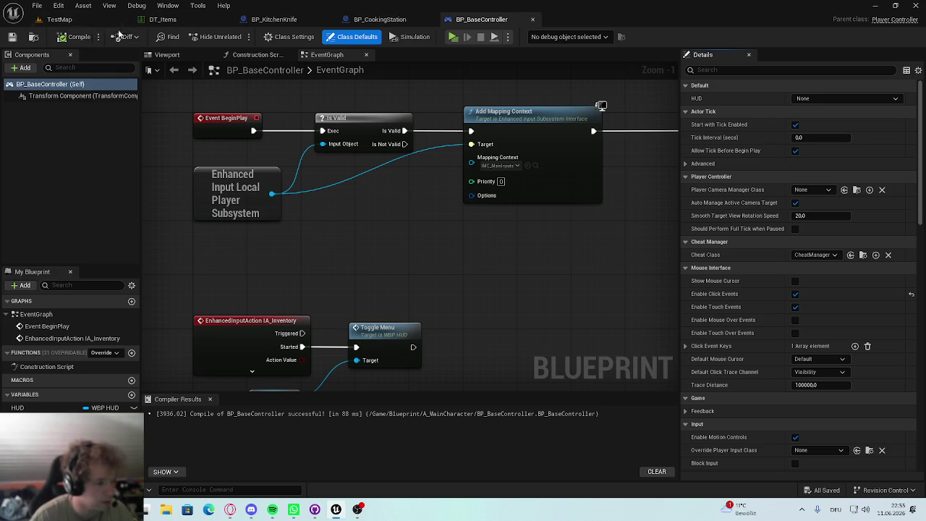
click(87, 20)
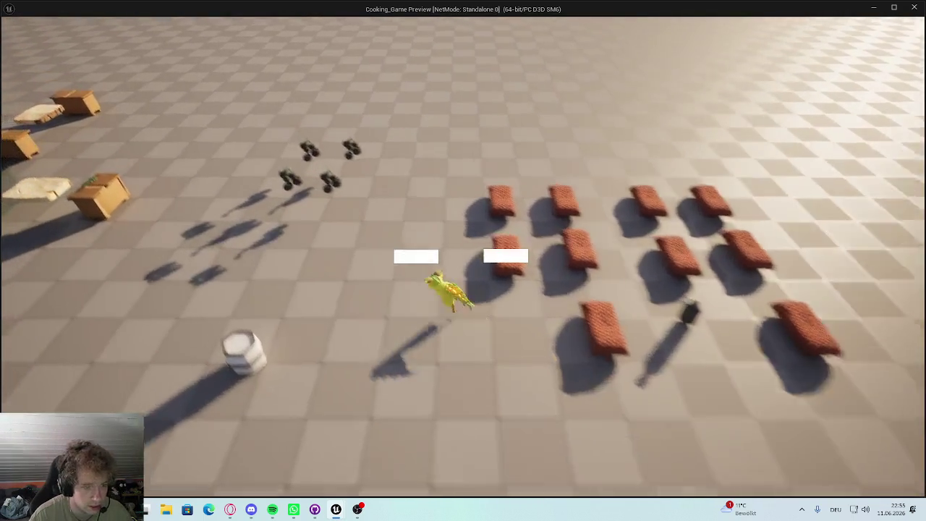
Step: In the running preview, open the inventory and click the knife repeatedly to print Clicked, then return to the editor
key(i)
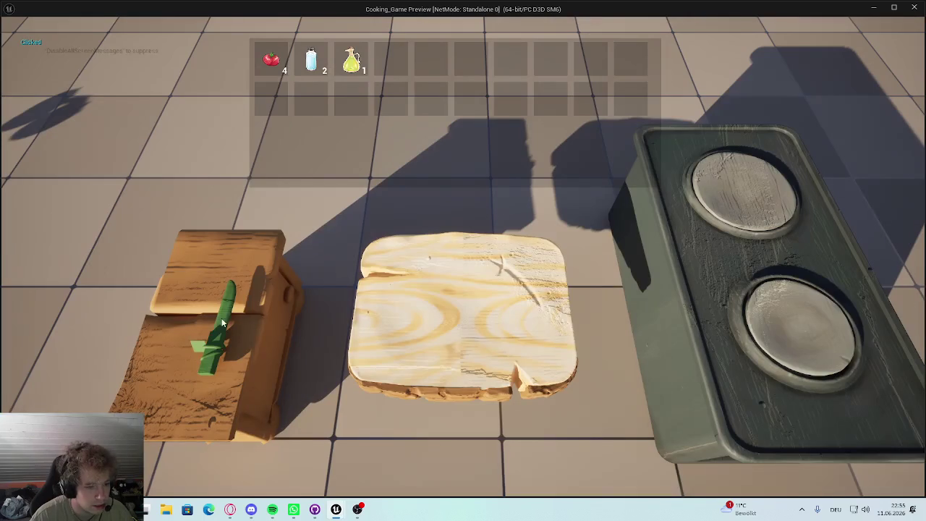
click(223, 322)
click(224, 319)
click(226, 316)
click(227, 313)
click(229, 309)
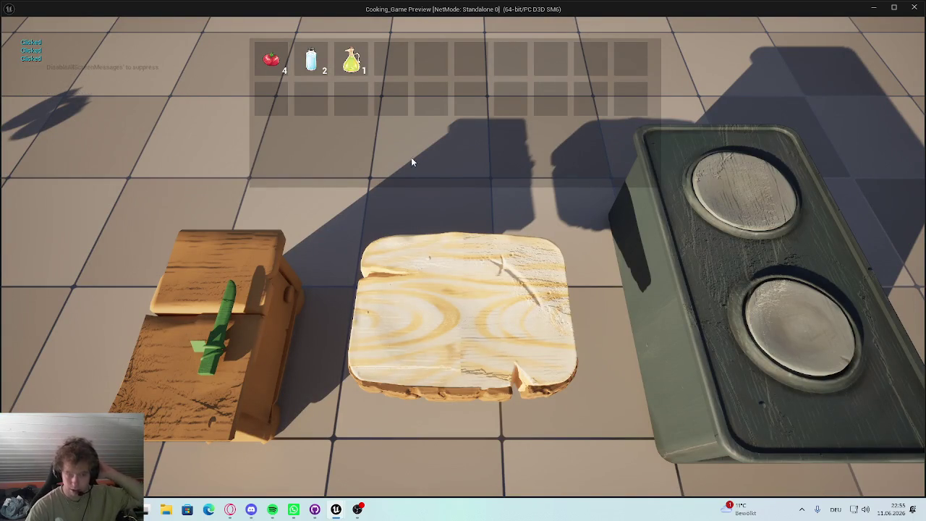
mouse_move(334, 509)
click(282, 463)
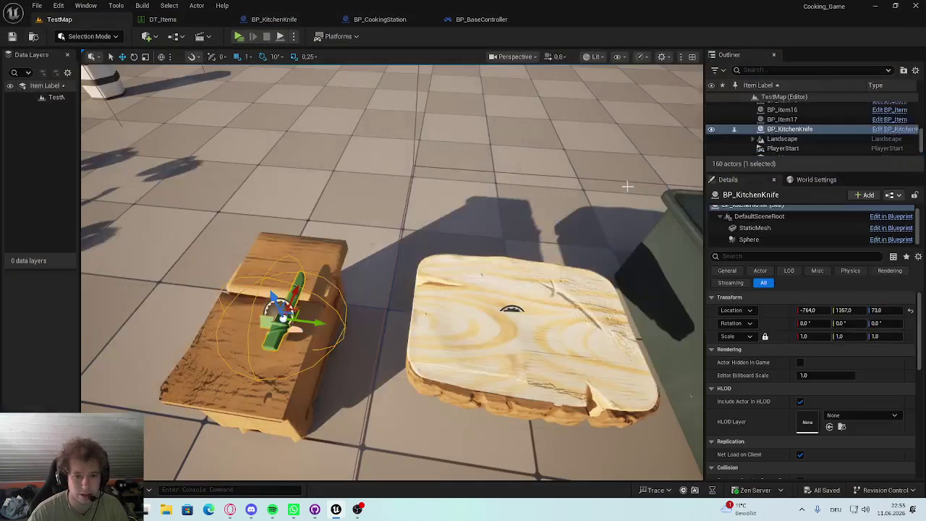
Step: Turn on Enable Mouse Over Events in BP_BaseController, compile, and start Play on TestMap
click(518, 16)
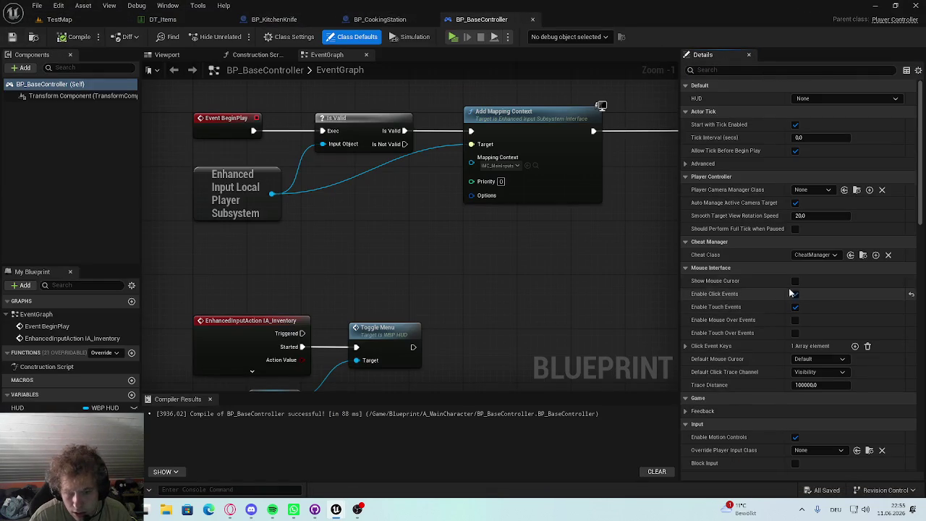
click(796, 293)
click(797, 280)
click(796, 321)
key(ctrl+s)
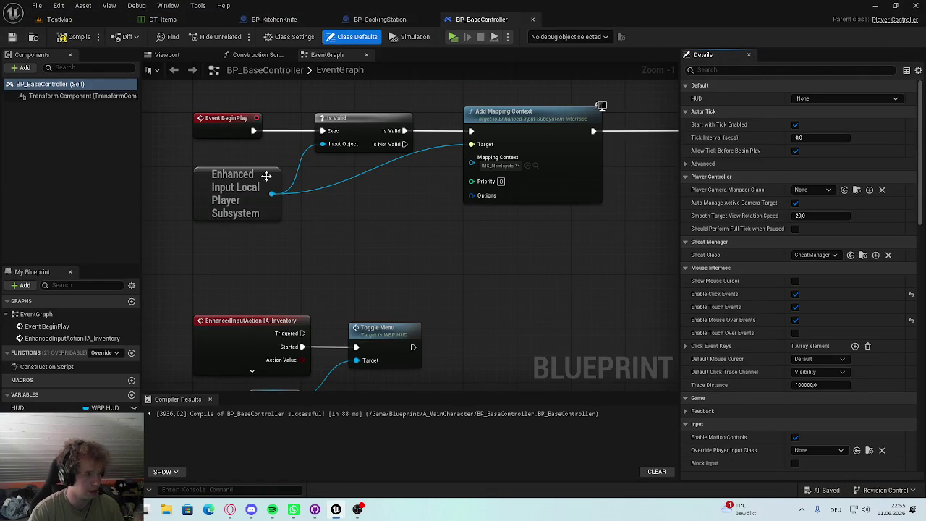
click(80, 19)
key(alt+p)
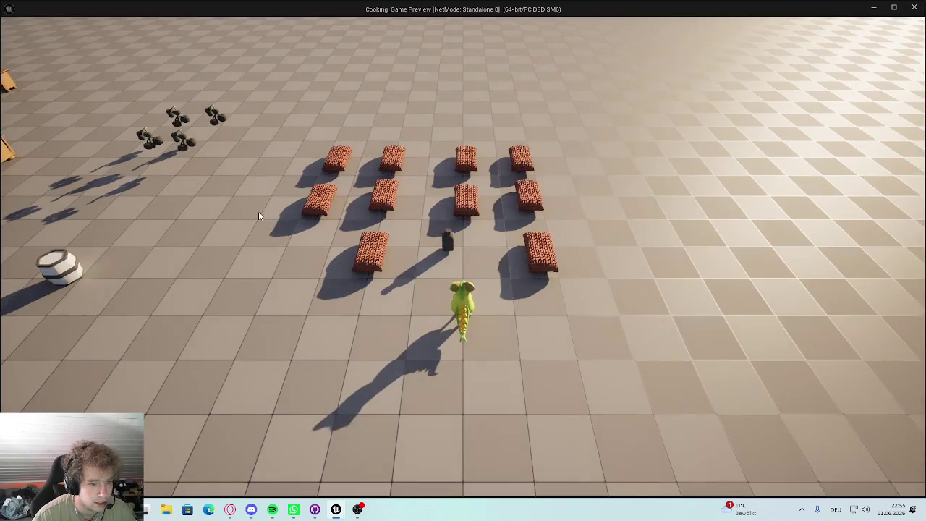
Step: Walk the character, open the inventory and click the knife to check its messages, then end play
key(a)
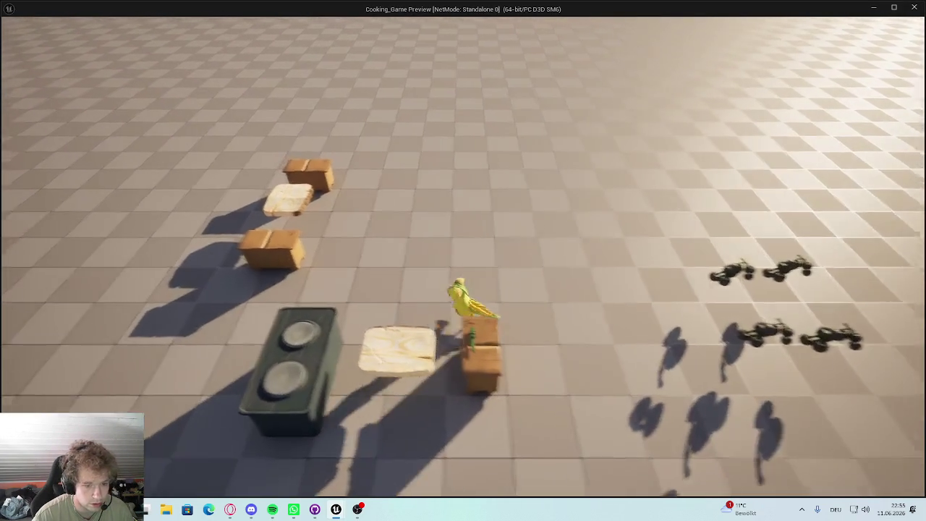
key(i)
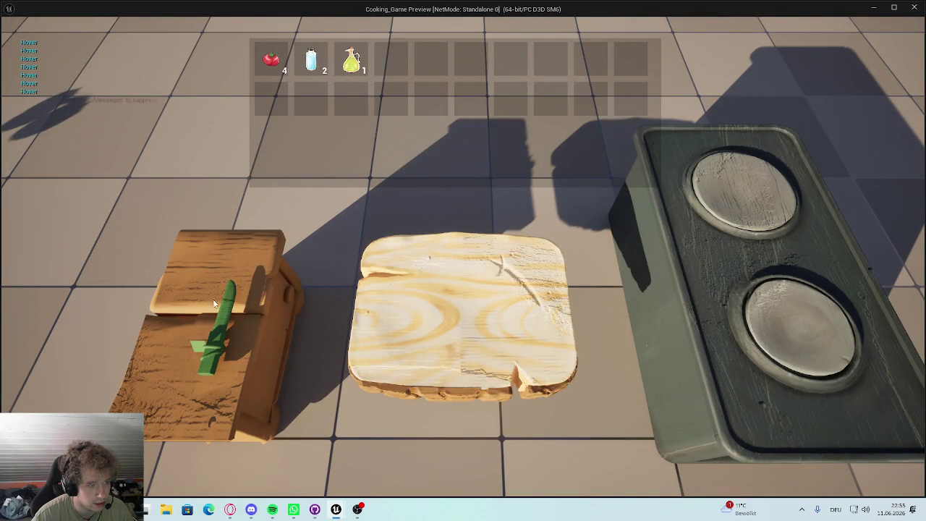
click(220, 341)
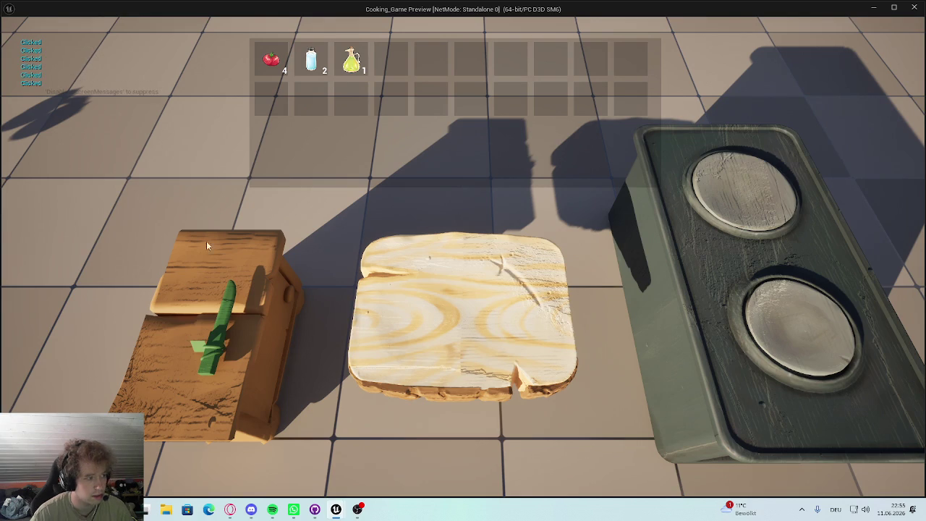
key(Escape)
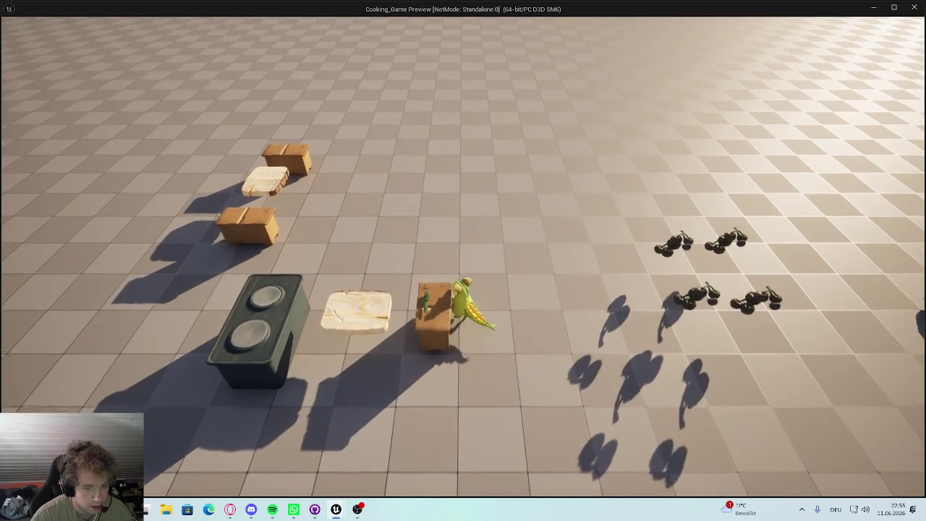
Step: Test clicking the knife once more, end play, and return to BP_KitchenKnife's event graph
key(i)
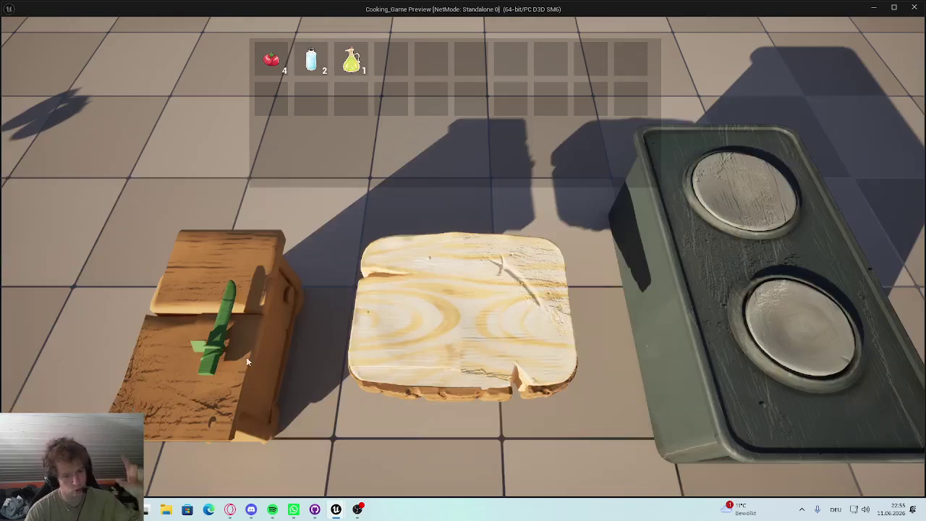
click(221, 335)
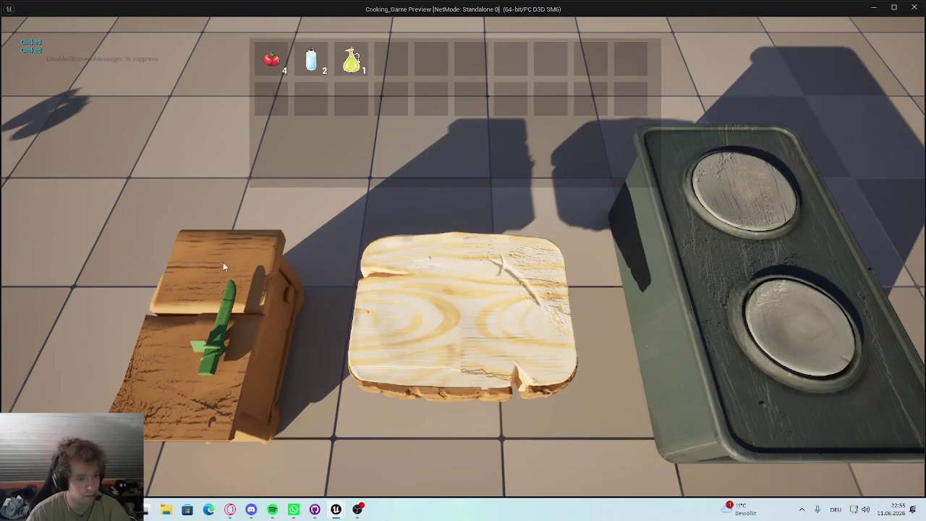
key(Escape)
click(273, 19)
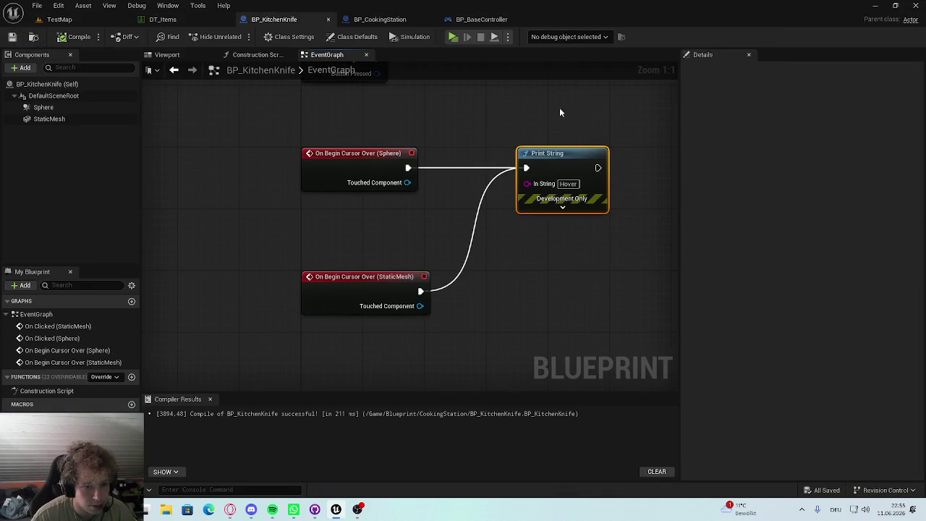
Step: Disconnect the StaticMesh cursor-over event from Print String and playtest the knife again
click(372, 277)
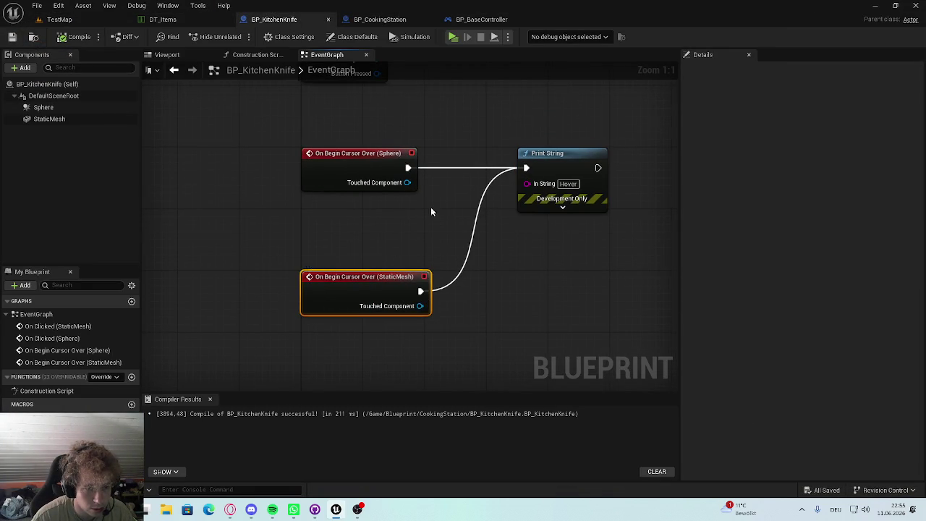
alt+click(421, 291)
click(75, 37)
click(59, 18)
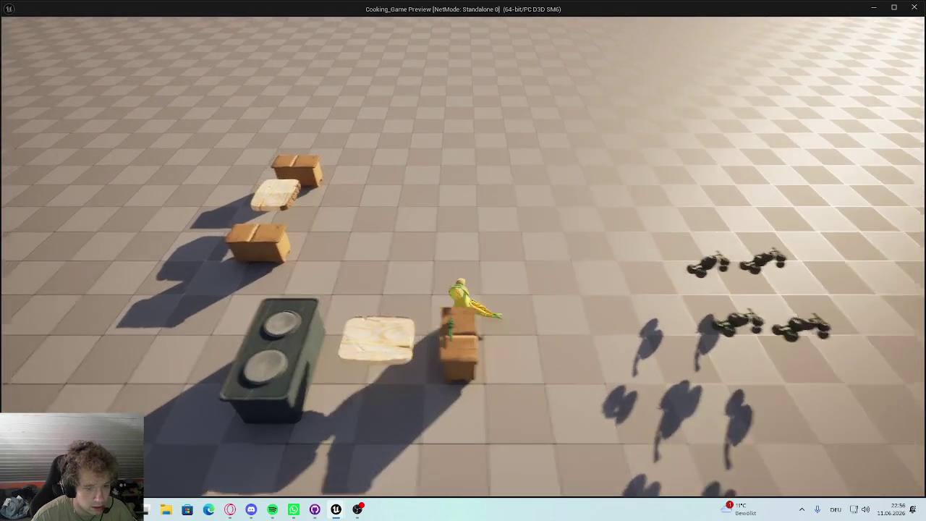
key(i)
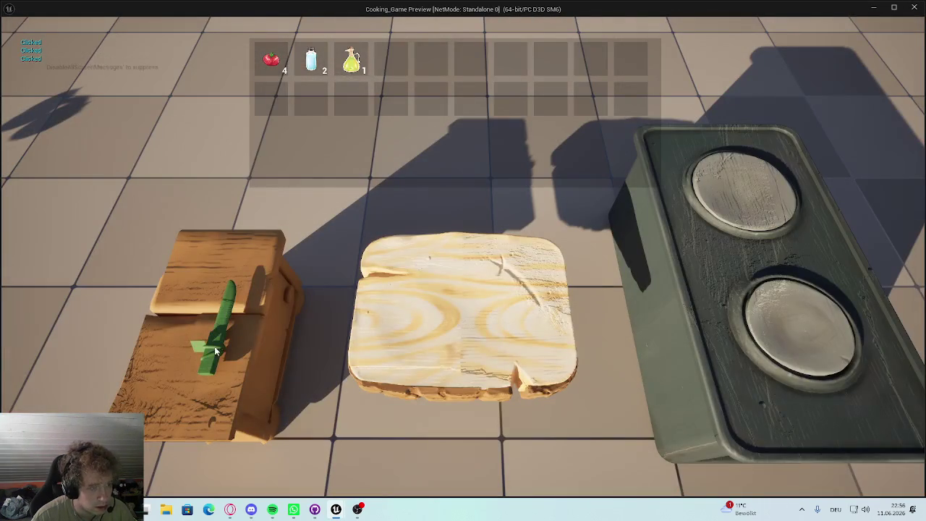
key(Escape)
Step: Back in BP_KitchenKnife, wire the StaticMesh On Clicked event into the Print String
click(365, 19)
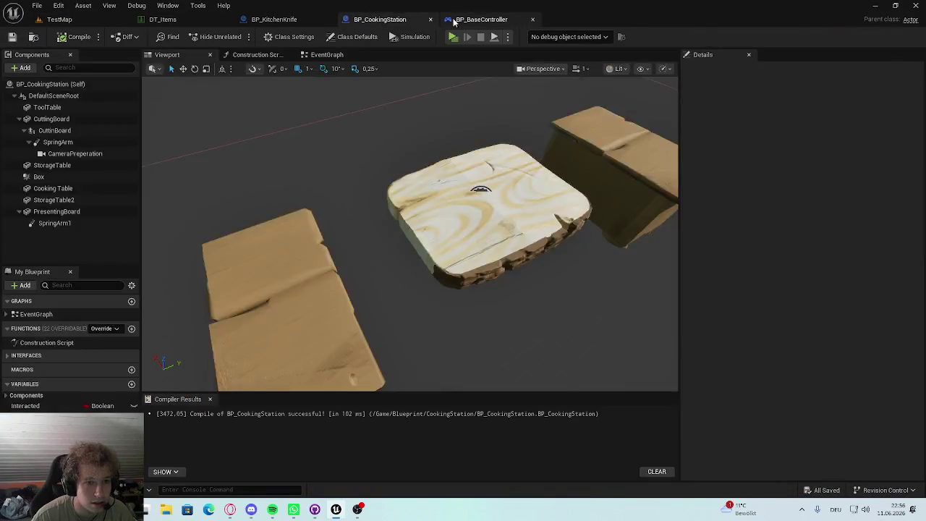
click(478, 19)
click(253, 19)
drag(415, 295, 521, 173)
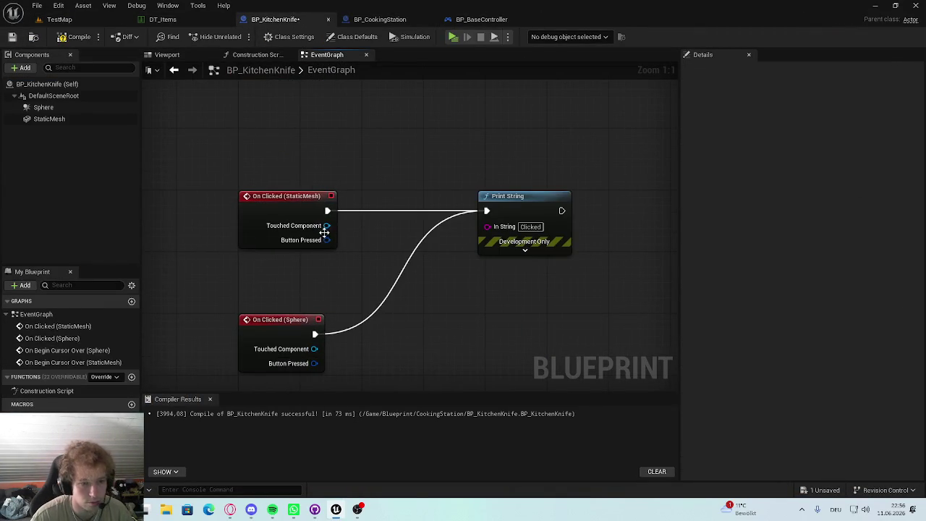
click(329, 217)
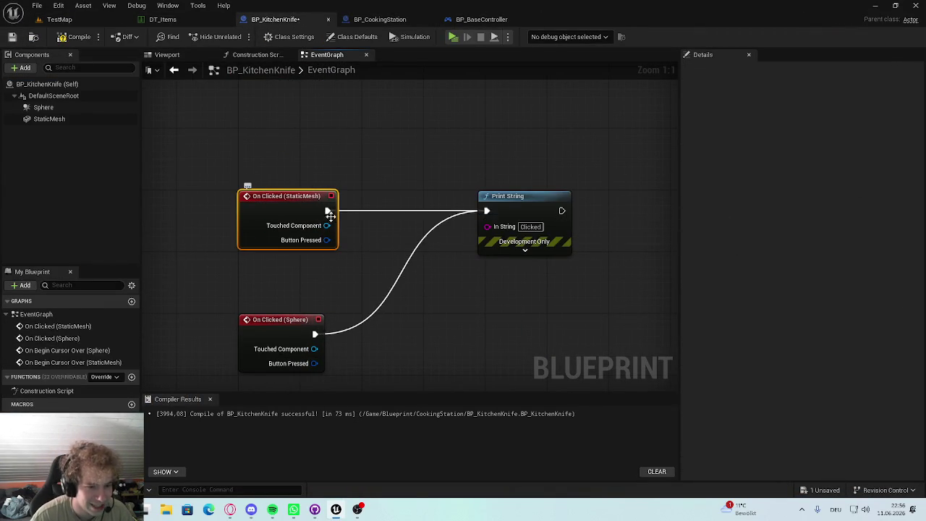
Step: Playtest TestMap again, moving toward the counters, then return to the knife's event graph
click(85, 20)
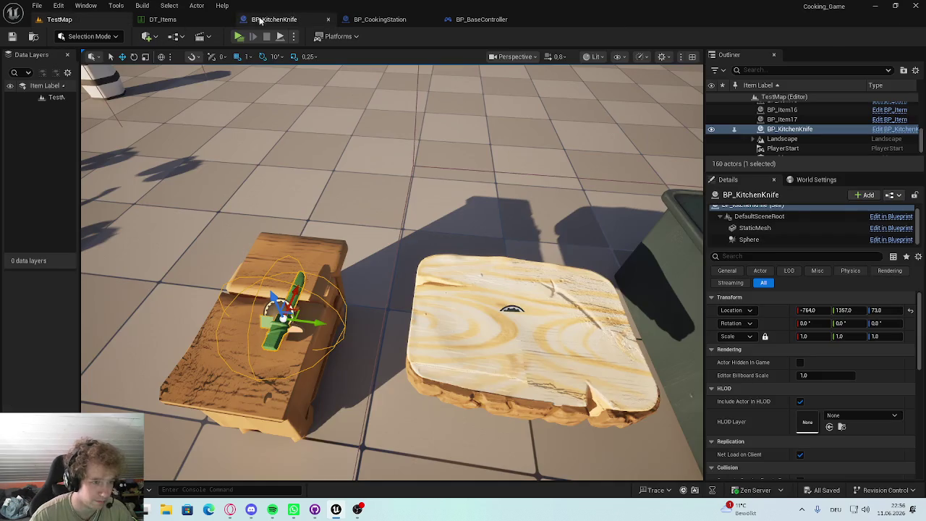
click(239, 37)
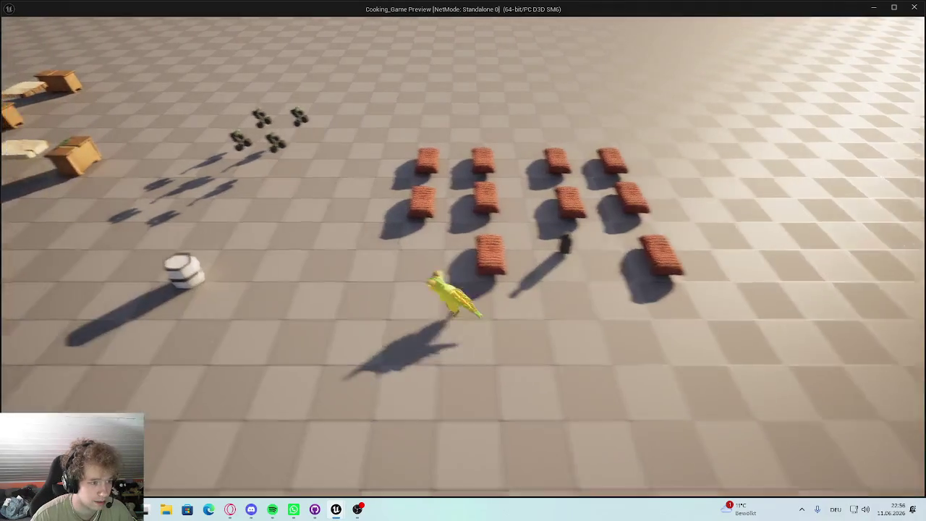
key(a)
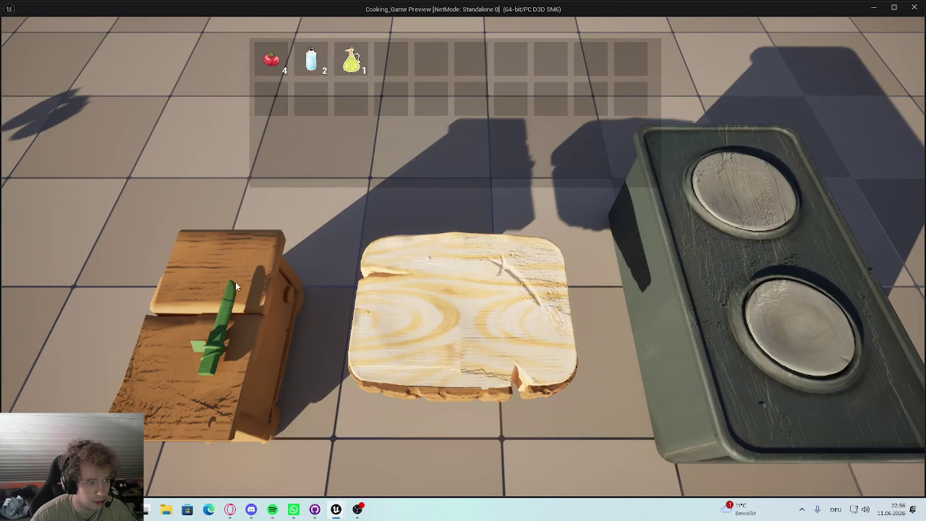
key(Escape)
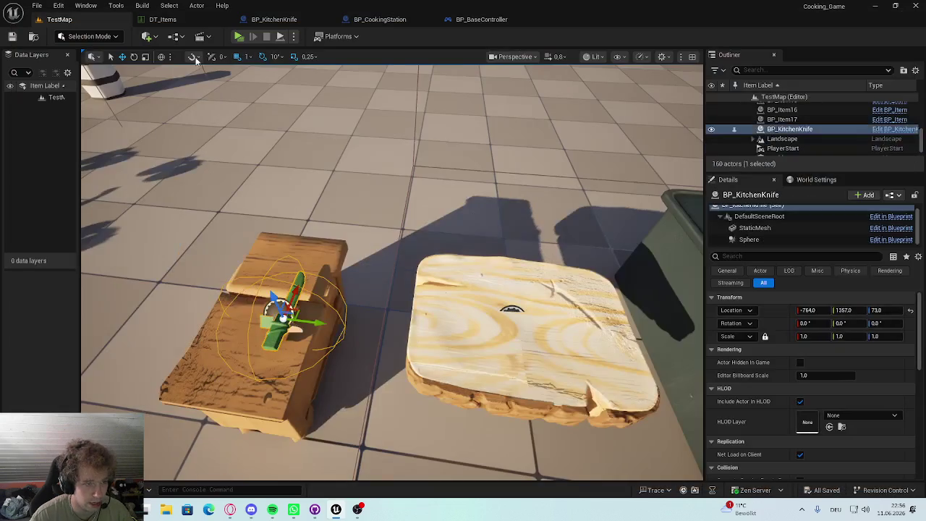
click(263, 20)
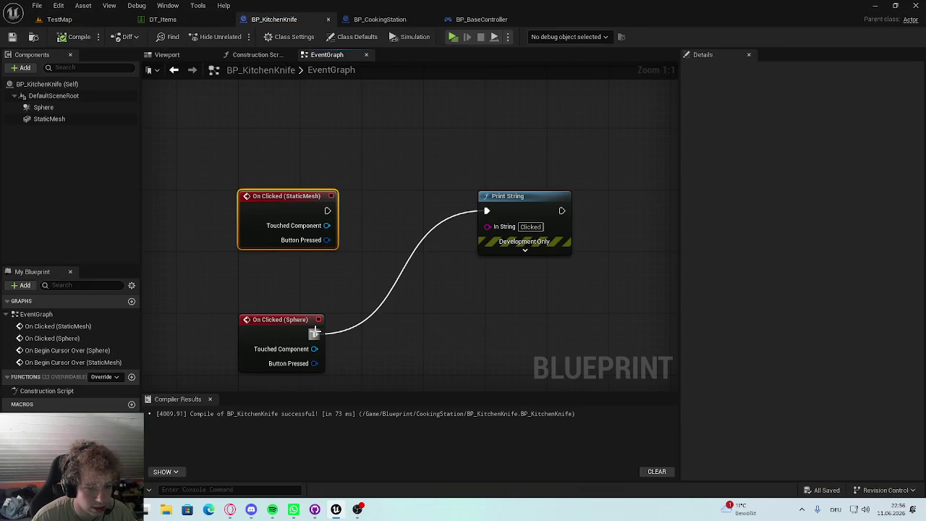
Step: Wire the StaticMesh click event to Print String and delete the Sphere click and hover nodes
drag(328, 211, 527, 212)
click(436, 270)
drag(327, 211, 487, 211)
click(319, 319)
key(Delete)
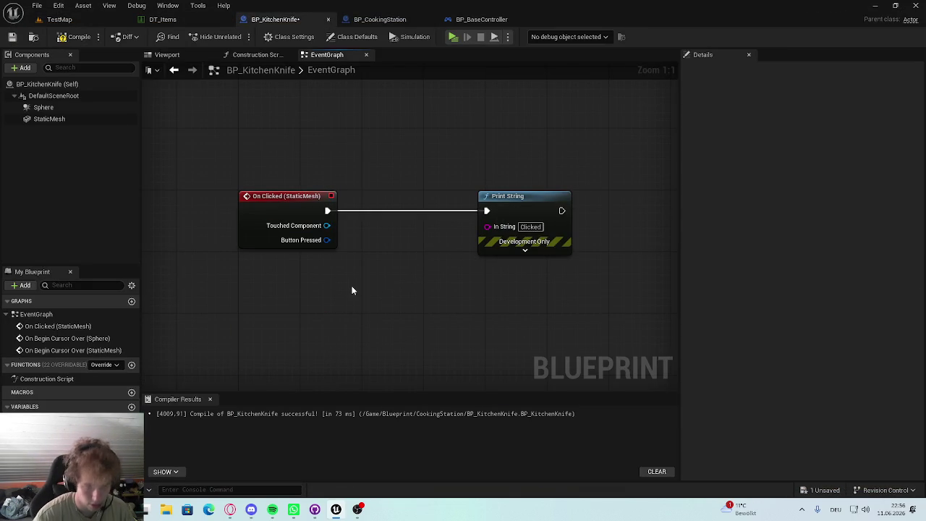
scroll(312, 296, down, 4)
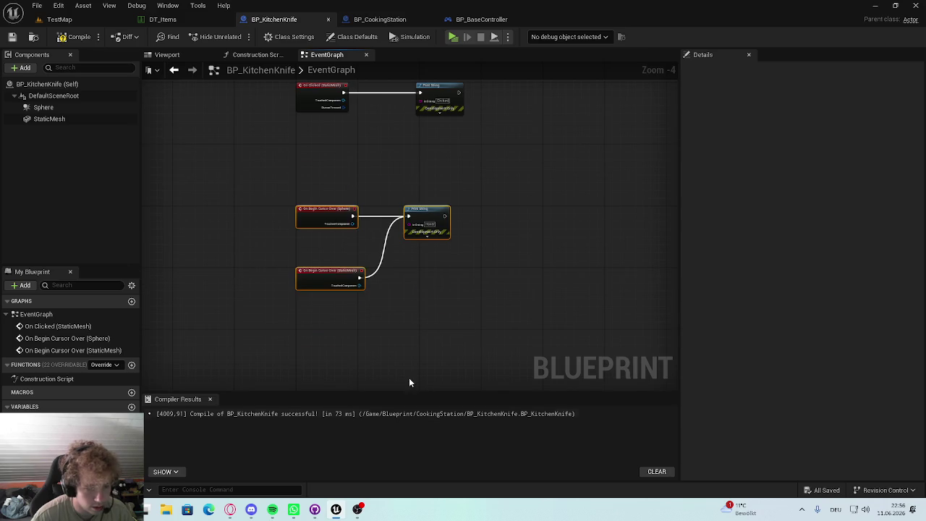
key(Delete)
key(Home)
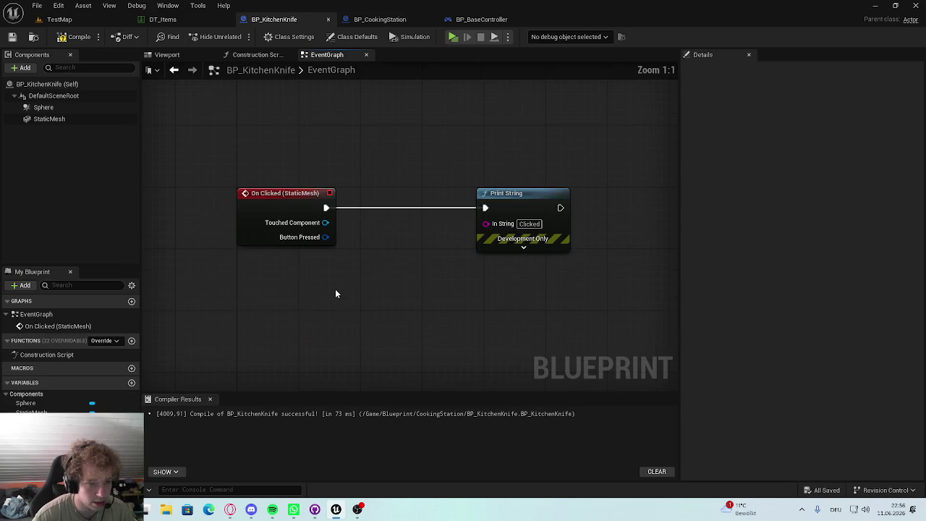
Step: Add a StaticMesh On Begin Cursor Over event feeding the Clicked Print String and compile
click(49, 119)
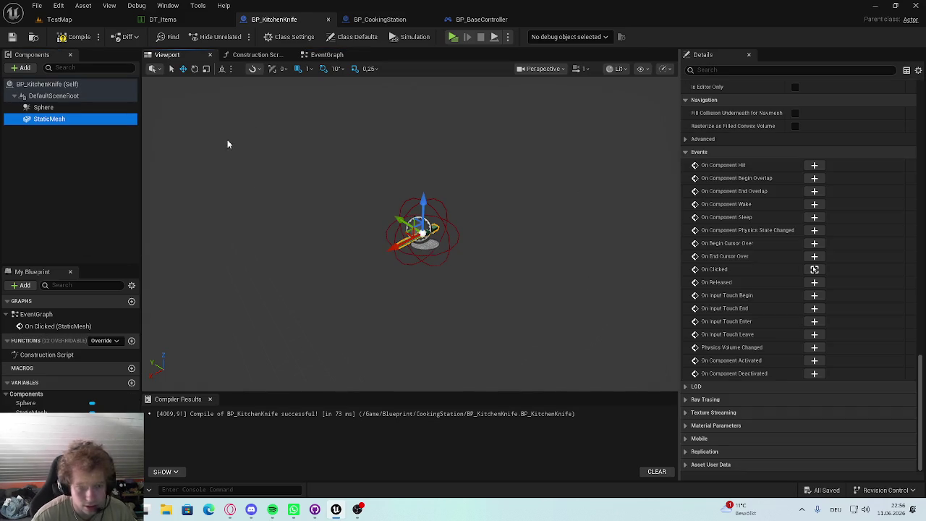
click(343, 57)
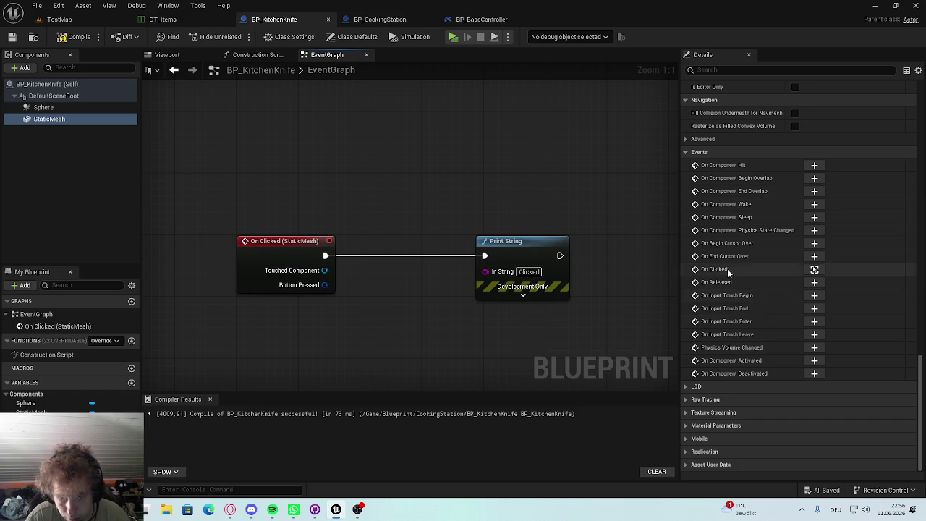
click(813, 243)
mouse_move(464, 225)
mouse_down()
mouse_move(589, 119)
mouse_move(594, 100)
mouse_up()
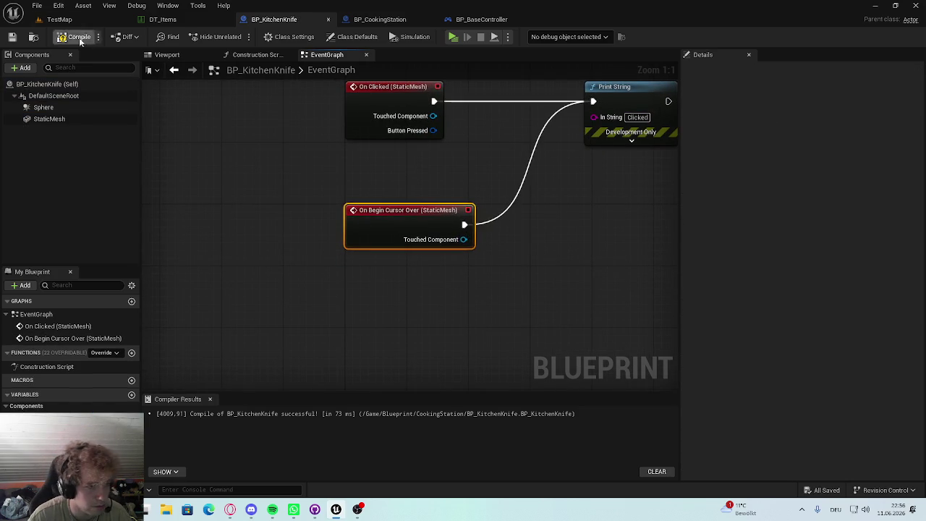
click(59, 19)
click(72, 35)
click(478, 20)
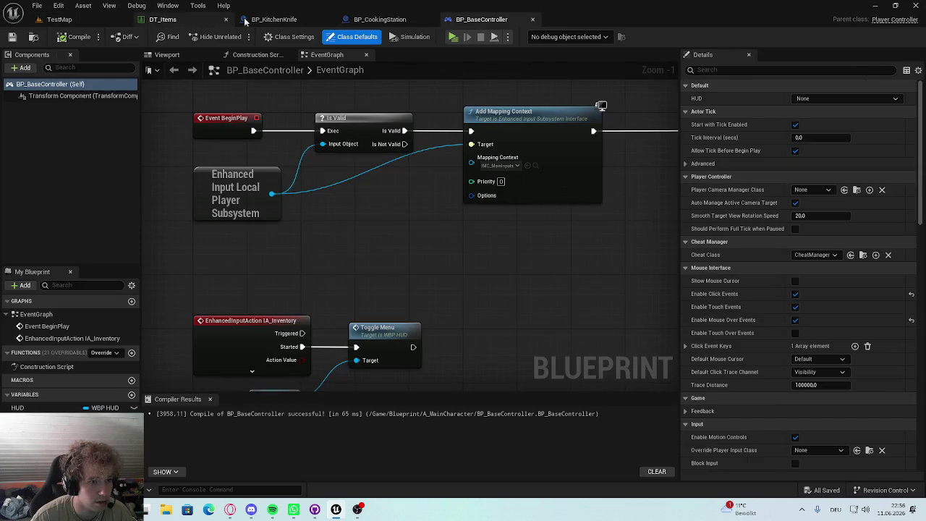
Step: Playtest TestMap with the inventory open to check the knife's messages, then return to BP_KitchenKnife
click(268, 19)
click(60, 18)
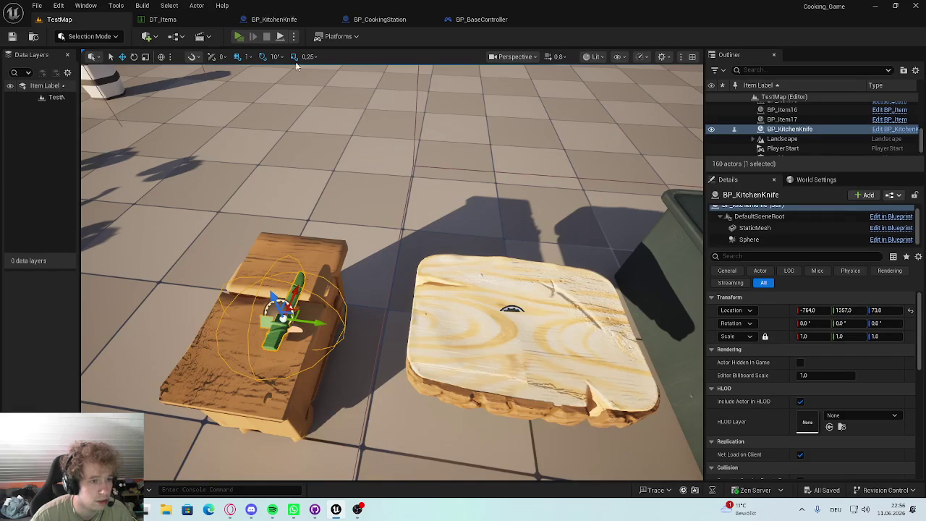
key(alt+p)
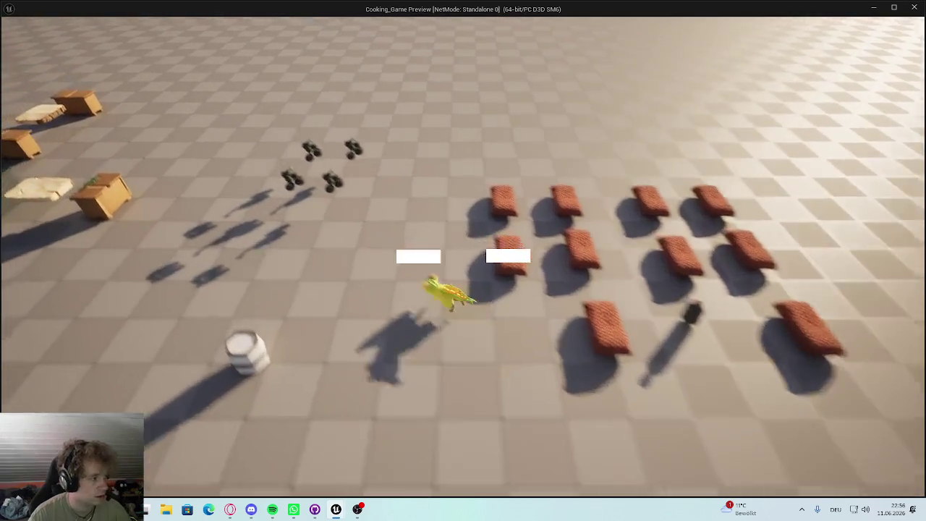
key(i)
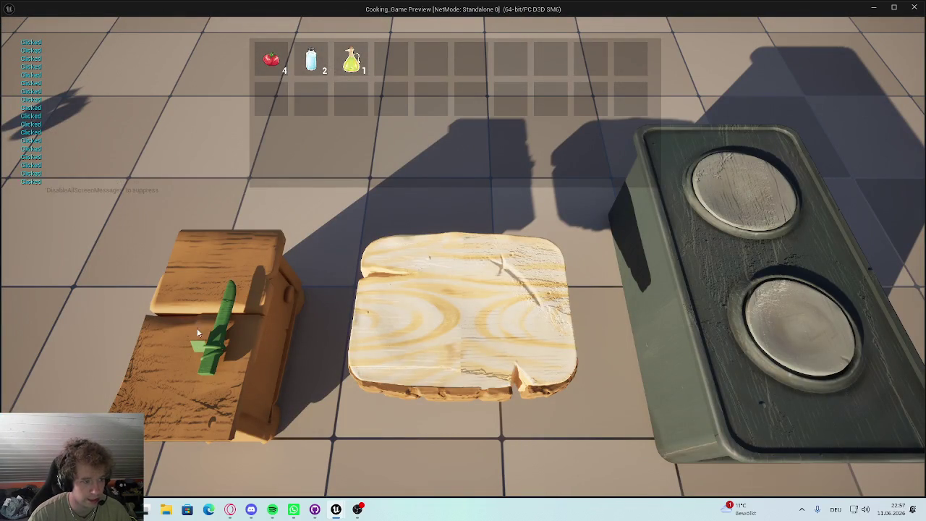
key(Escape)
click(271, 18)
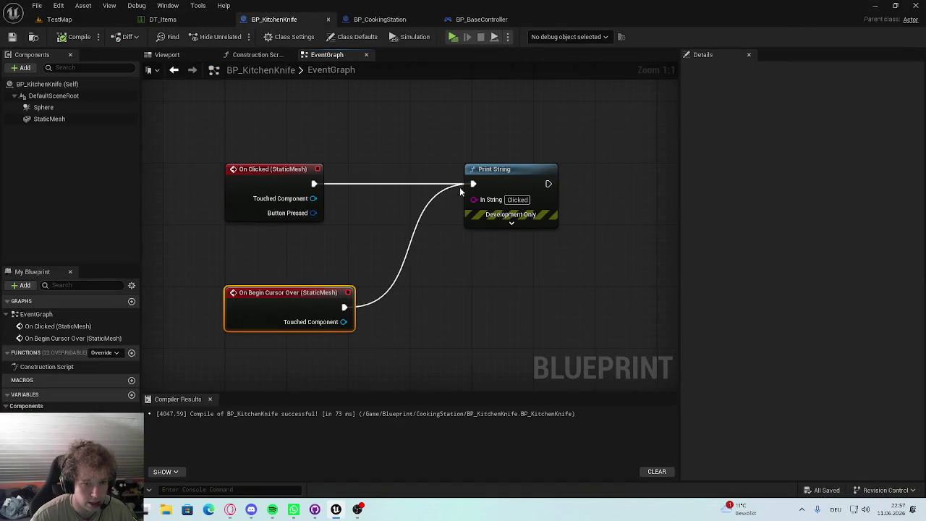
Step: Delete the Print String node, move the cursor-over event above the click event, and save
scroll(361, 280, down, 3)
click(500, 210)
key(Delete)
scroll(359, 275, up, 3)
scroll(361, 337, down, 5)
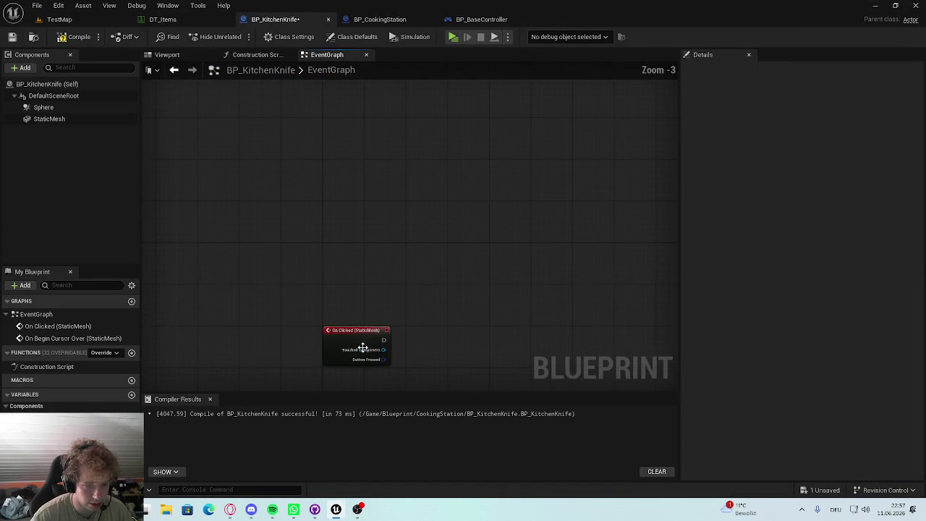
mouse_move(386, 321)
mouse_down()
mouse_move(387, 159)
mouse_move(375, 340)
mouse_up()
scroll(386, 152, up, 4)
key(ctrl+s)
Step: Place a StaticMesh reference in the graph beside the On Begin Cursor Over event
right_click(393, 206)
click(330, 215)
scroll(347, 239, up, 1)
mouse_move(348, 225)
mouse_down()
mouse_move(412, 234)
mouse_move(346, 222)
mouse_up()
click(294, 180)
scroll(293, 180, down, 3)
scroll(347, 222, up, 3)
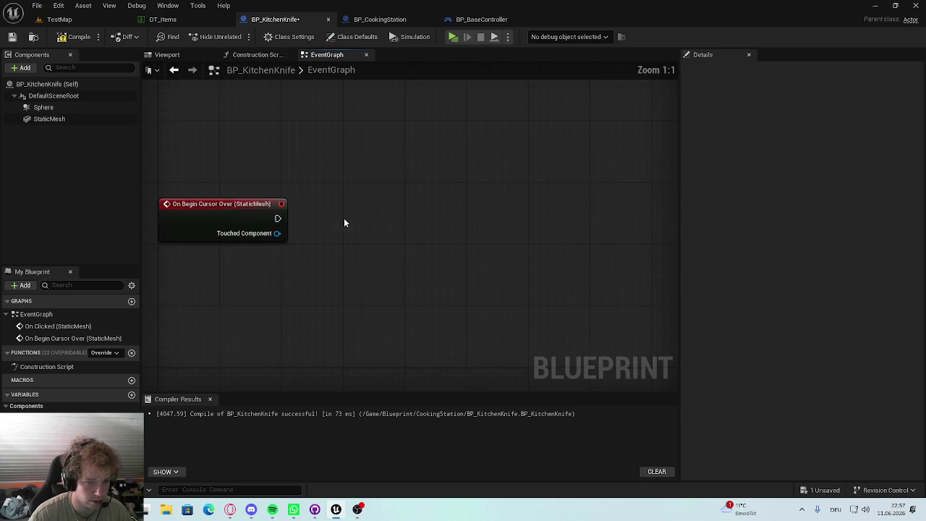
mouse_move(44, 119)
mouse_down()
mouse_move(217, 322)
mouse_move(266, 286)
mouse_move(334, 274)
mouse_move(219, 268)
mouse_move(214, 275)
mouse_move(317, 272)
mouse_up()
click(207, 285)
Step: Add Get Relative Location from the StaticMesh and an Add vector node, then compile
text(getrek)
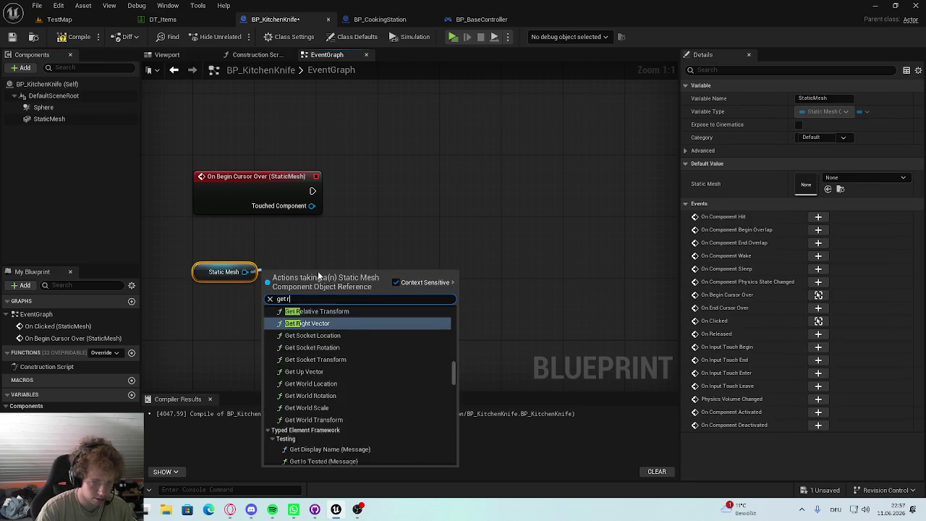
key(BackSpace)
text(lati)
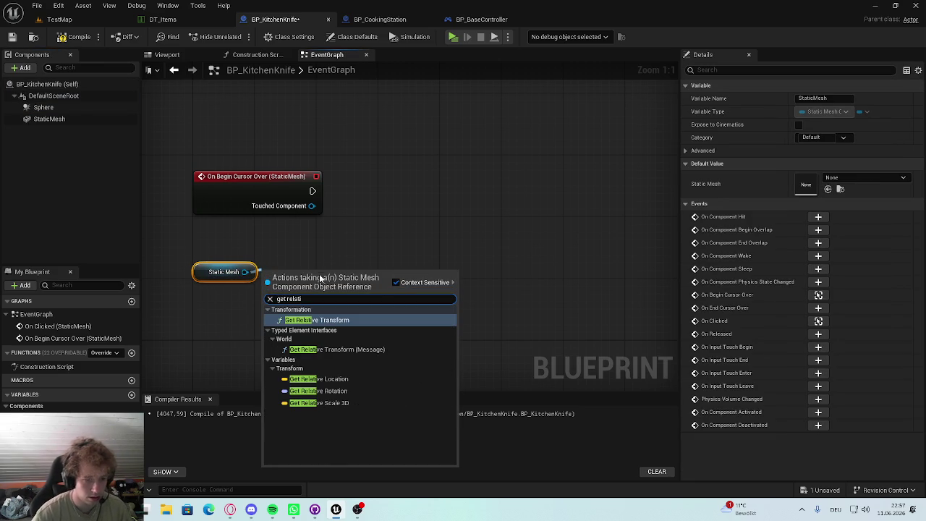
click(319, 378)
key(ctrl+s)
drag(380, 272, 434, 275)
click(507, 405)
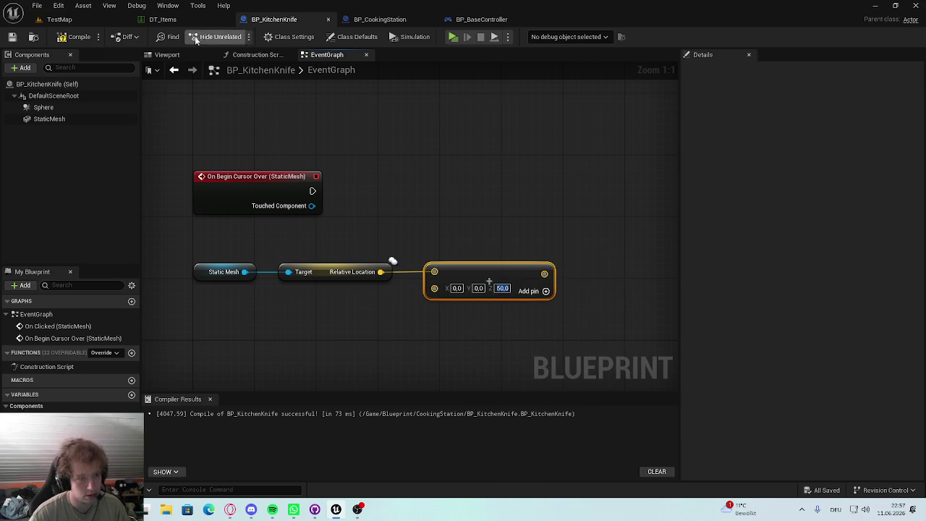
click(71, 39)
Step: Add Set Relative Location driven by the hover event, with the +50 Z location as New Location
mouse_move(293, 190)
mouse_down()
mouse_move(199, 233)
mouse_move(199, 243)
mouse_up()
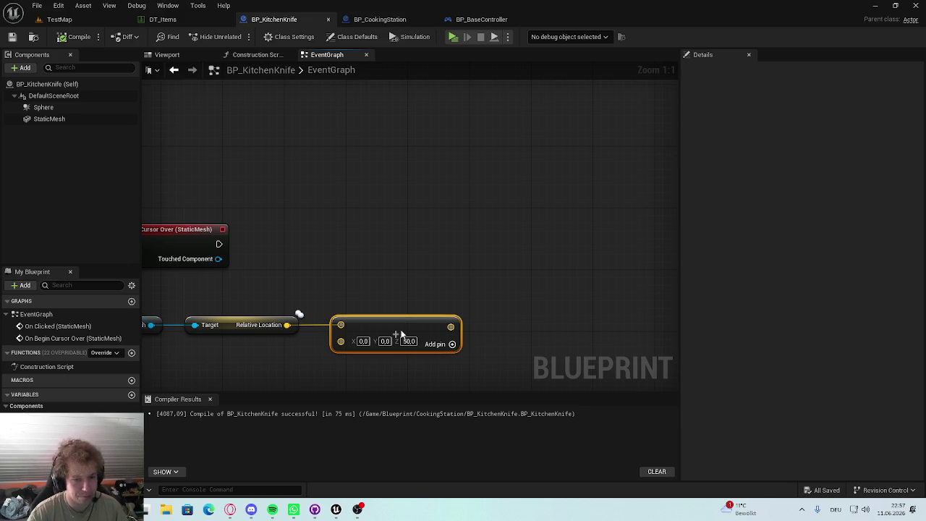
right_click(449, 327)
mouse_move(449, 327)
mouse_down()
mouse_move(499, 266)
mouse_move(571, 246)
mouse_up()
mouse_move(223, 300)
mouse_down()
mouse_move(477, 222)
mouse_move(452, 225)
mouse_up()
text(set re)
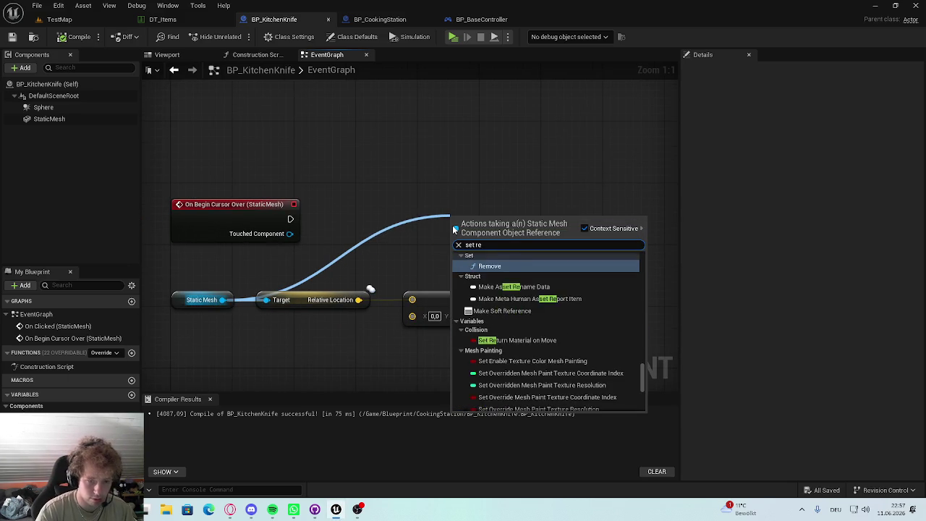
text(lat)
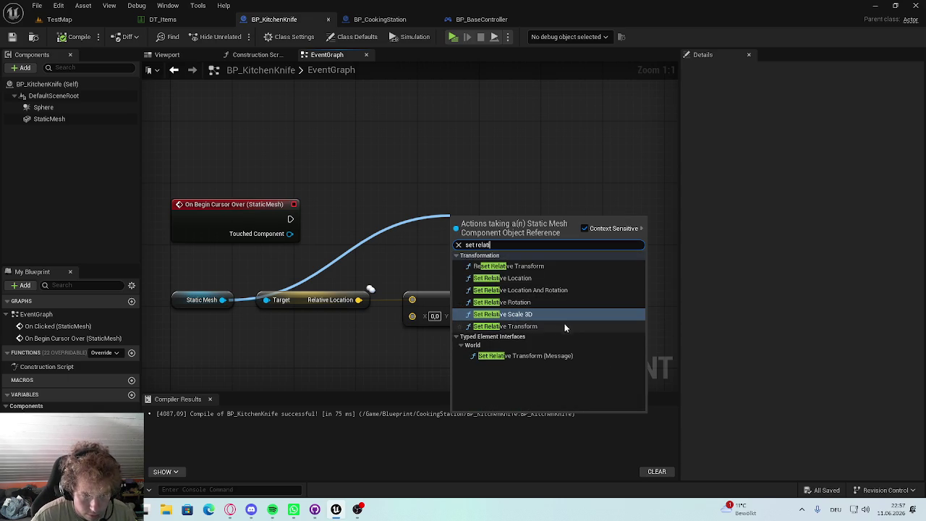
click(525, 279)
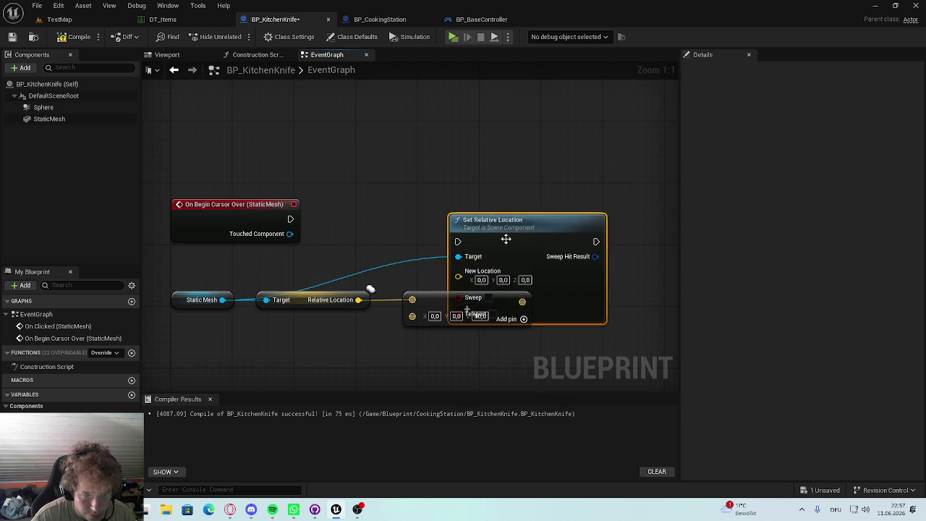
drag(502, 242, 517, 171)
drag(523, 300, 498, 292)
drag(420, 292, 369, 292)
drag(290, 218, 463, 172)
drag(253, 212, 267, 165)
mouse_move(445, 293)
mouse_down()
mouse_move(443, 230)
mouse_move(562, 217)
mouse_up()
key(ctrl+s)
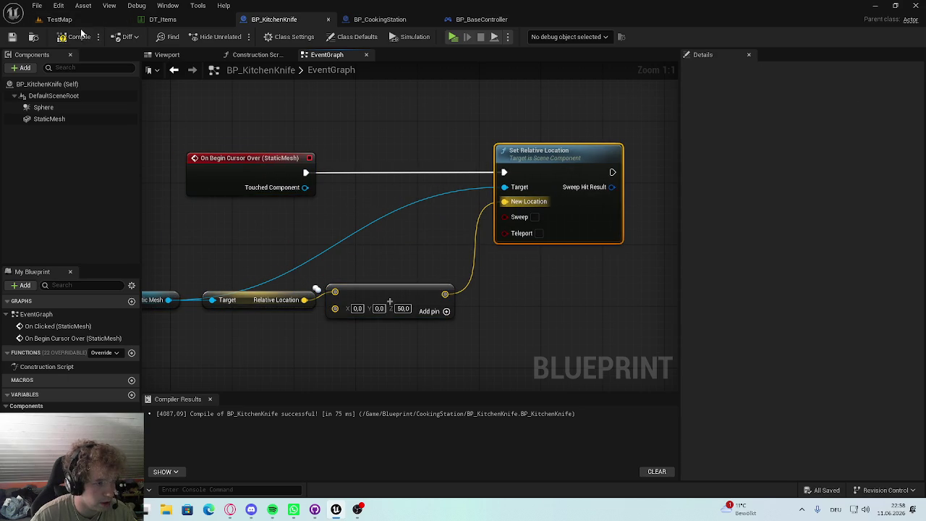
click(59, 19)
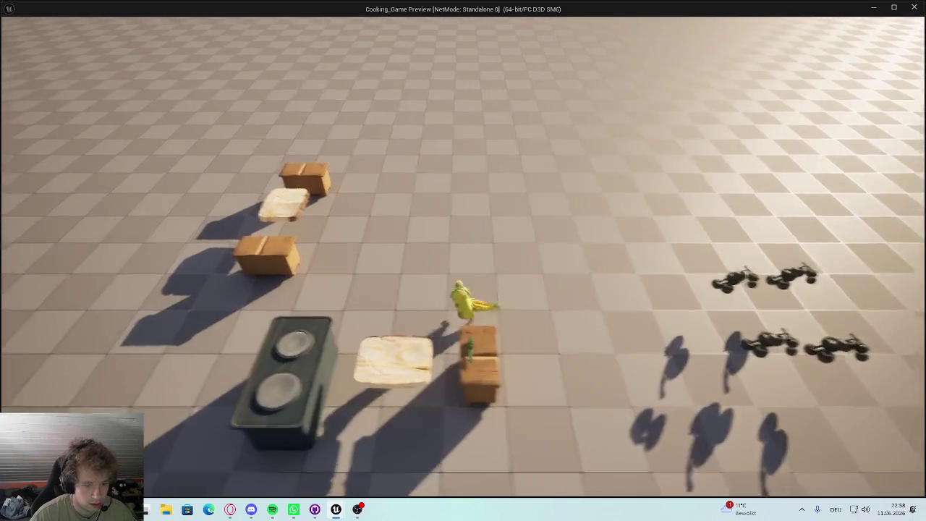
key(i)
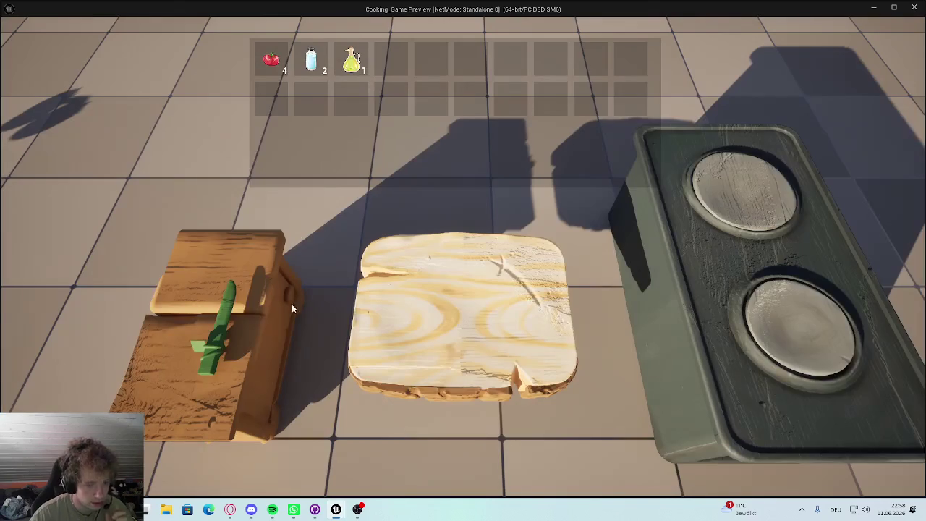
click(216, 325)
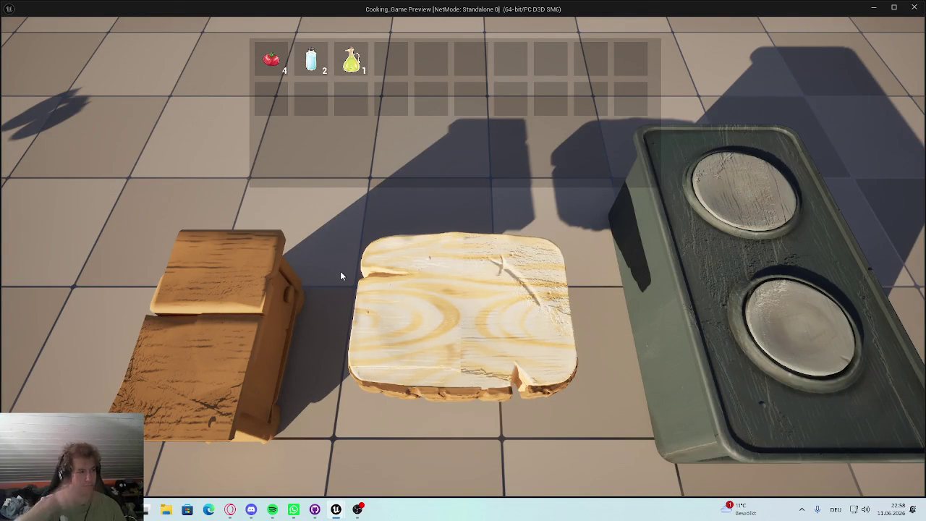
key(Escape)
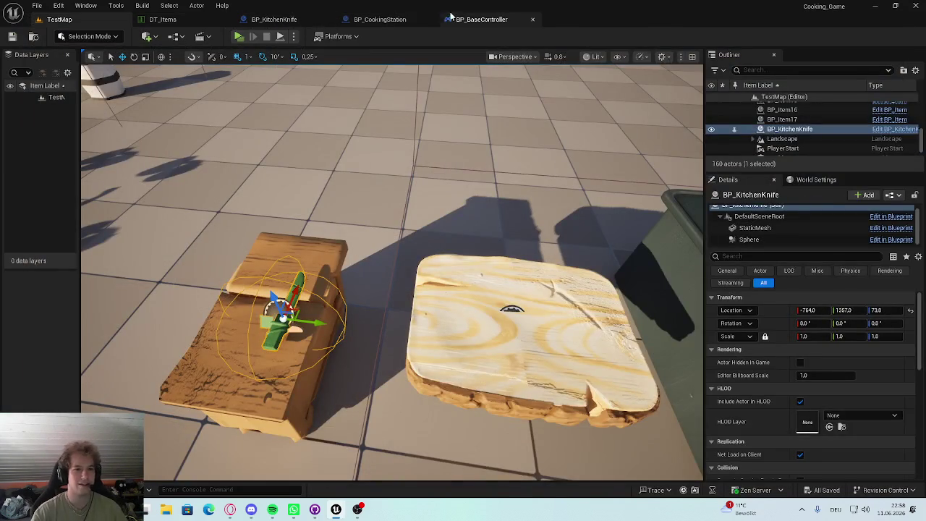
click(451, 17)
click(380, 19)
click(282, 19)
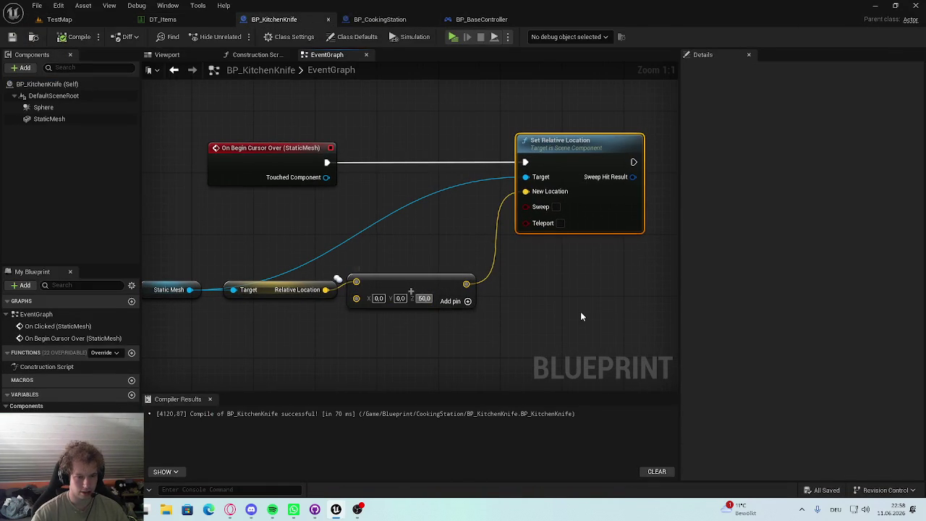
Step: Add an On End Cursor Over event for the knife mesh and move On Clicked below
key(ctrl+s)
scroll(549, 307, down, 2)
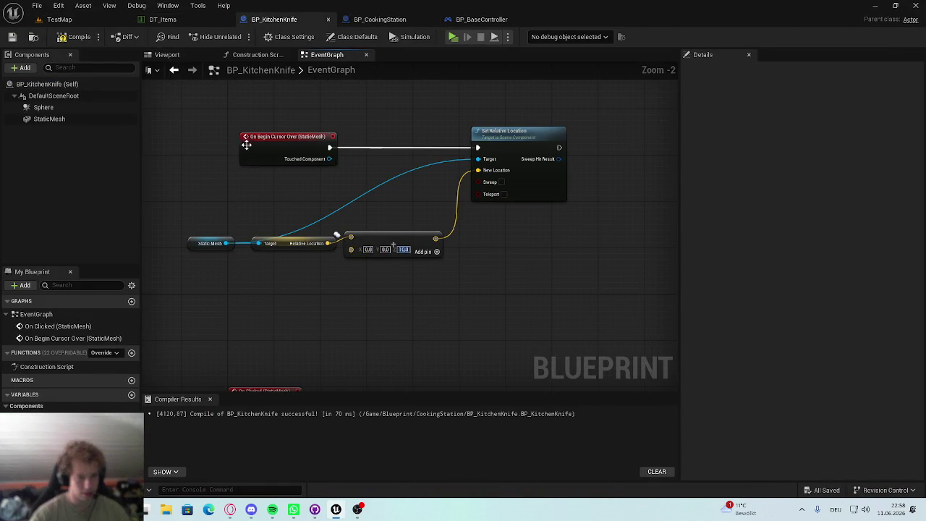
click(49, 119)
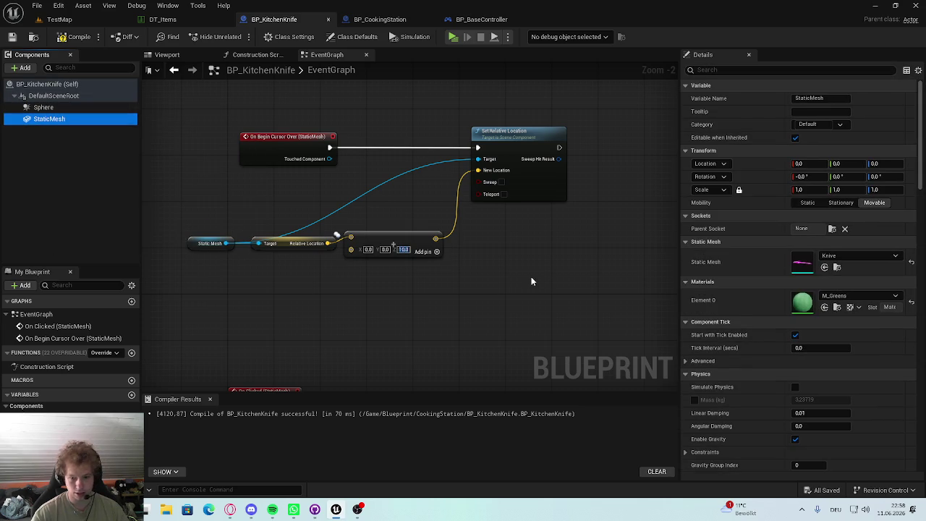
scroll(823, 304, down, 8)
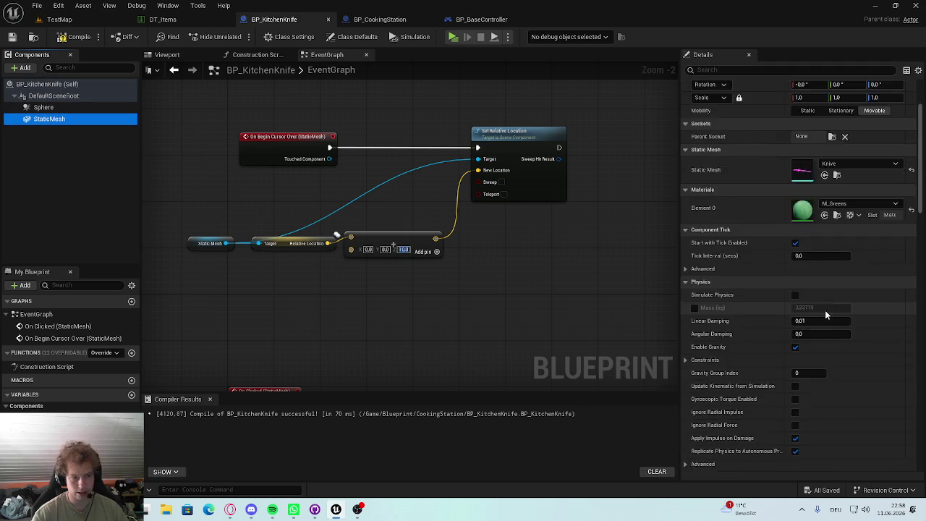
scroll(819, 288, down, 15)
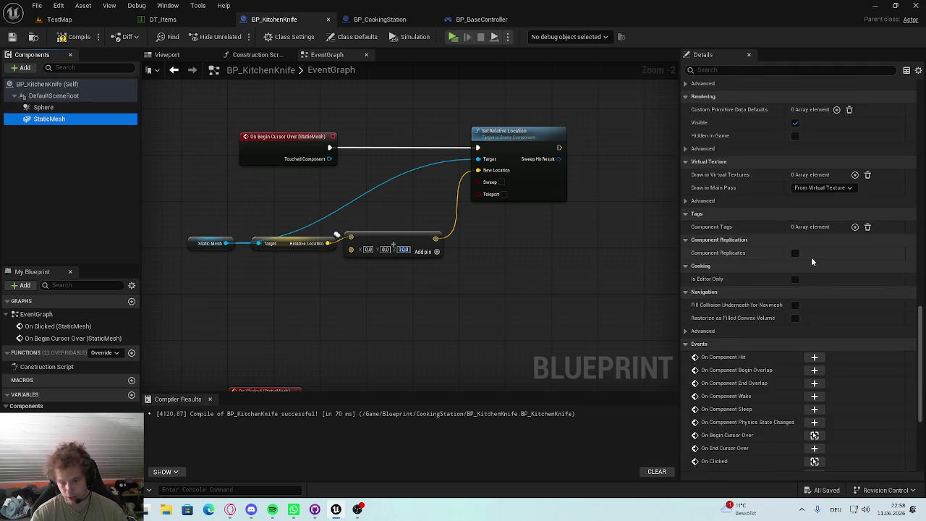
click(814, 340)
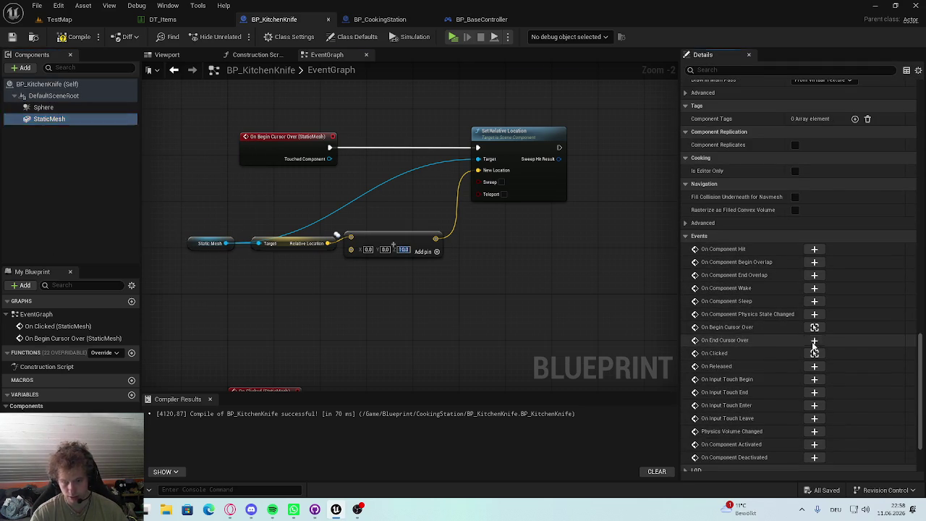
drag(357, 288, 349, 250)
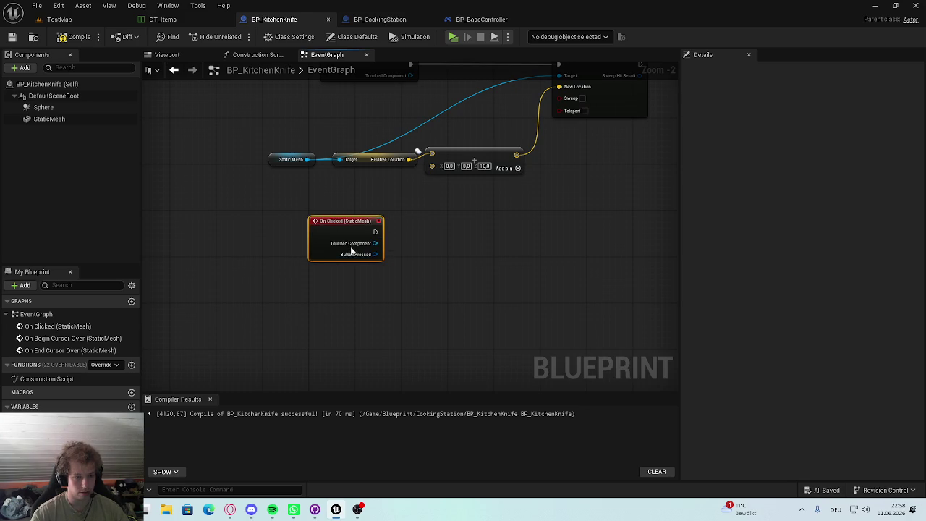
Step: Duplicate the location-setting chain and connect On Clicked to the copied Set Relative Location
scroll(453, 194, down, 3)
drag(589, 177, 451, 266)
click(569, 209)
drag(570, 209, 363, 255)
key(Home)
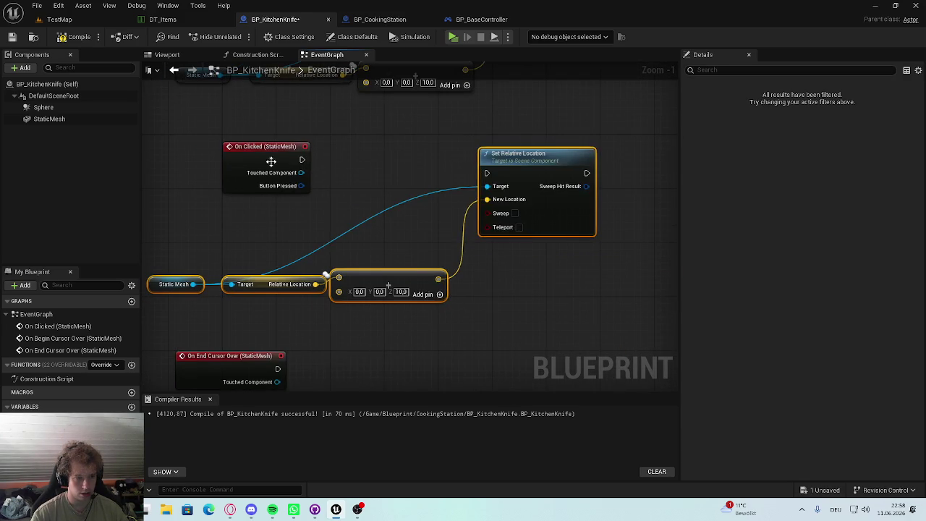
drag(317, 166, 487, 172)
drag(546, 164, 546, 144)
Step: Replace the copied offset node with a Subtract node using 10 on Z
click(381, 268)
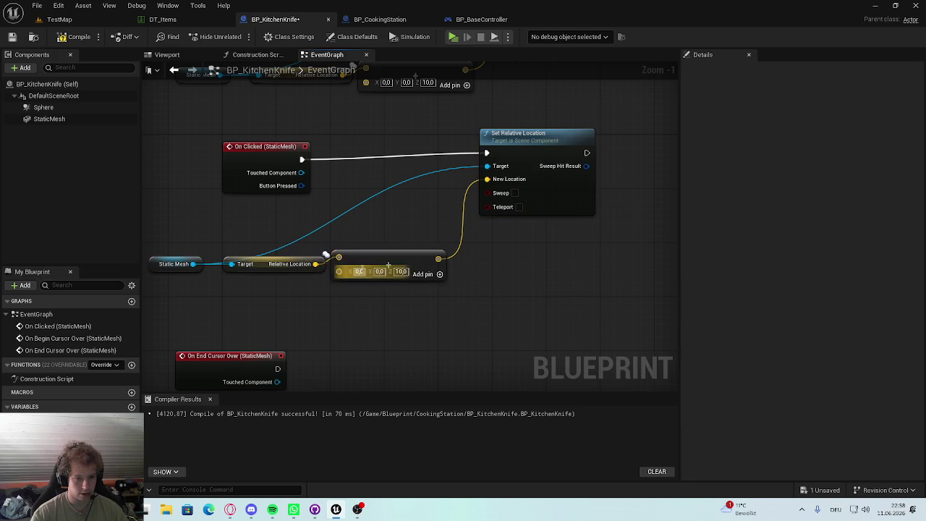
right_click(381, 268)
key(Escape)
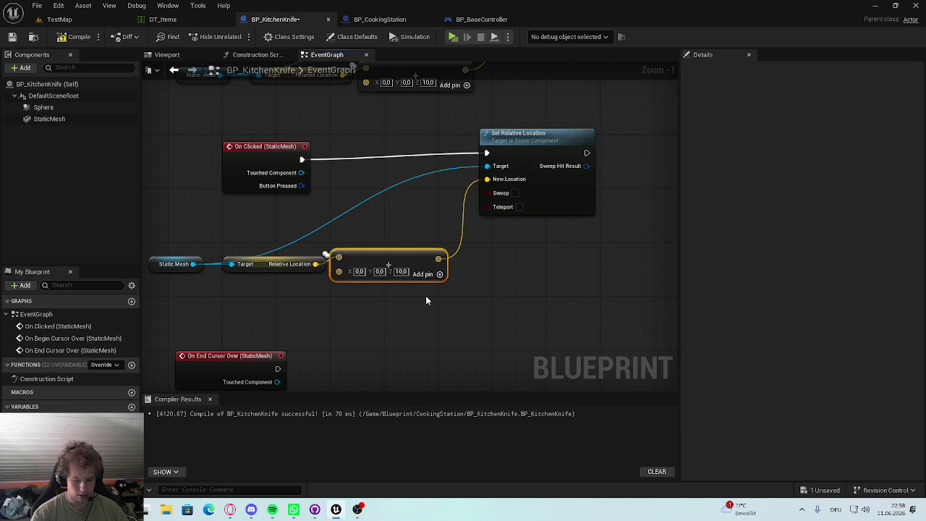
key(Delete)
drag(315, 263, 370, 267)
text(add)
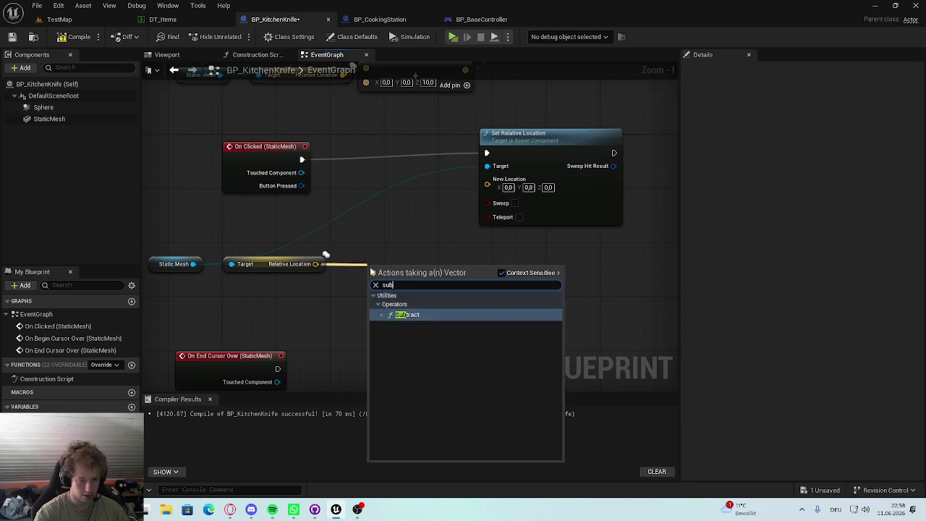
key(Return)
drag(468, 272, 487, 179)
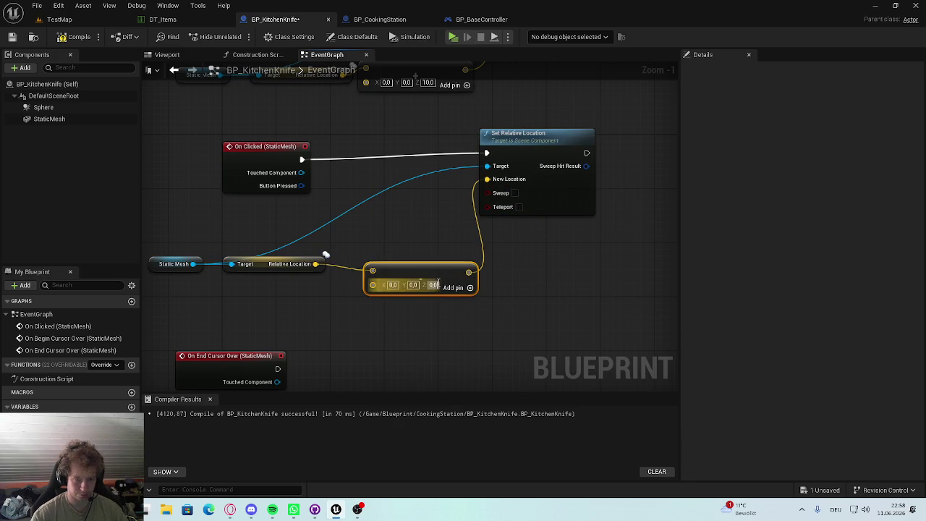
text(10)
key(Return)
key(ctrl+s)
Step: Enable Sweep on the click's Set Relative Location and save the blueprint
drag(427, 275, 413, 268)
click(423, 246)
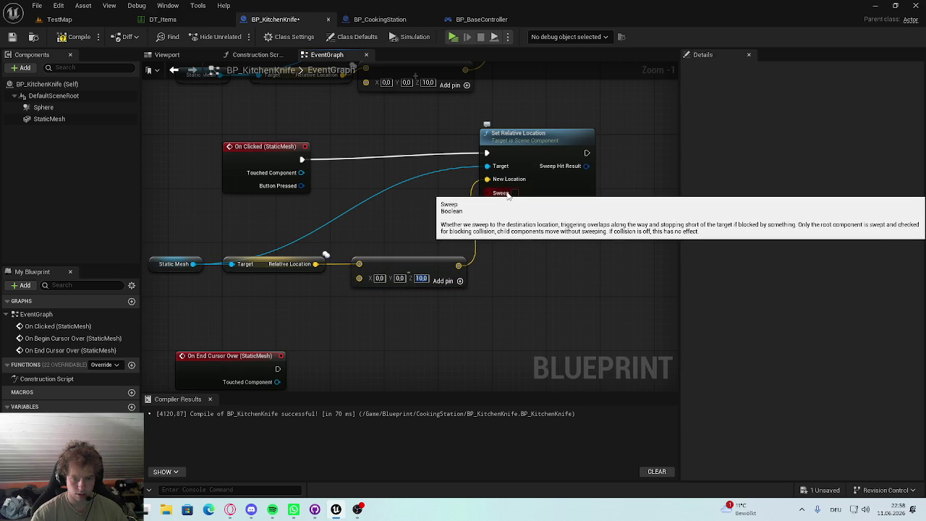
click(516, 194)
drag(538, 132, 585, 138)
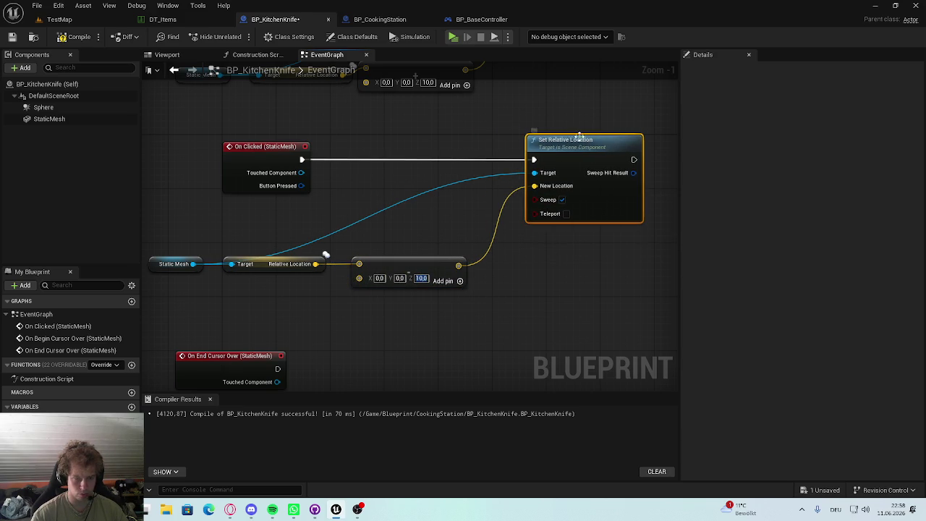
key(ctrl+s)
right_click(474, 194)
key(Escape)
Step: Enable Sweep on the hover's Set Relative Location and launch a play session from TestMap
mouse_move(366, 136)
mouse_down()
mouse_move(384, 201)
mouse_move(447, 198)
mouse_up()
click(449, 133)
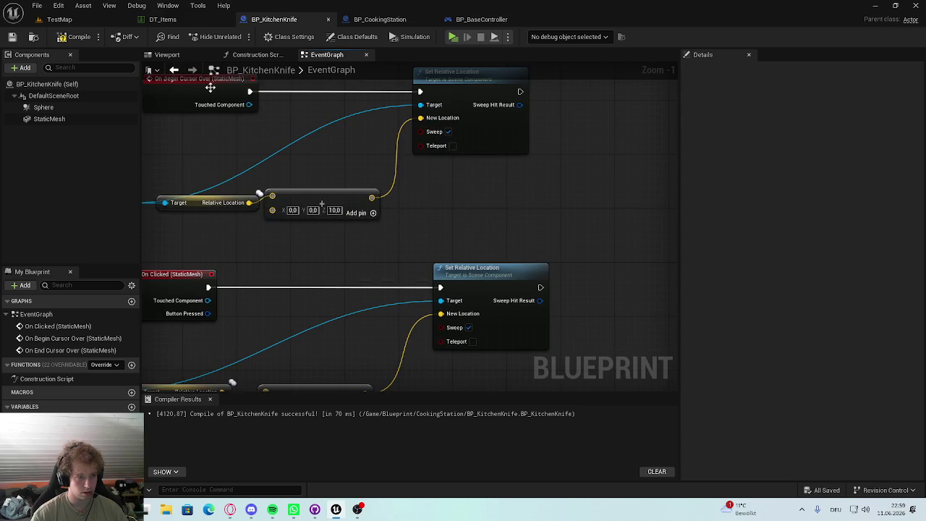
click(59, 19)
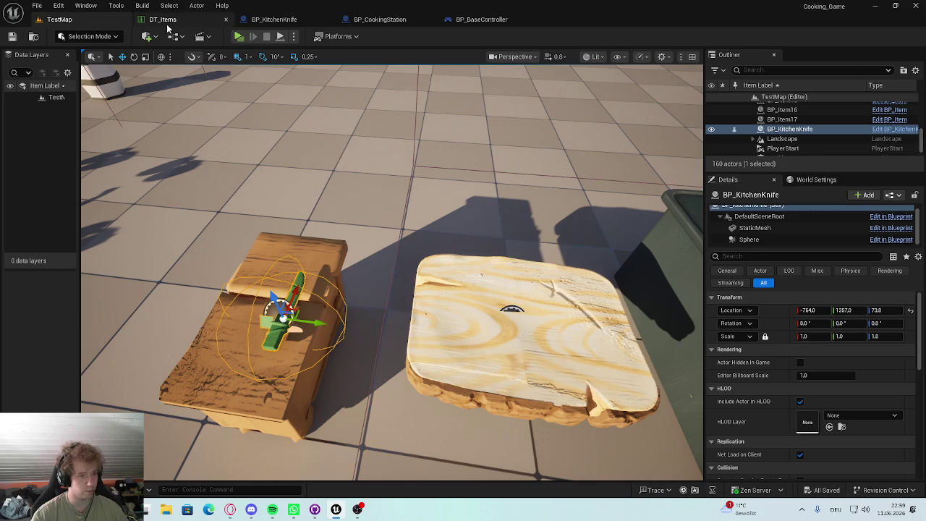
key(alt+p)
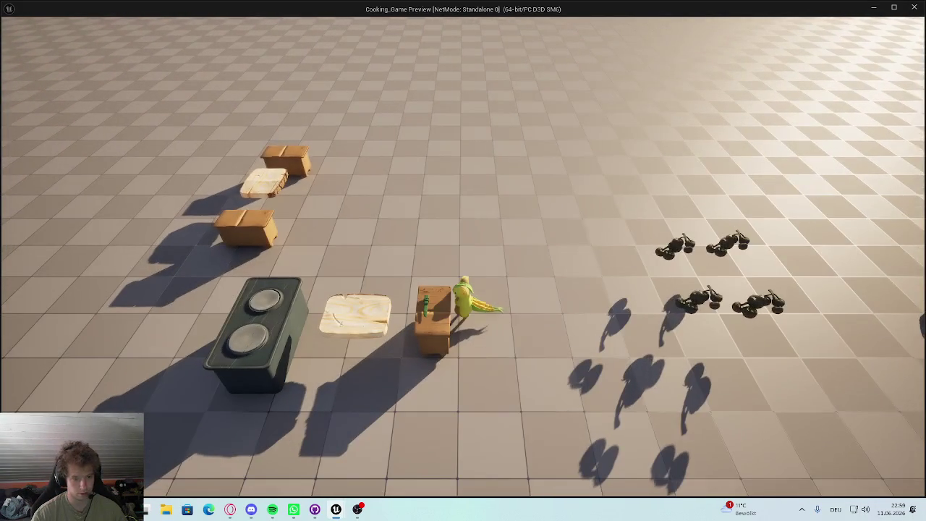
Step: Click the knife with the inventory open, end the preview, and open BP_CookingStation
key(i)
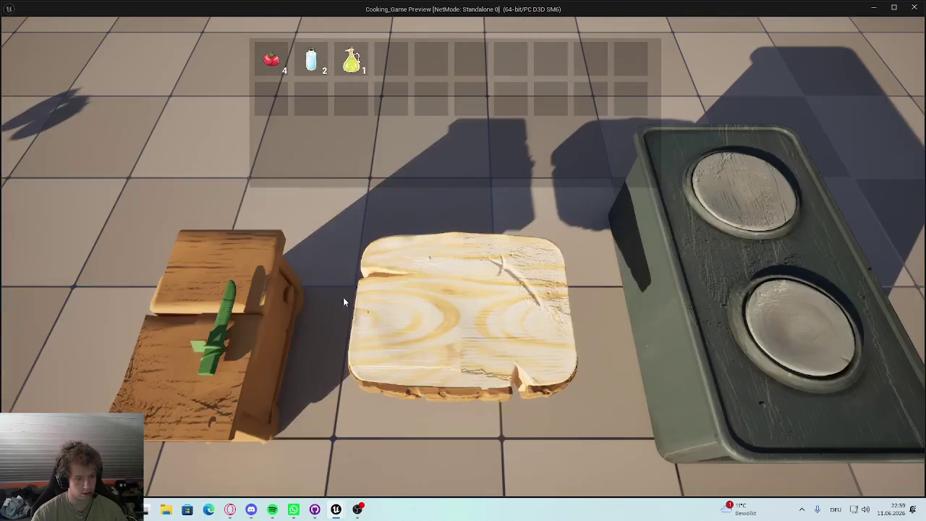
click(176, 299)
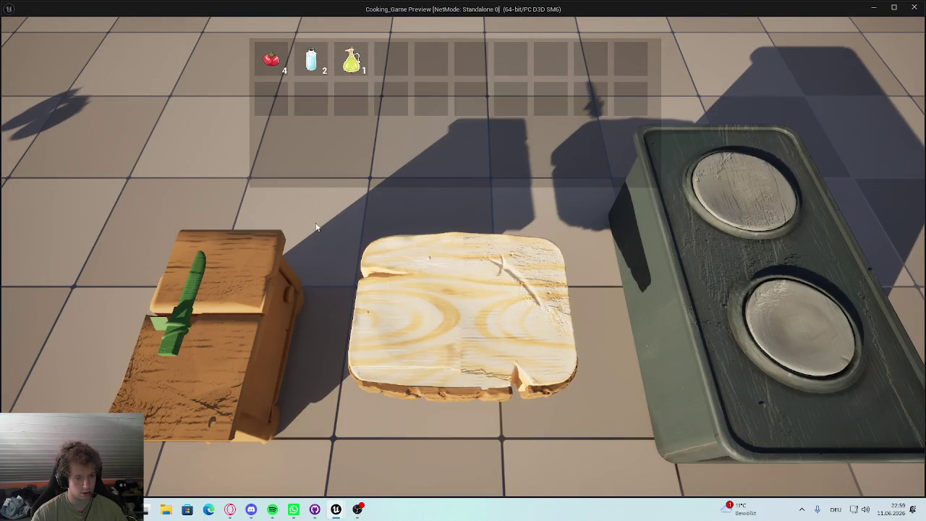
key(Escape)
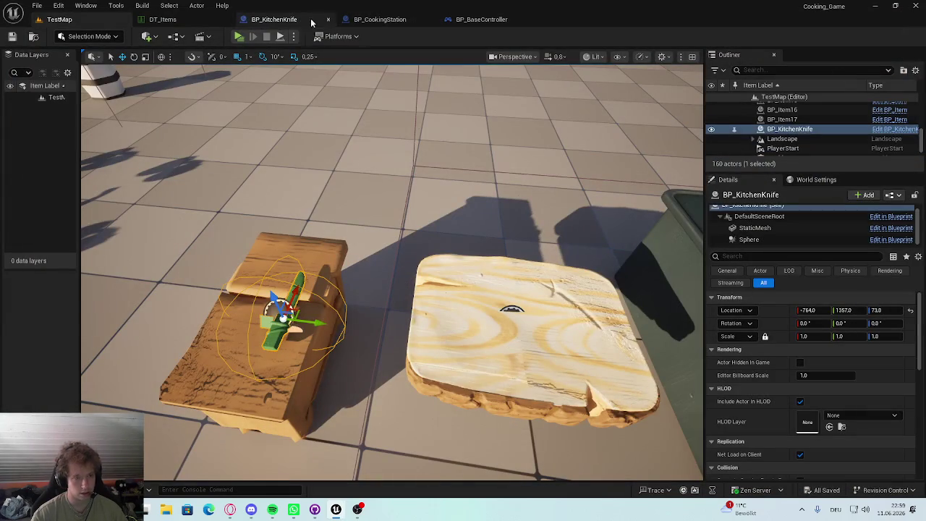
click(492, 19)
click(375, 26)
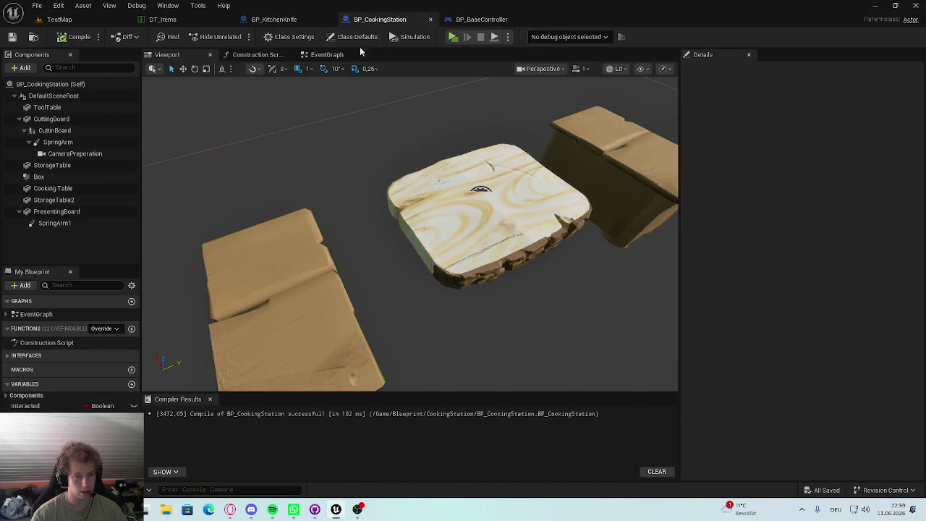
Step: Set the lower Make Vector's Z to -10 in BP_KitchenKnife and save
click(275, 19)
scroll(520, 212, up, 1)
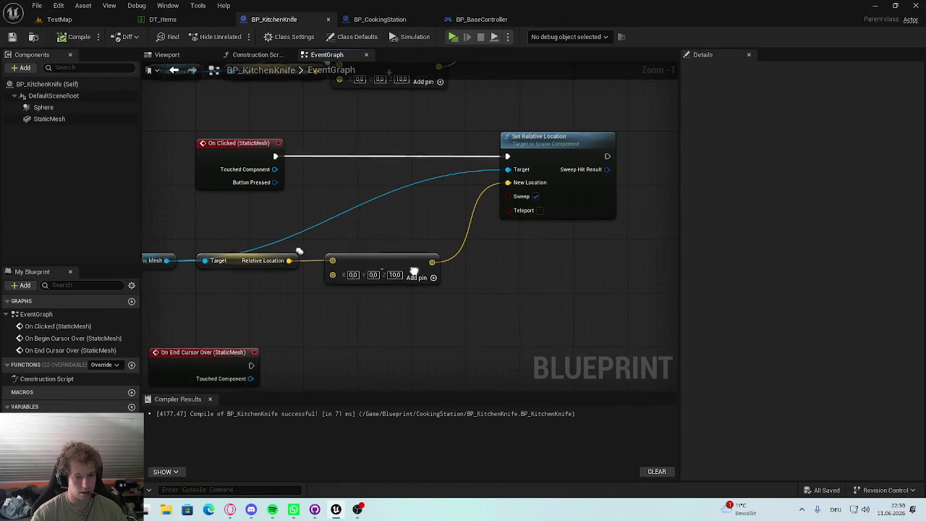
drag(415, 276, 468, 297)
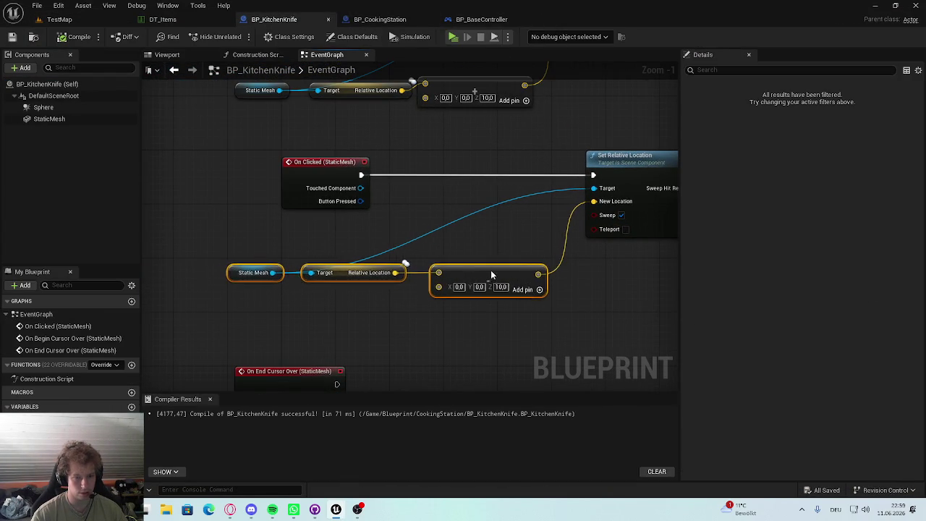
drag(527, 193, 467, 279)
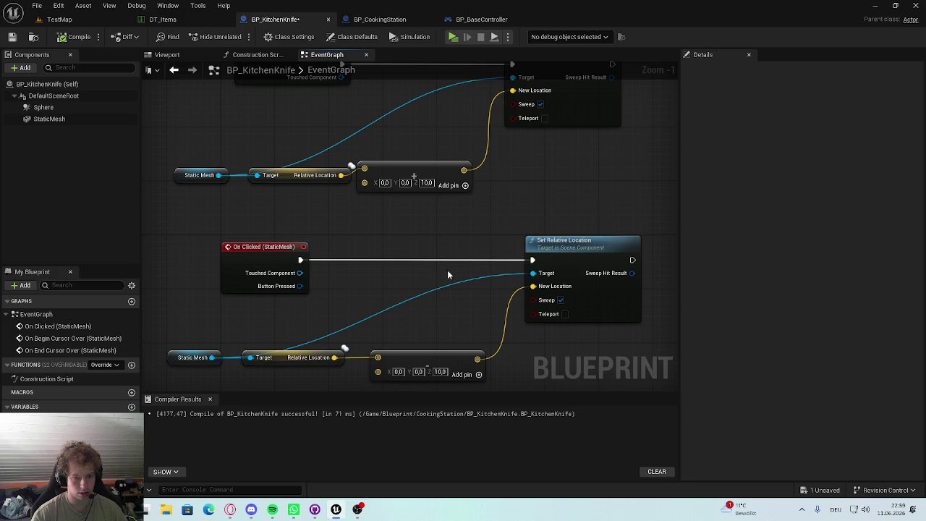
text(-10)
key(Return)
key(ctrl+s)
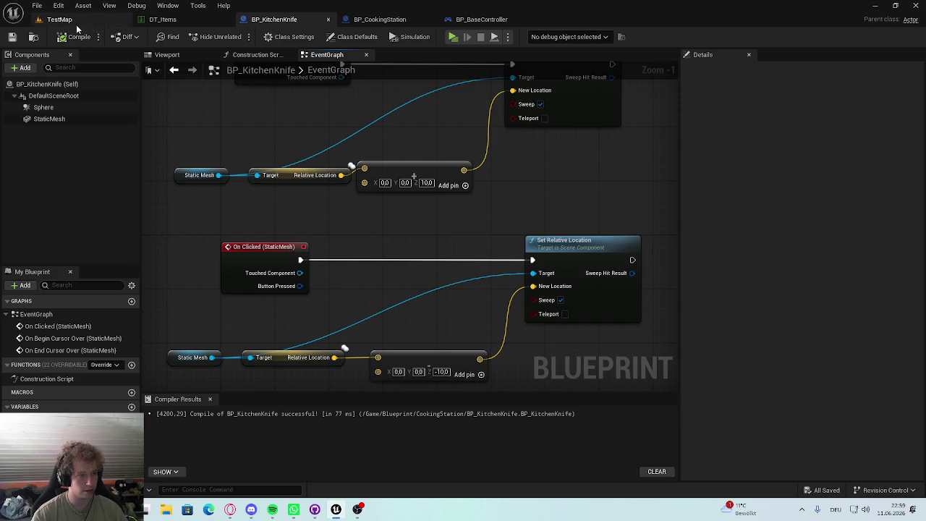
Step: Playtest the level with the inventory open, then return to BP_KitchenKnife's event graph
click(83, 21)
key(alt+p)
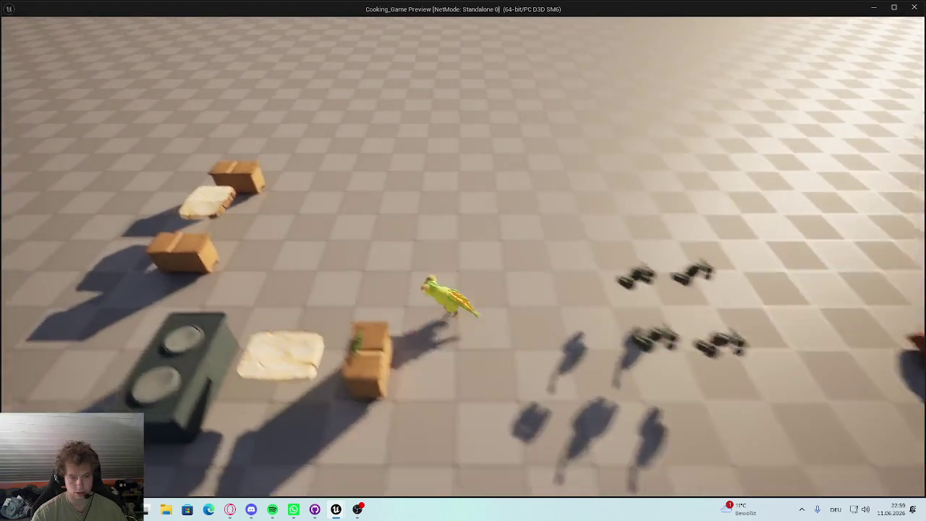
key(i)
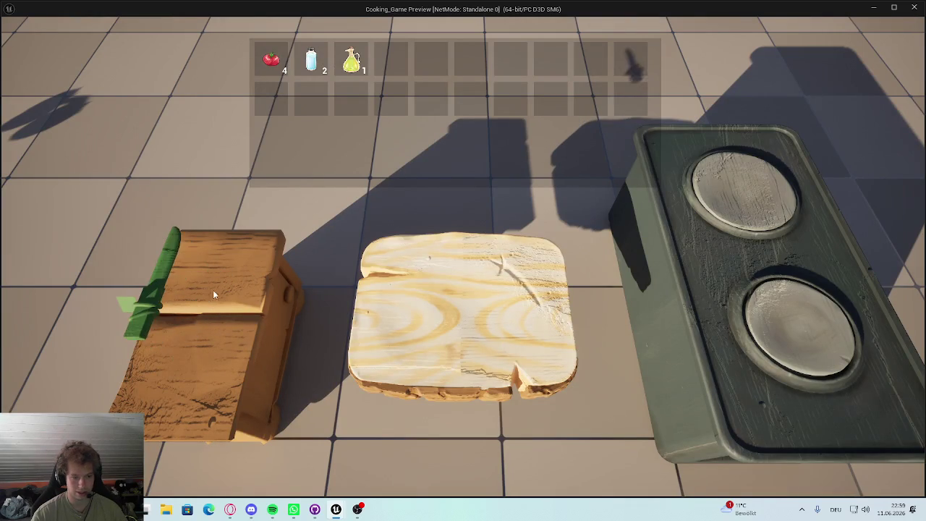
key(Escape)
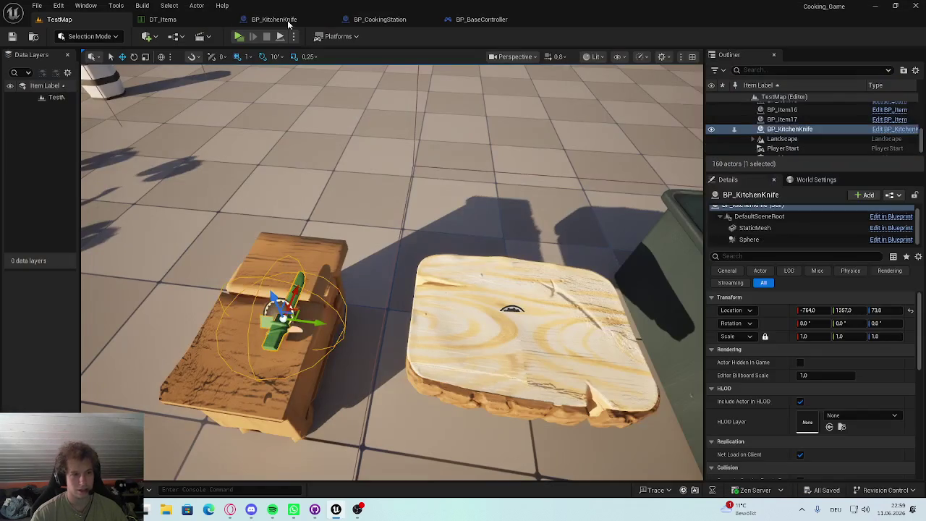
click(492, 20)
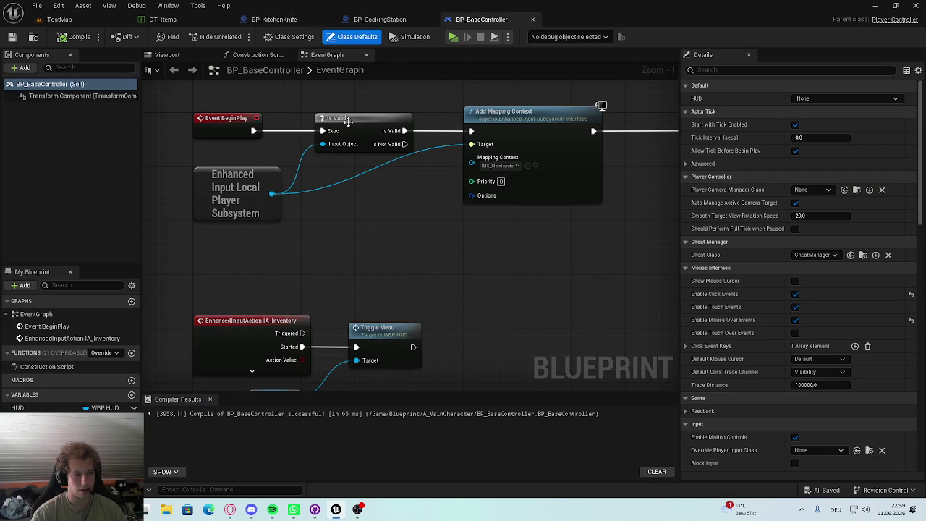
click(274, 20)
Step: Reconnect On Begin Cursor Over to the raising Set Relative Location node
scroll(391, 239, up, 4)
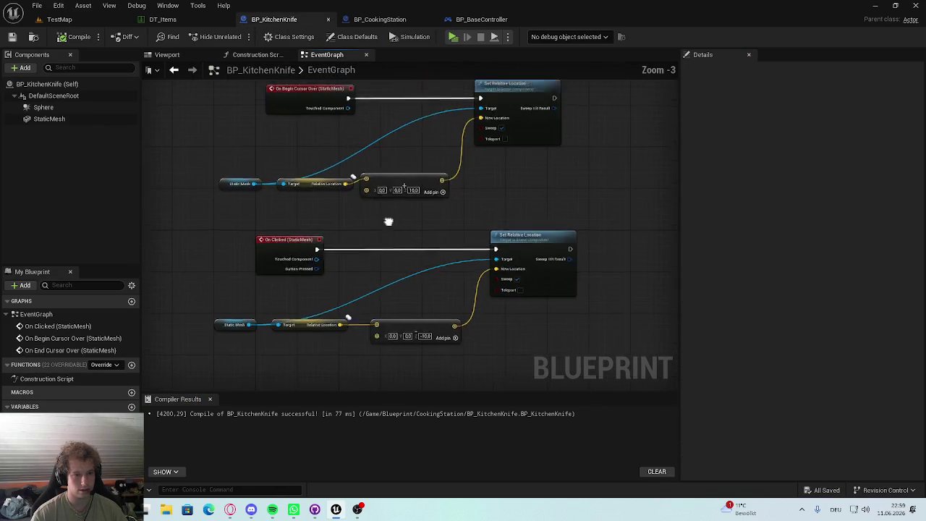
mouse_move(481, 271)
mouse_down()
mouse_move(470, 211)
mouse_move(498, 230)
mouse_up()
alt+click(508, 208)
scroll(411, 214, down, 2)
mouse_move(398, 107)
mouse_down()
mouse_move(423, 240)
mouse_move(404, 114)
mouse_up()
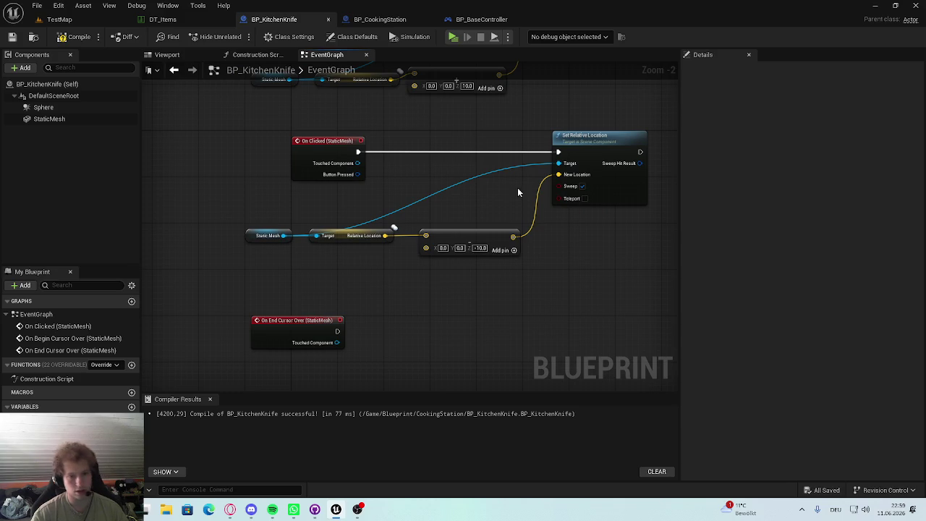
drag(508, 189, 354, 255)
drag(353, 180, 506, 182)
Step: Delete On Clicked, wire On End Cursor Over to the lowering setter, save, and play
mouse_move(287, 388)
mouse_down()
mouse_move(334, 309)
mouse_move(348, 236)
mouse_up()
mouse_move(311, 360)
mouse_down()
mouse_move(242, 189)
mouse_move(334, 189)
mouse_up()
click(358, 210)
key(Delete)
mouse_move(393, 195)
mouse_down()
mouse_move(644, 223)
mouse_move(579, 196)
mouse_up()
key(ctrl+s)
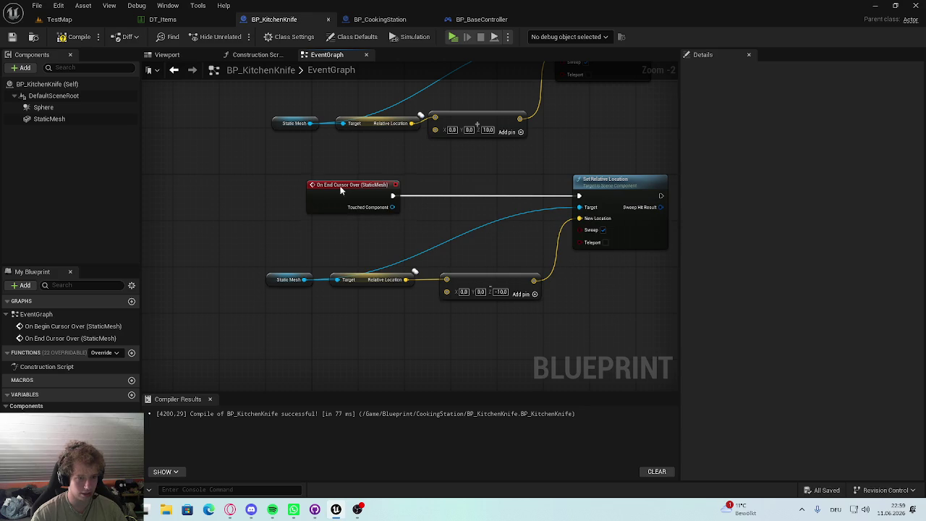
drag(340, 186, 344, 185)
click(60, 20)
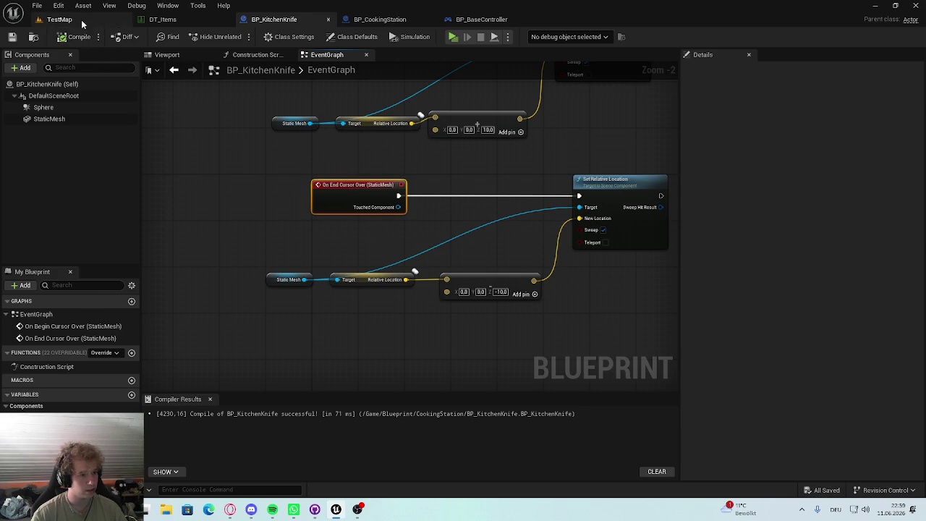
key(alt+p)
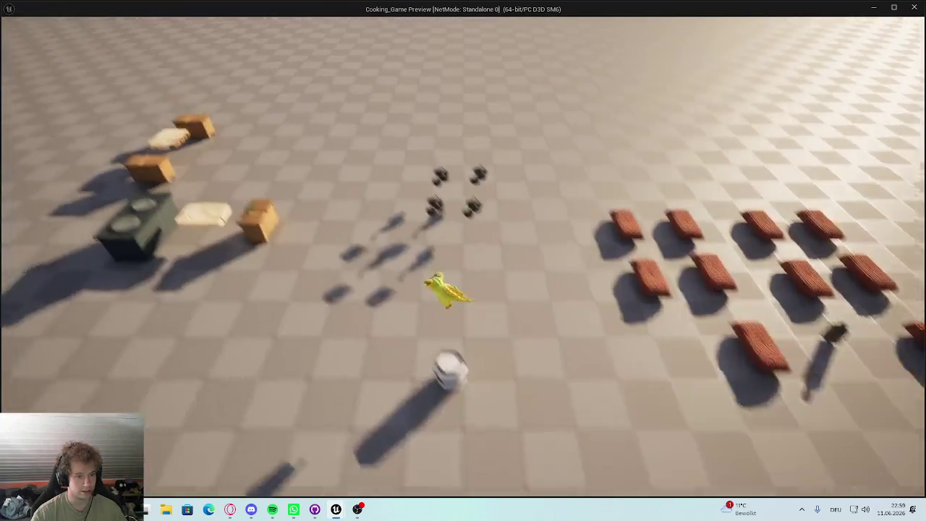
Step: Test the knife's hover lift in the preview, then stop it and return to the level
key(e)
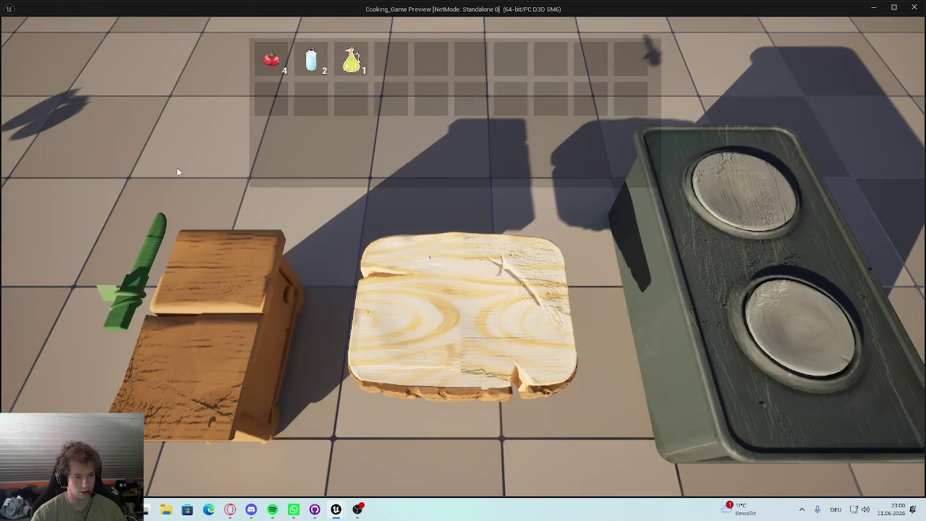
drag(176, 254, 22, 202)
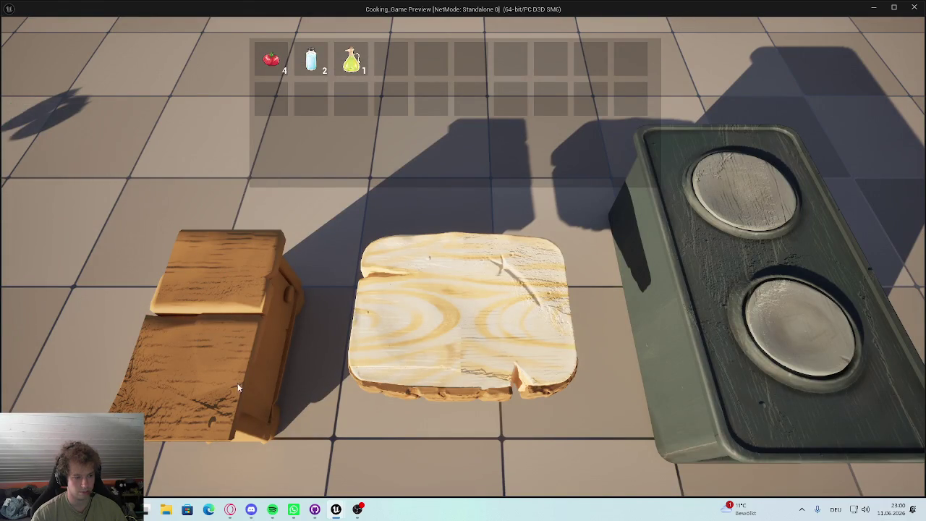
key(Escape)
click(481, 19)
click(380, 18)
click(273, 19)
scroll(499, 287, up, 3)
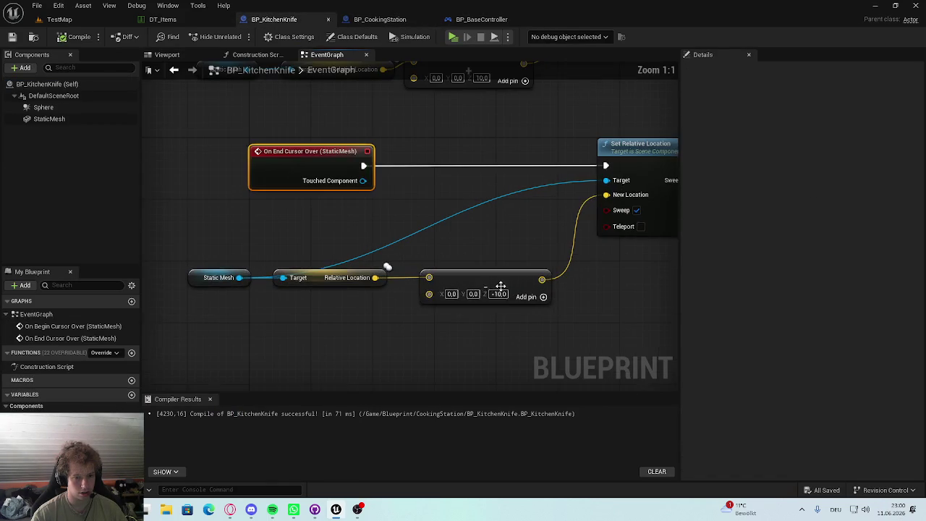
click(59, 18)
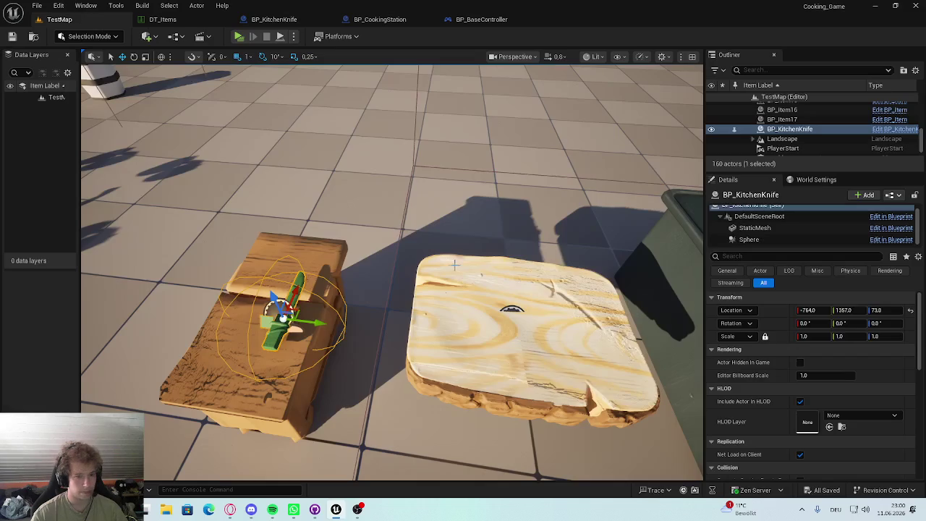
Step: Move PlayerStart beside the cooking station at -1043.6, 1301.6, 78.5 and save the level
scroll(391, 275, down, 5)
click(200, 178)
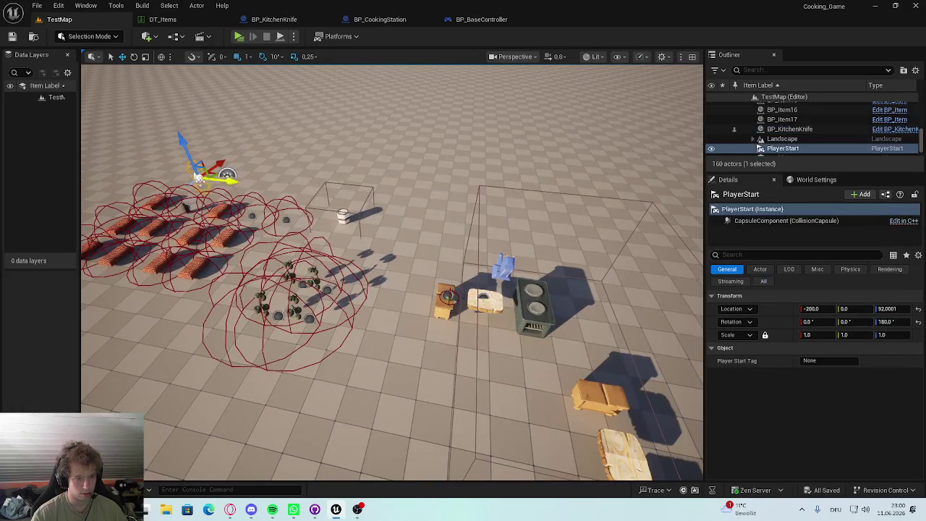
mouse_move(199, 177)
mouse_down()
mouse_move(450, 318)
mouse_move(483, 371)
mouse_up()
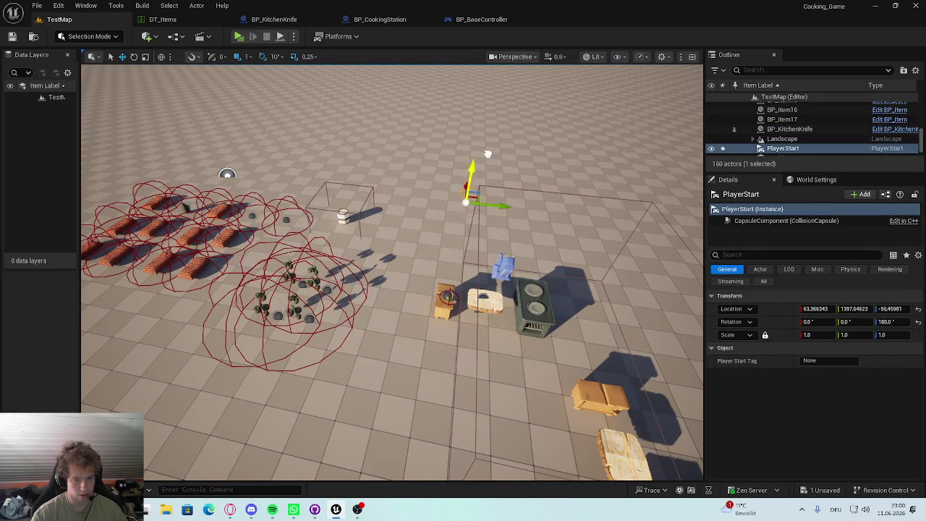
mouse_move(466, 167)
mouse_down()
mouse_move(457, 412)
mouse_move(462, 376)
mouse_move(447, 380)
mouse_move(417, 332)
mouse_up()
key(ctrl+s)
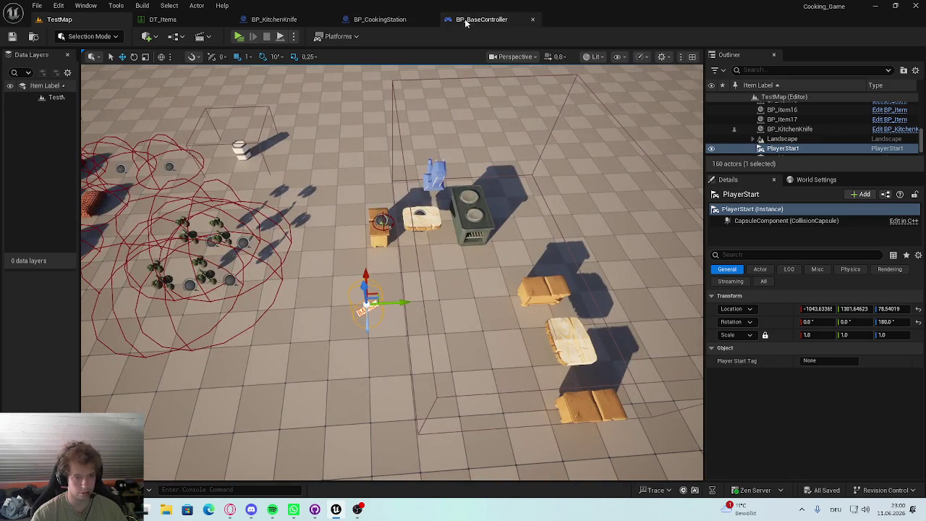
Step: Reopen BP_KitchenKnife's event graph with the hover-begin chain in view
click(474, 20)
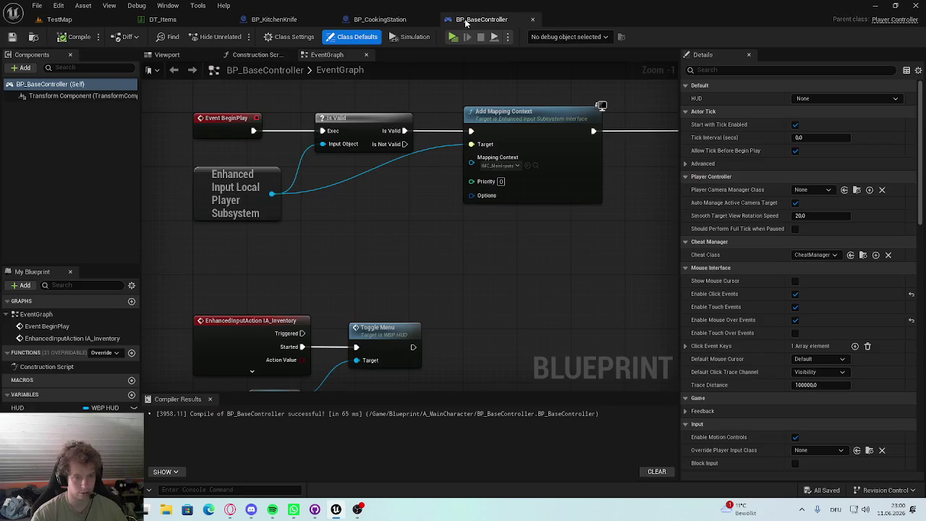
click(380, 20)
click(273, 20)
drag(371, 289, 399, 398)
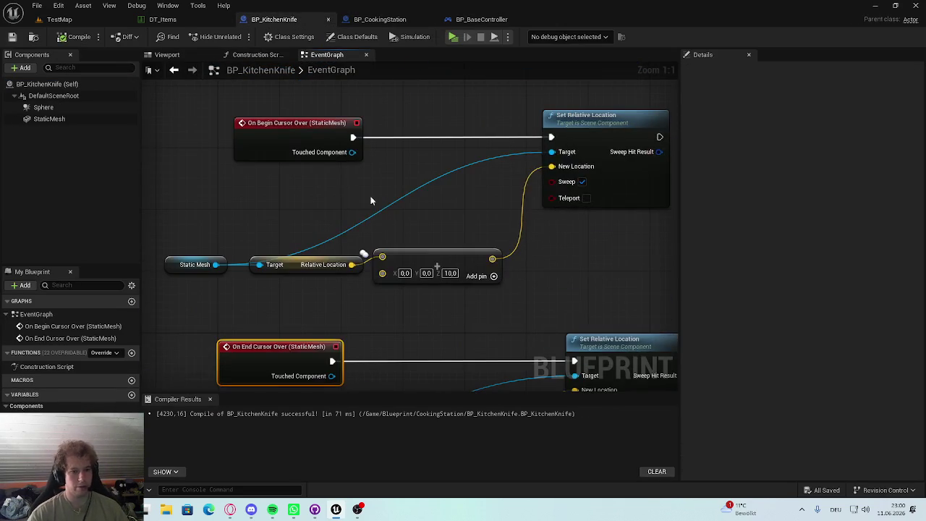
Step: Add a Print String (Hello) after On End Cursor Over and compile the knife blueprint
key(ctrl+s)
drag(547, 385, 492, 247)
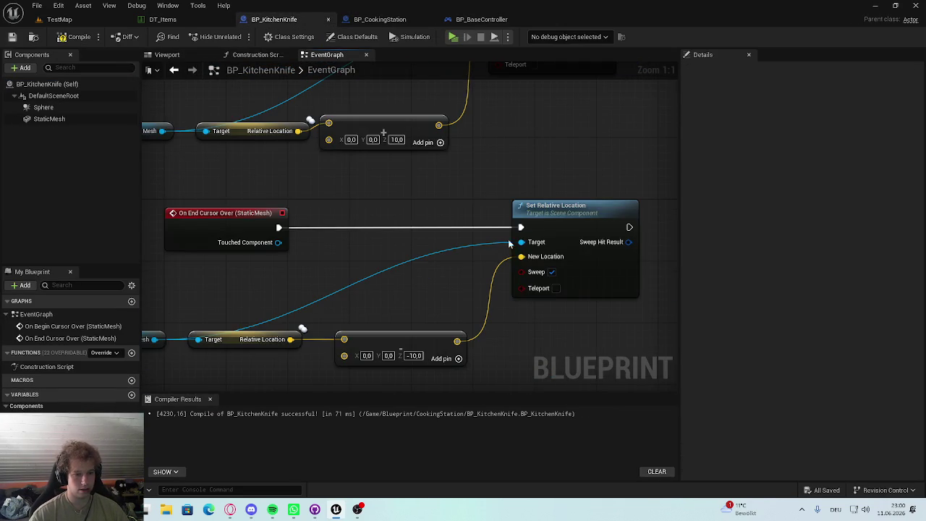
drag(278, 227, 338, 208)
text(print)
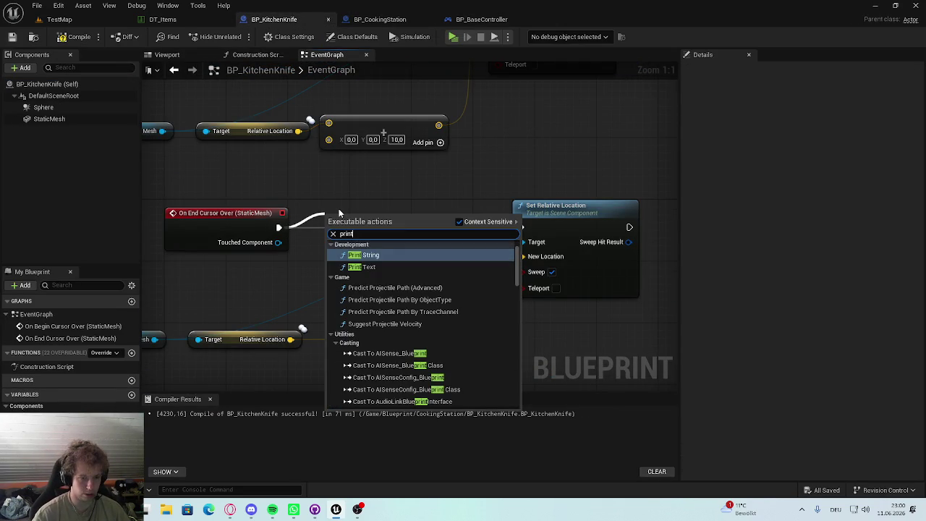
key(Return)
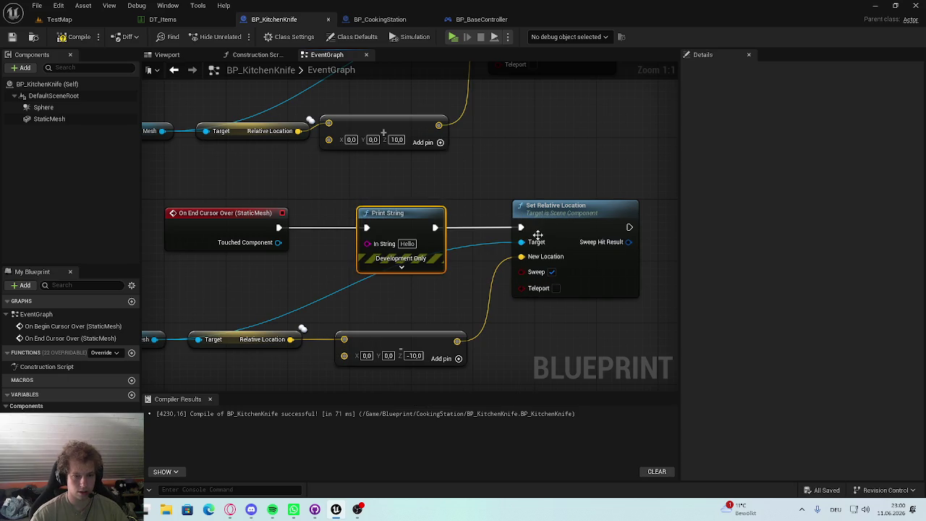
drag(562, 210, 578, 263)
click(76, 36)
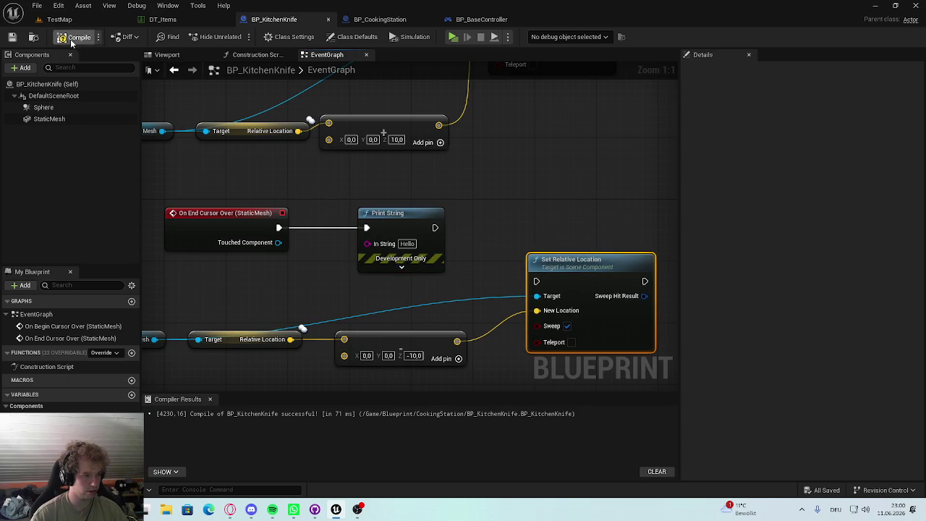
Step: Play the level and move the cursor off the knife to print Hello, then stop
click(74, 21)
click(236, 37)
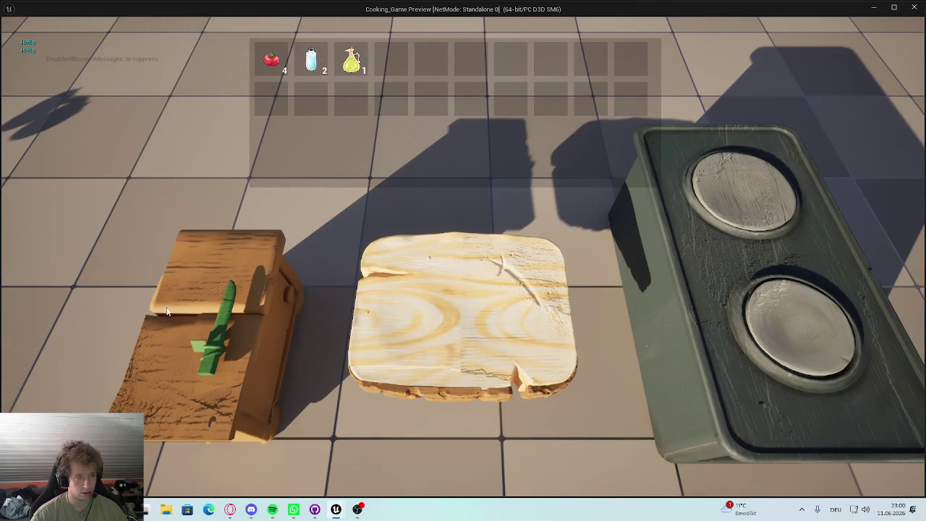
click(231, 320)
key(Escape)
Step: Switch through the editor tabs back to the TestMap level
click(279, 19)
click(186, 24)
click(271, 20)
click(105, 22)
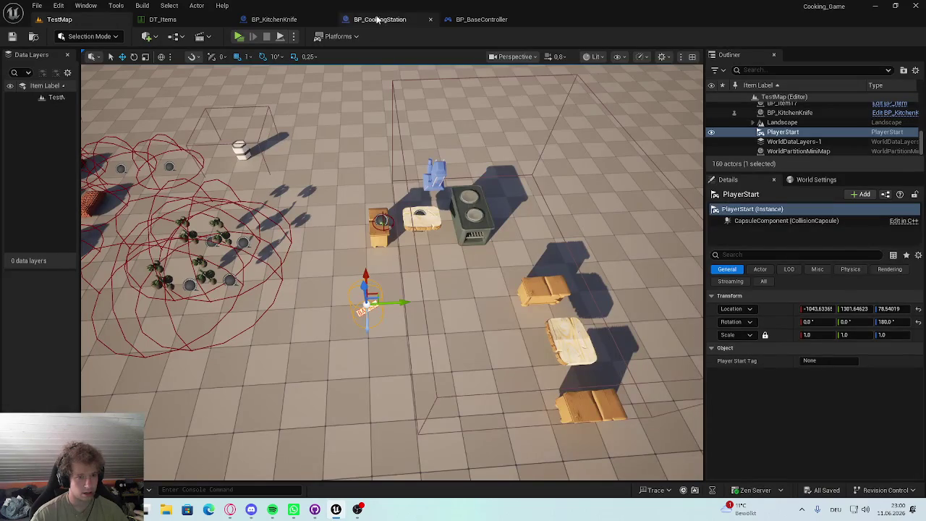
Step: In BP_KitchenKnife, delete Print String, wire On End Cursor Over to Set Relative Location, and compile
click(474, 20)
click(380, 19)
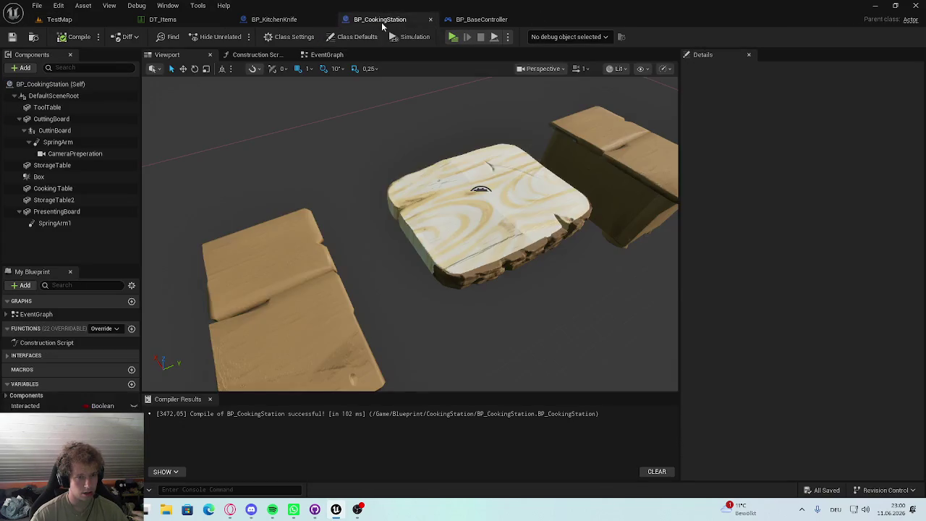
click(274, 19)
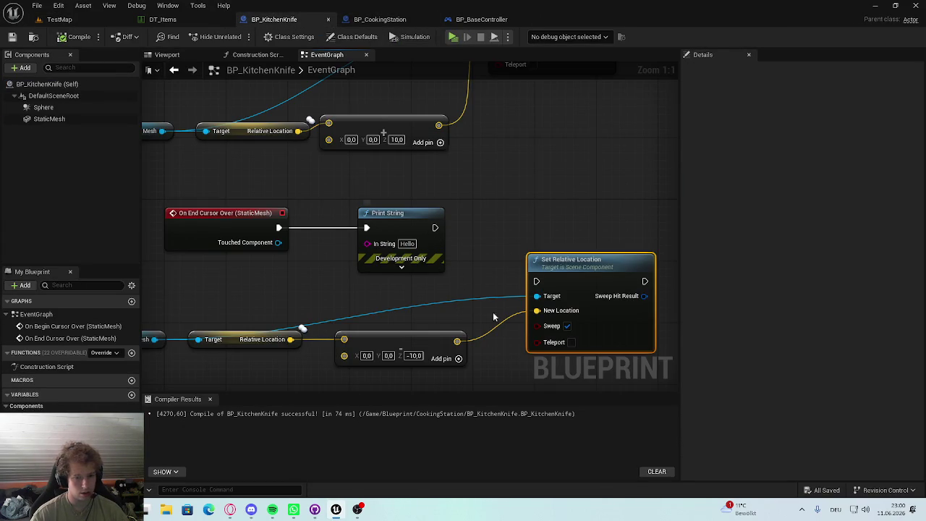
click(443, 256)
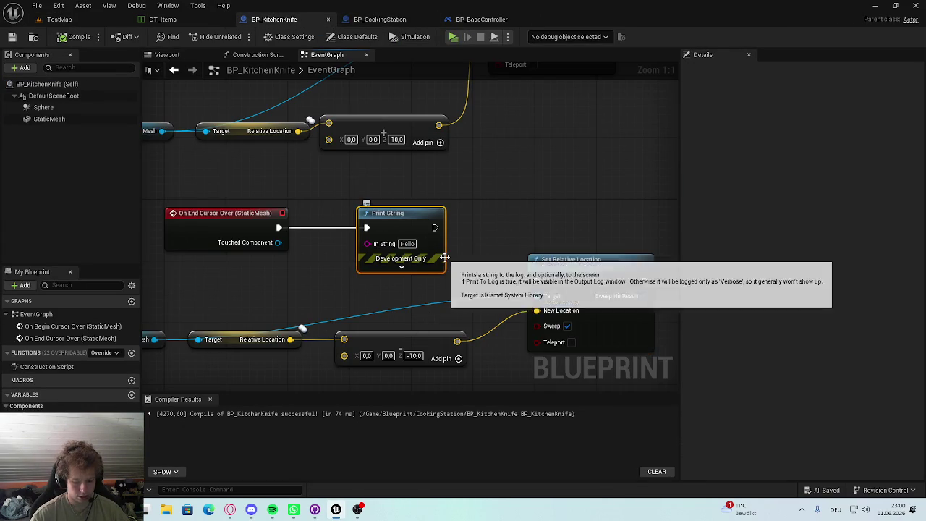
key(Delete)
drag(541, 290, 555, 227)
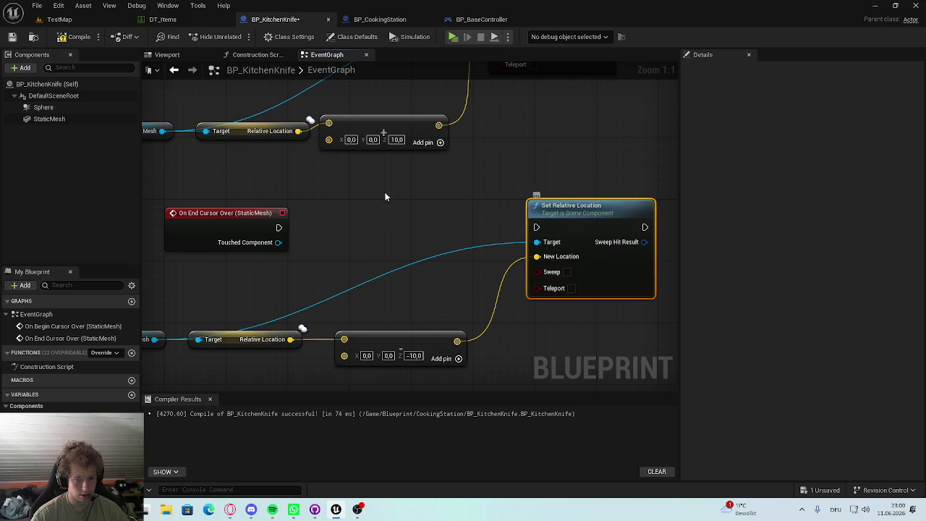
drag(278, 253, 535, 253)
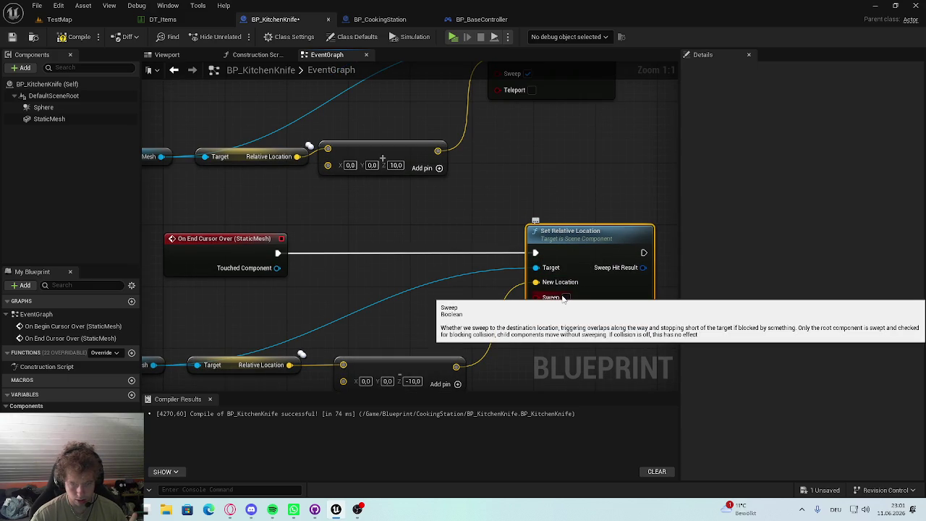
click(80, 37)
Step: Play TestMap, open the inventory and test moving the knife off the crate
click(59, 19)
key(alt+p)
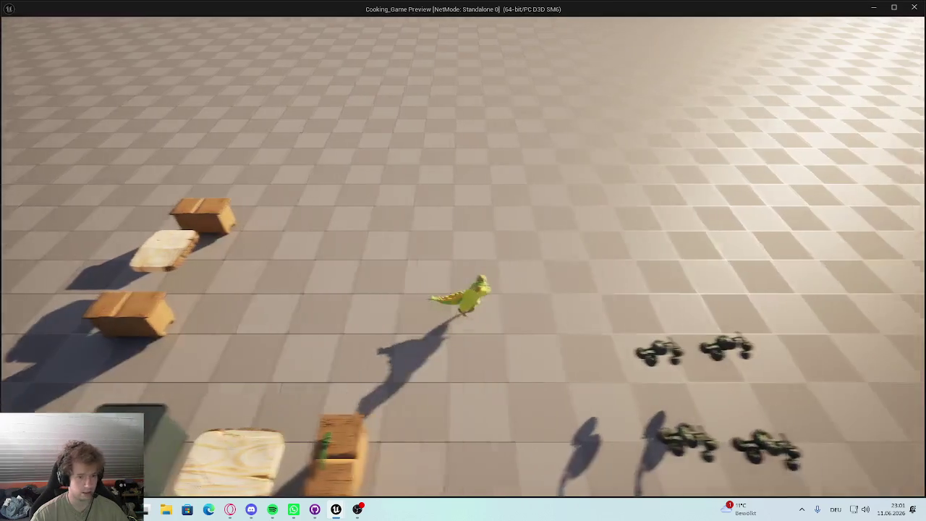
key(i)
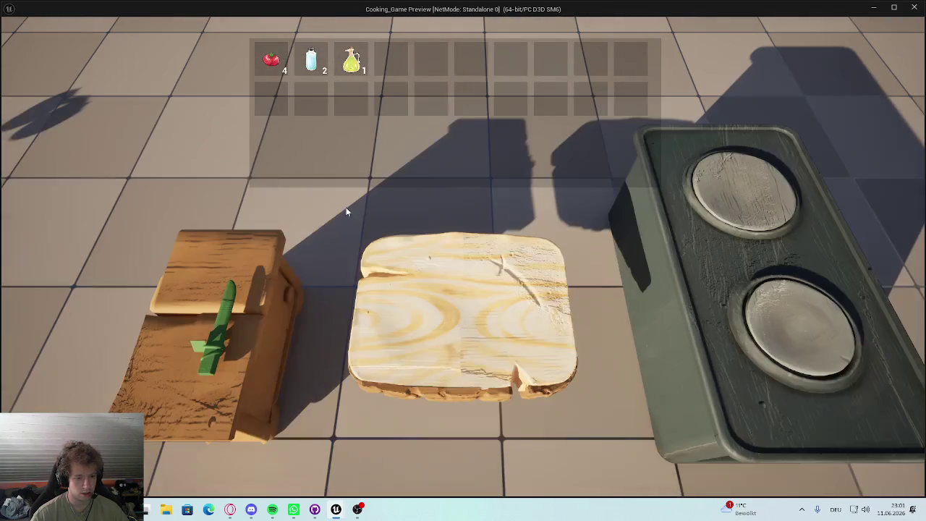
mouse_move(218, 311)
mouse_down()
mouse_move(138, 278)
mouse_move(60, 171)
mouse_up()
key(Escape)
Step: Back in the knife blueprint, confirm the Z offset of -10
click(265, 19)
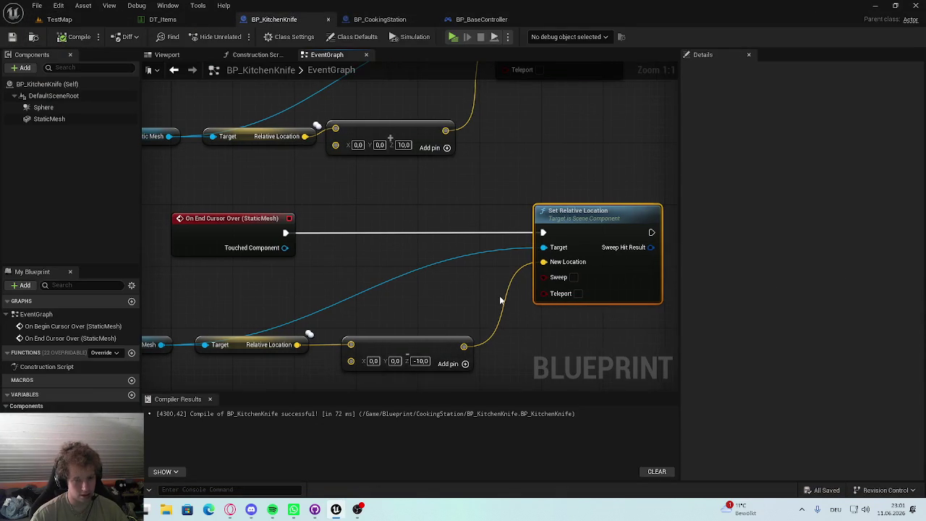
key(Return)
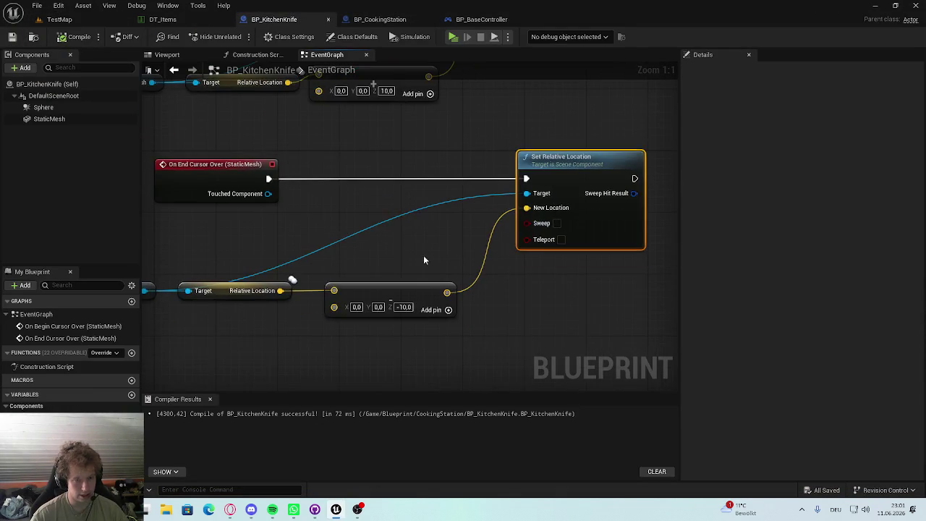
scroll(389, 316, up, 5)
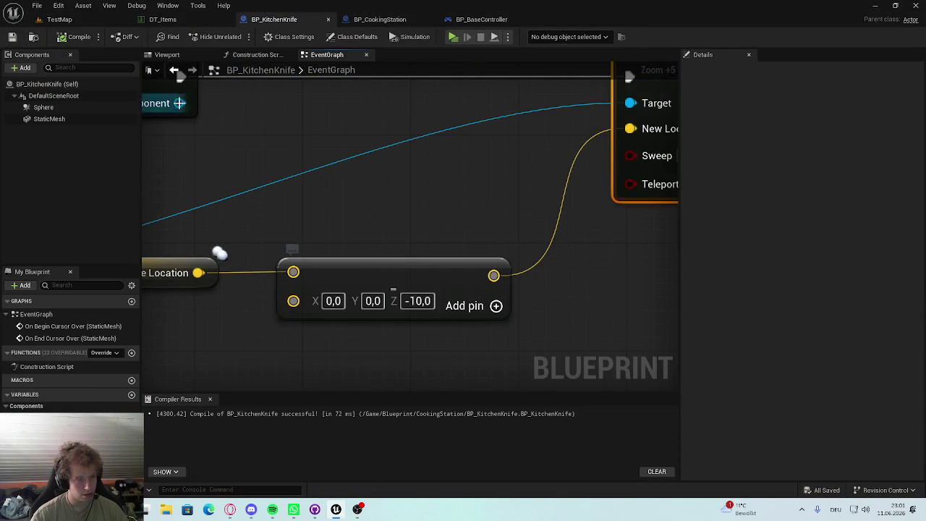
Step: Change the hover offset's Z value to 10 and save the blueprint
drag(427, 304, 520, 284)
click(515, 281)
text(10)
key(ctrl+s)
click(501, 185)
Step: Play TestMap with the inventory open to test the knife, then stop
click(60, 20)
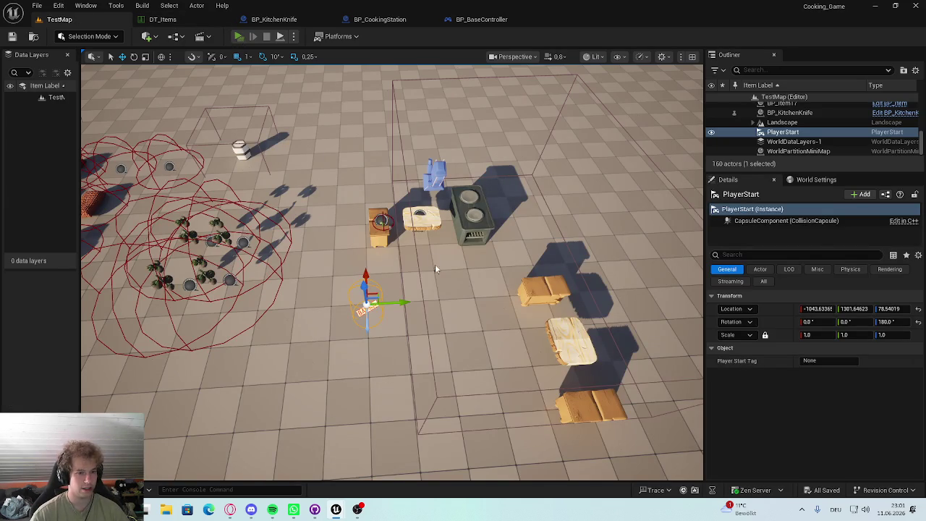
key(alt+p)
key(i)
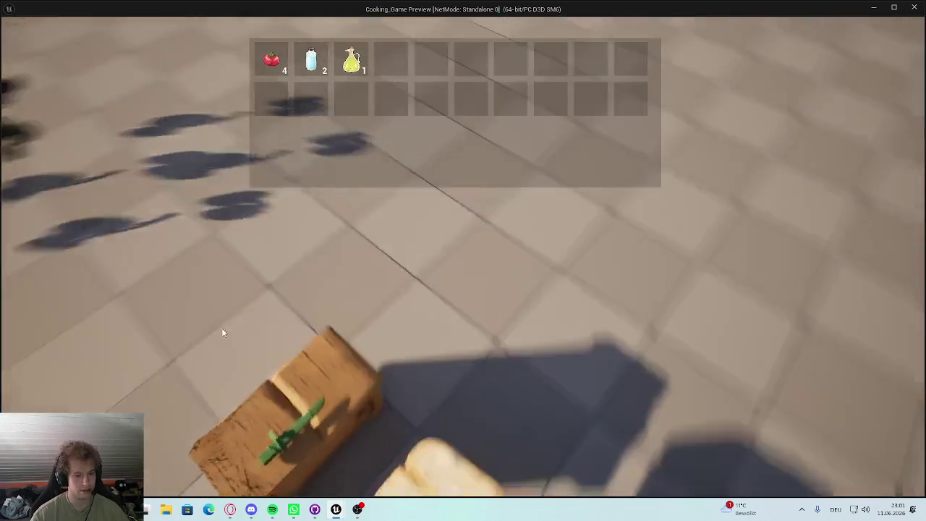
key(Escape)
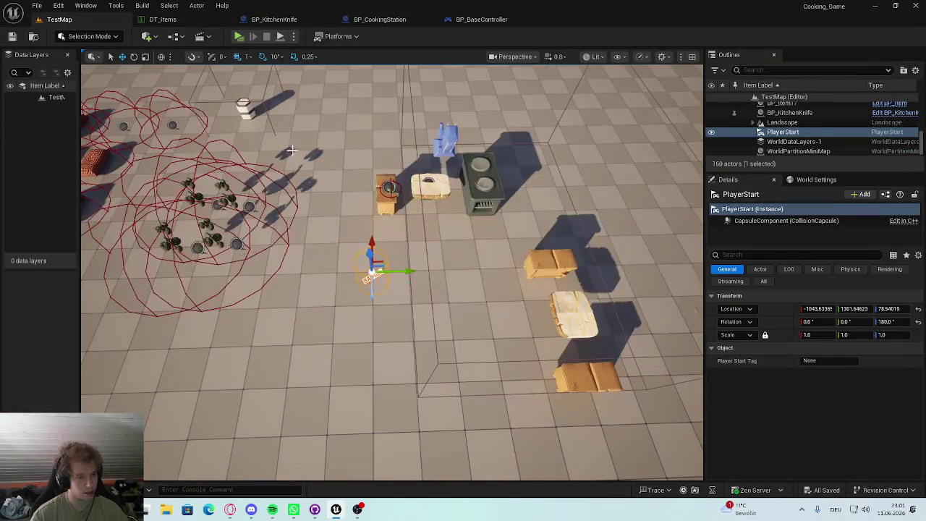
Step: Wire the event's execution into Set Relative Location and return to TestMap
click(274, 19)
scroll(351, 348, down, 3)
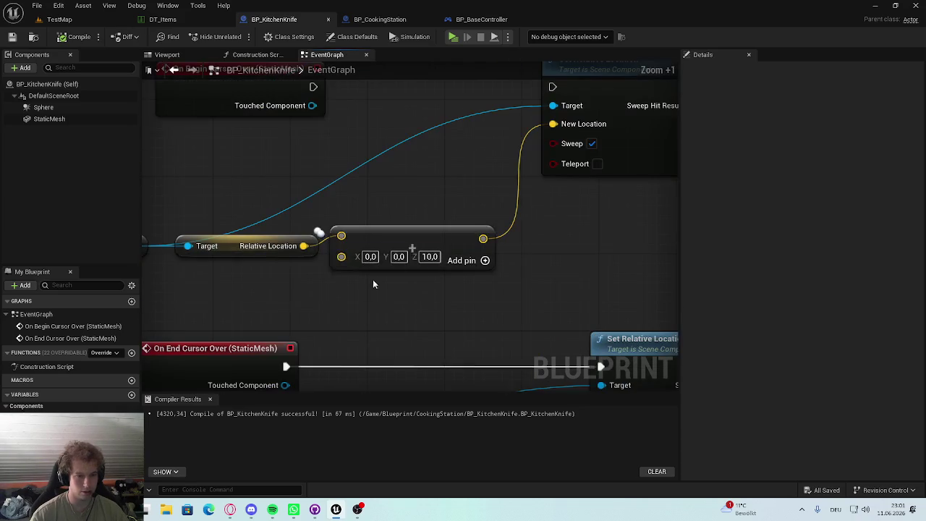
mouse_move(313, 87)
mouse_down()
mouse_move(571, 92)
mouse_move(316, 87)
mouse_move(552, 87)
mouse_up()
key(Escape)
click(59, 18)
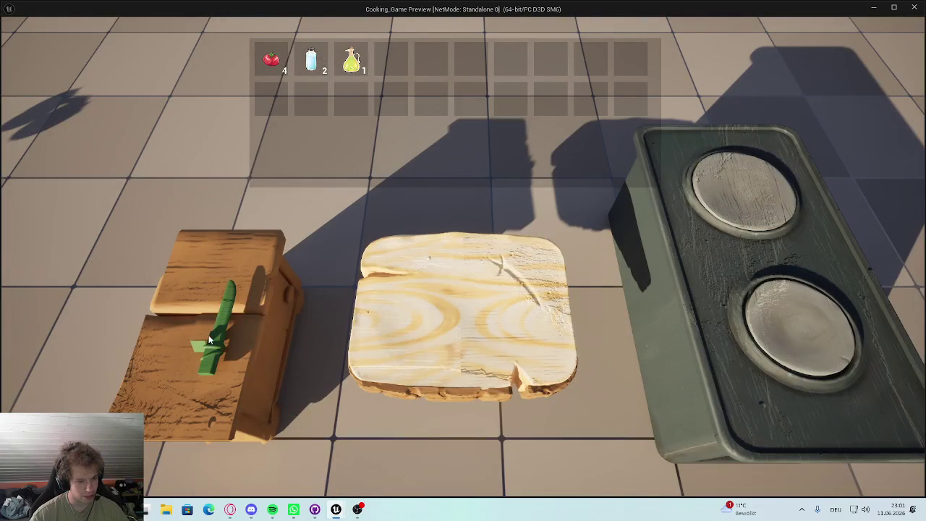
Step: Click the knife eight times to watch it chop on the board, then stop the preview
click(208, 338)
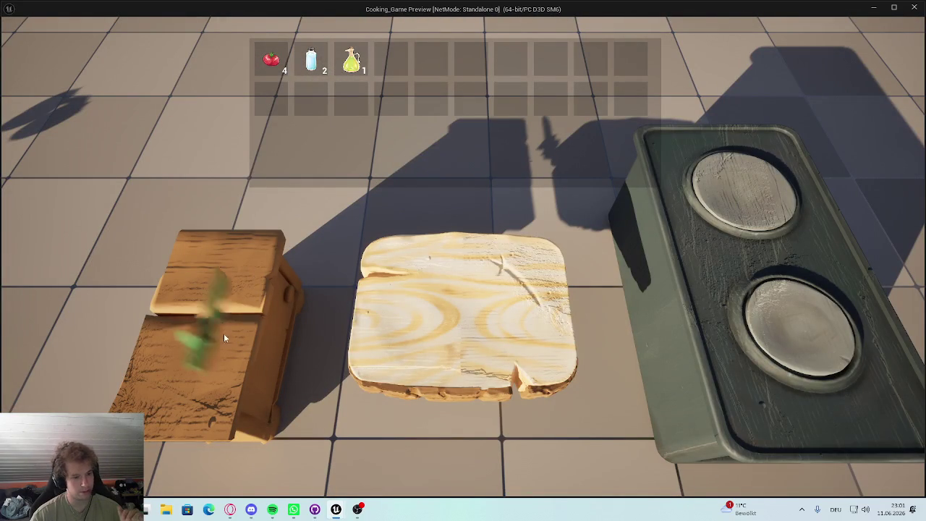
click(182, 318)
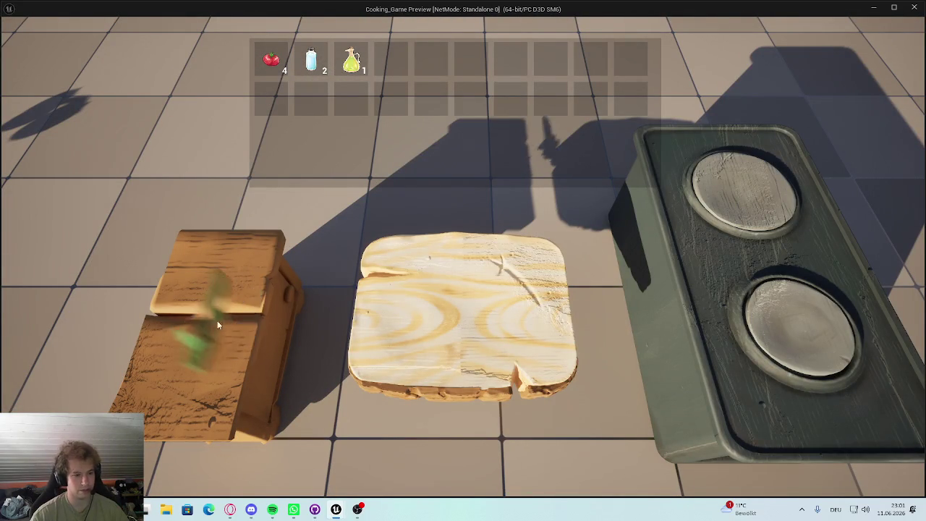
click(241, 313)
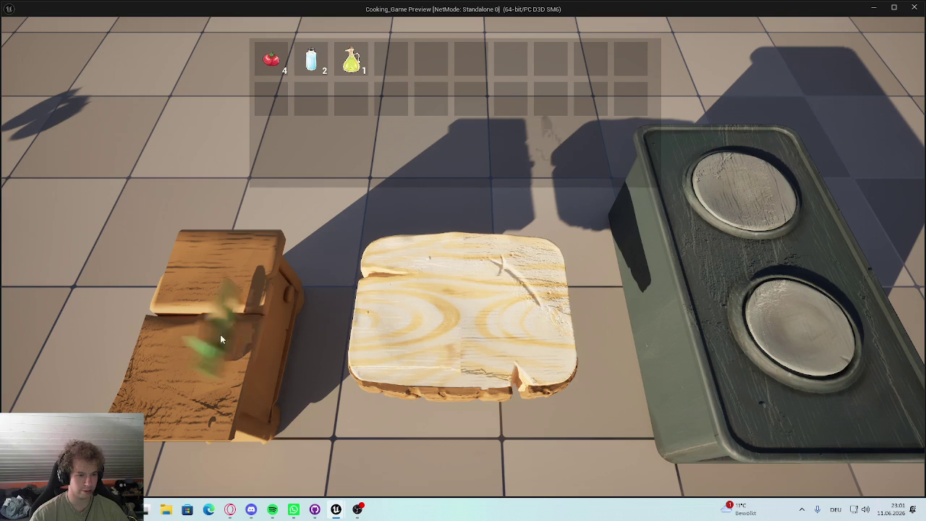
click(220, 327)
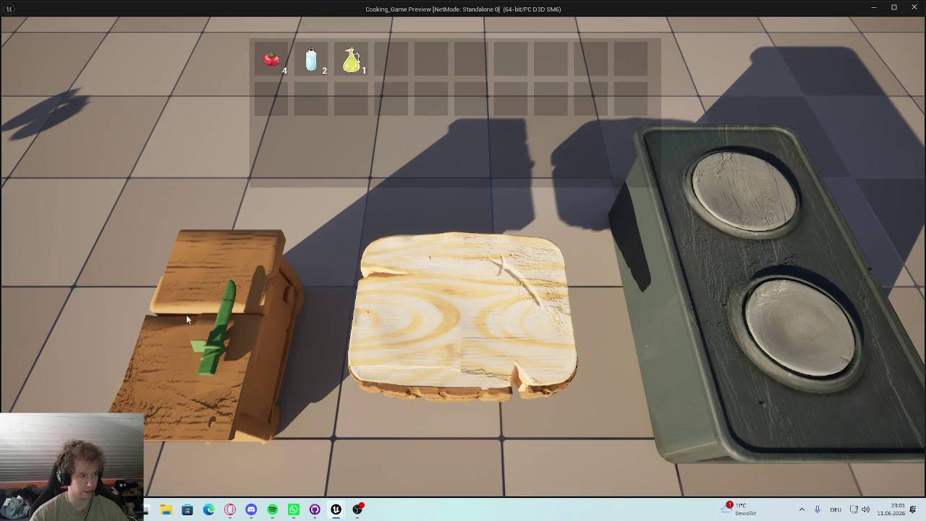
click(210, 345)
click(181, 358)
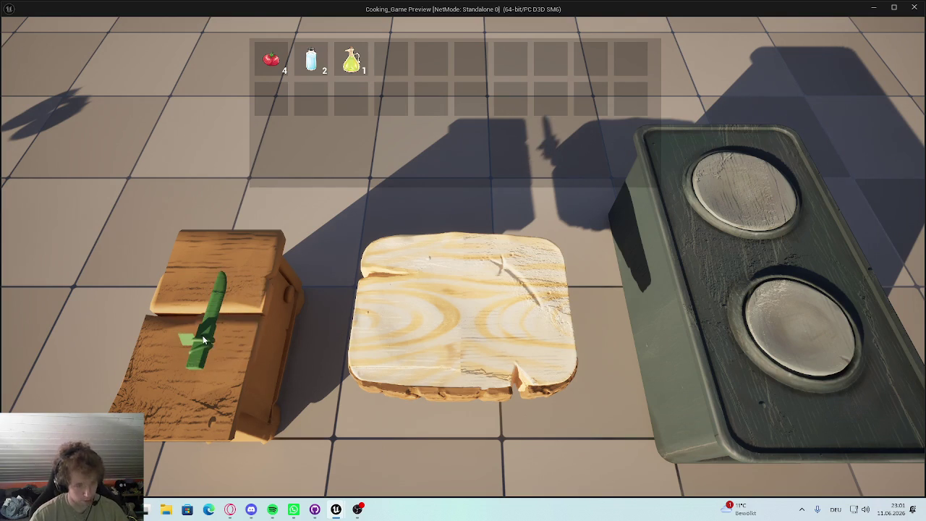
click(222, 327)
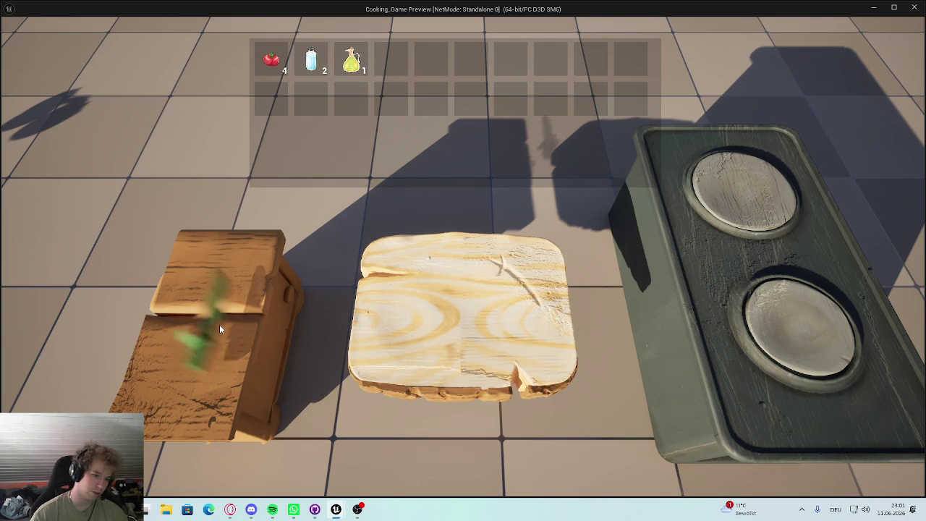
click(211, 321)
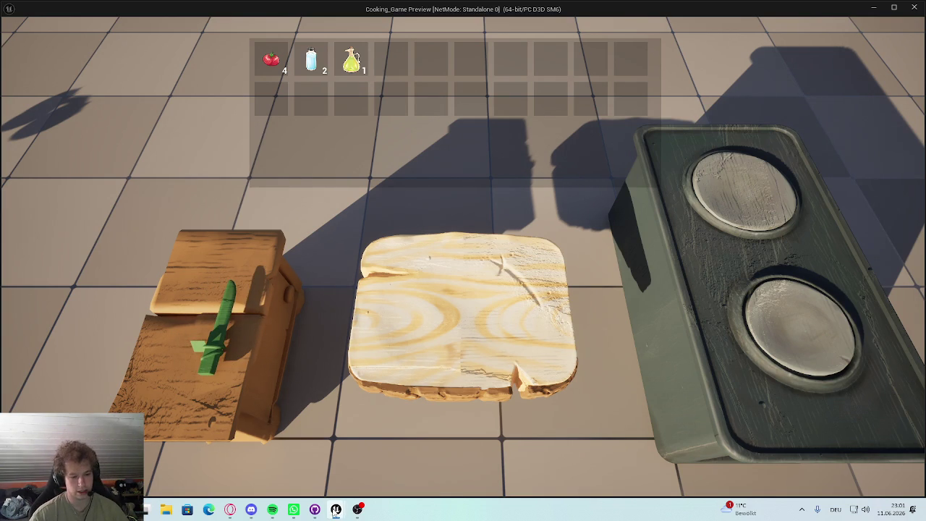
mouse_move(317, 514)
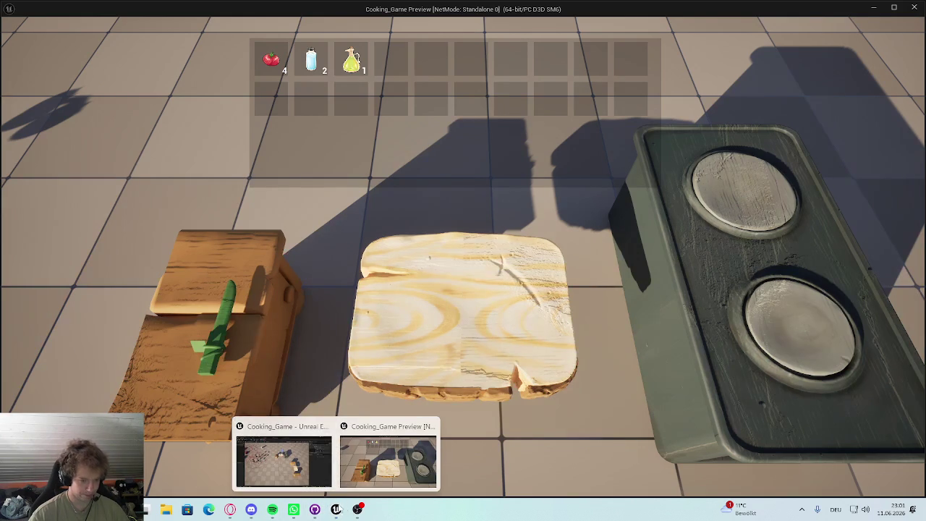
key(Escape)
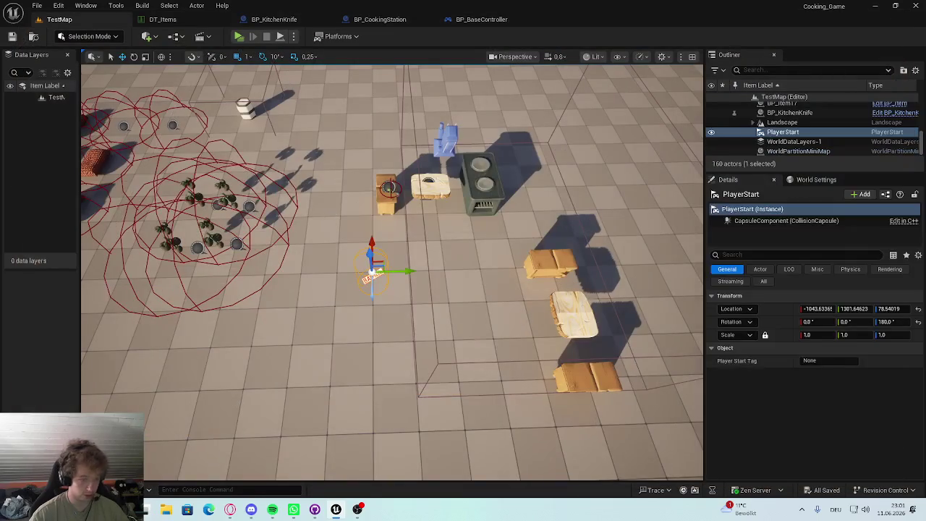
Step: Dismiss the asset browser, orbit the view and select the cooking station actor
key(ctrl+space)
click(324, 197)
scroll(386, 188, up, 2)
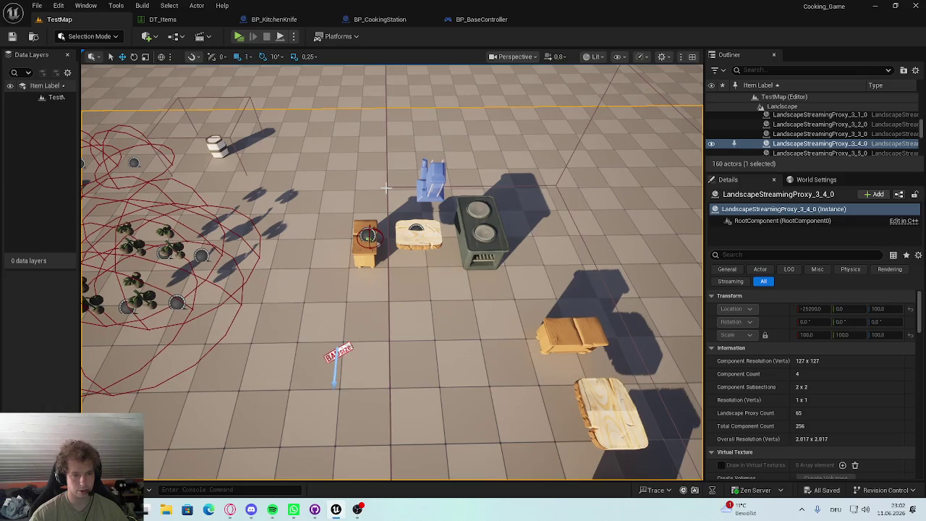
drag(402, 184, 669, 146)
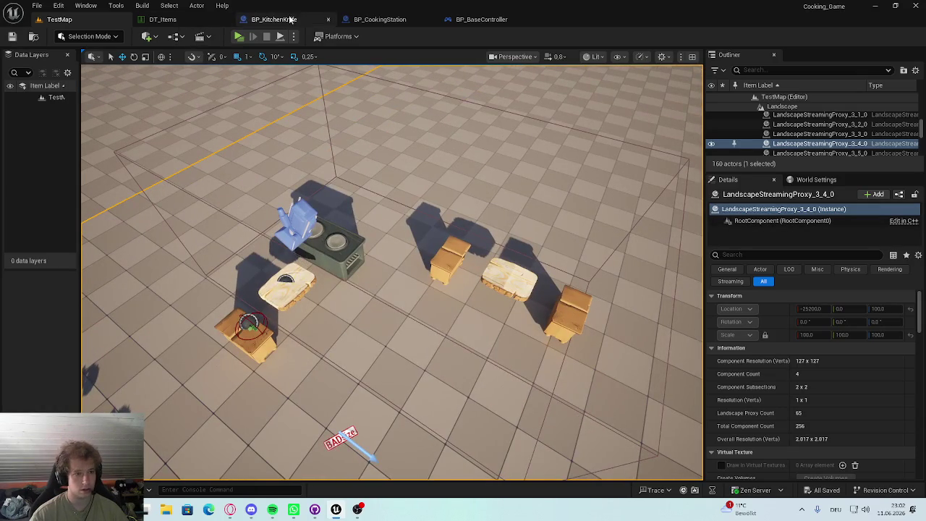
mouse_move(482, 107)
mouse_down()
mouse_move(449, 137)
mouse_move(482, 107)
mouse_up()
click(489, 105)
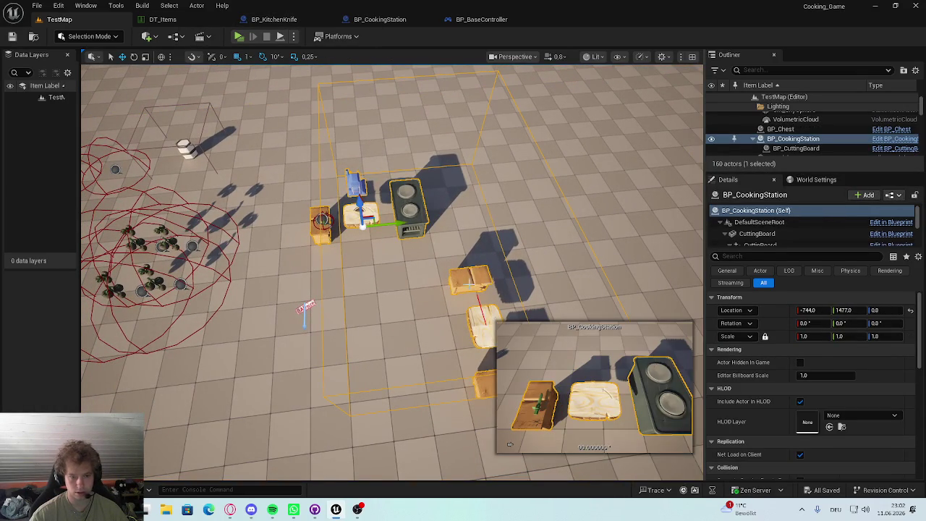
Step: Select the station's SpringArm1 component, then open the BP_CookingStation blueprint
scroll(803, 144, down, 3)
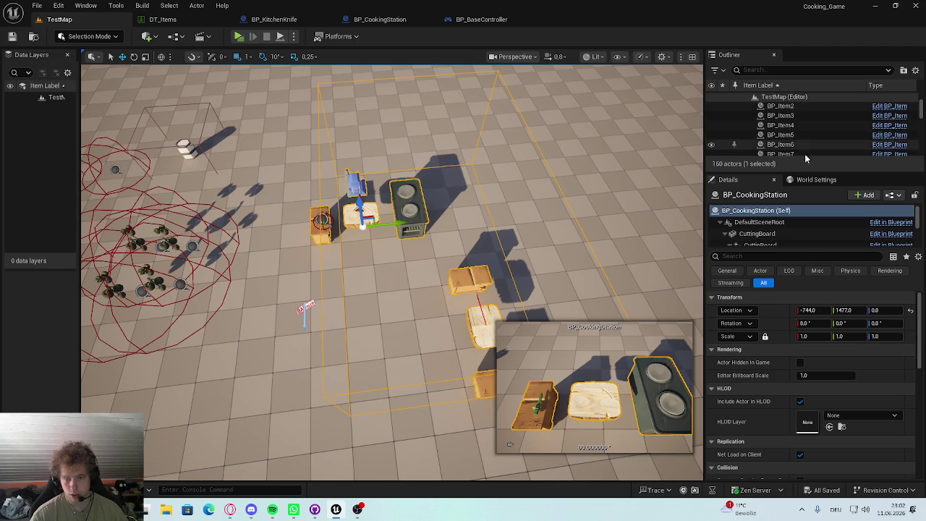
scroll(773, 231, down, 1)
scroll(772, 233, up, 2)
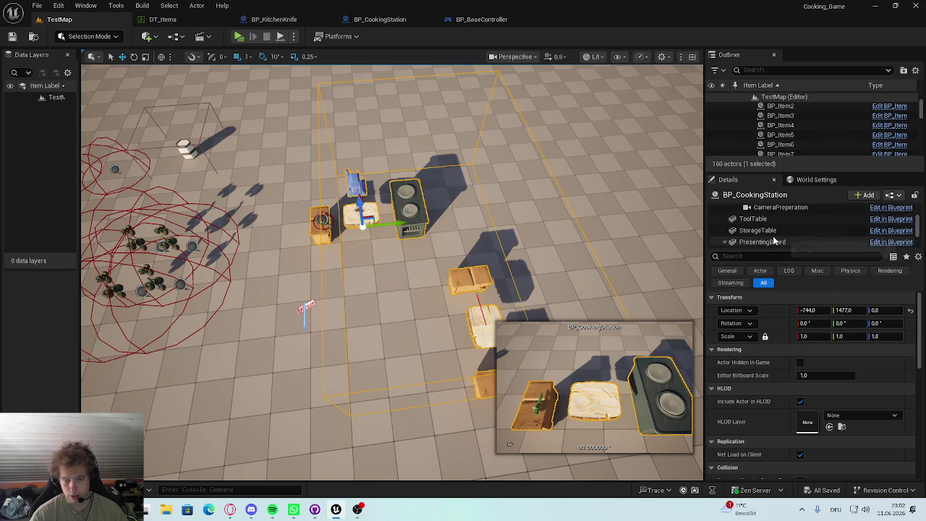
scroll(774, 230, down, 3)
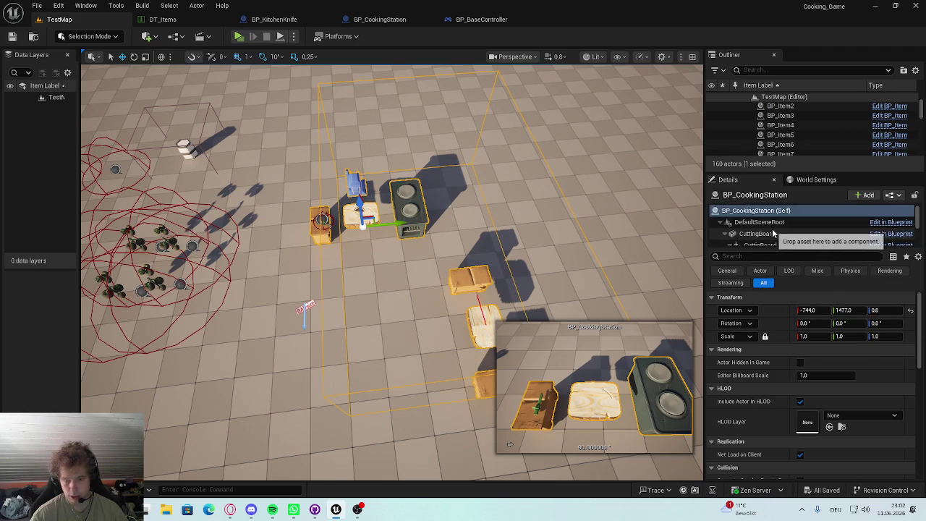
click(774, 225)
scroll(258, 205, up, 10)
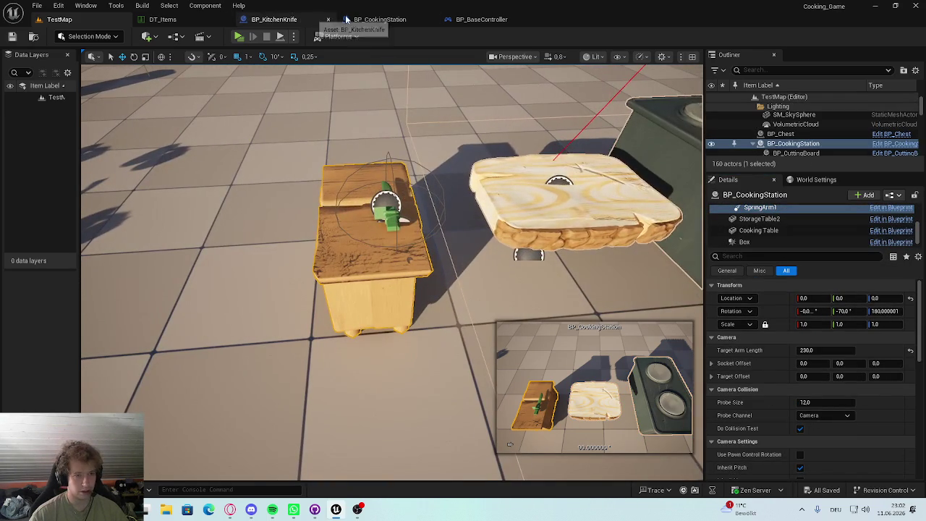
click(380, 19)
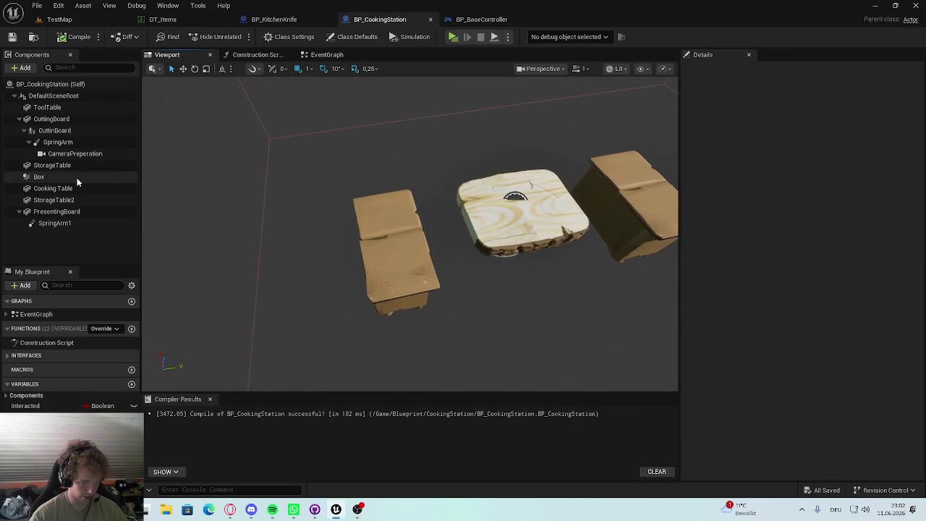
Step: Add a Child Actor component under ToolTable
click(47, 107)
click(22, 67)
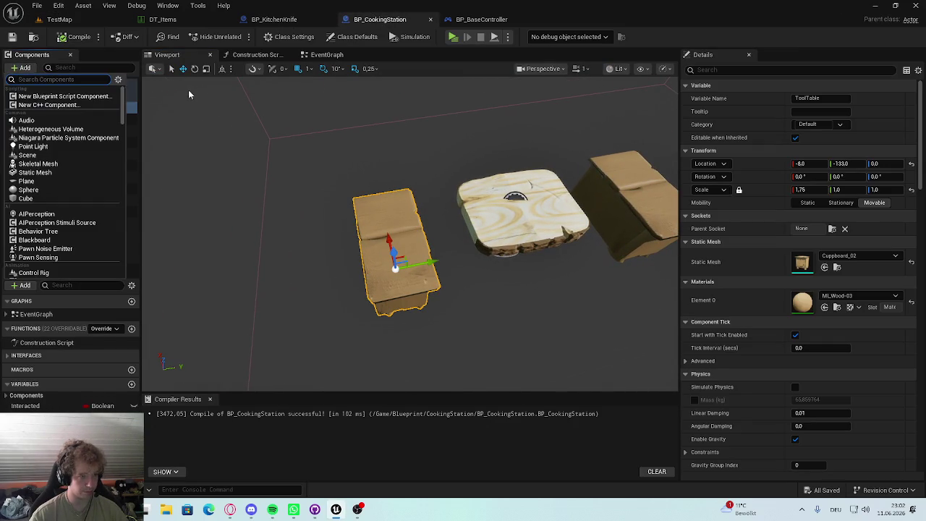
text(child)
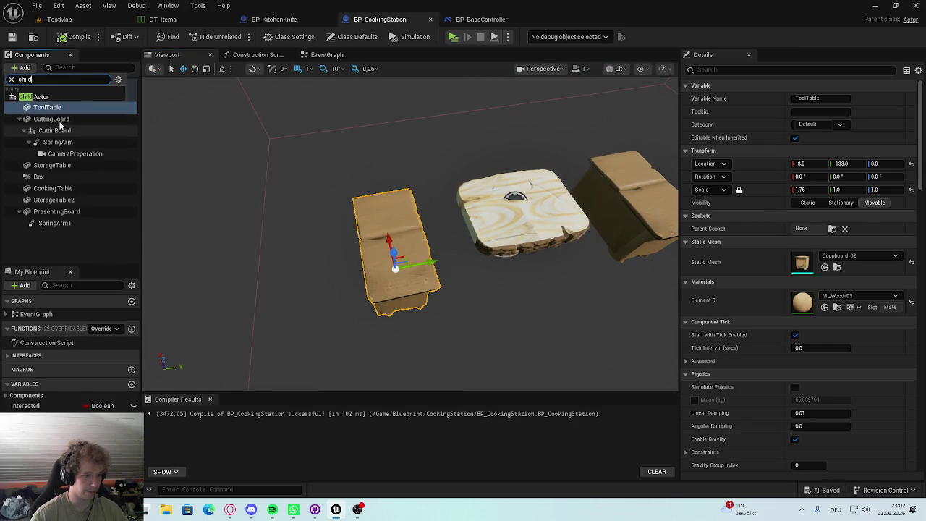
key(Return)
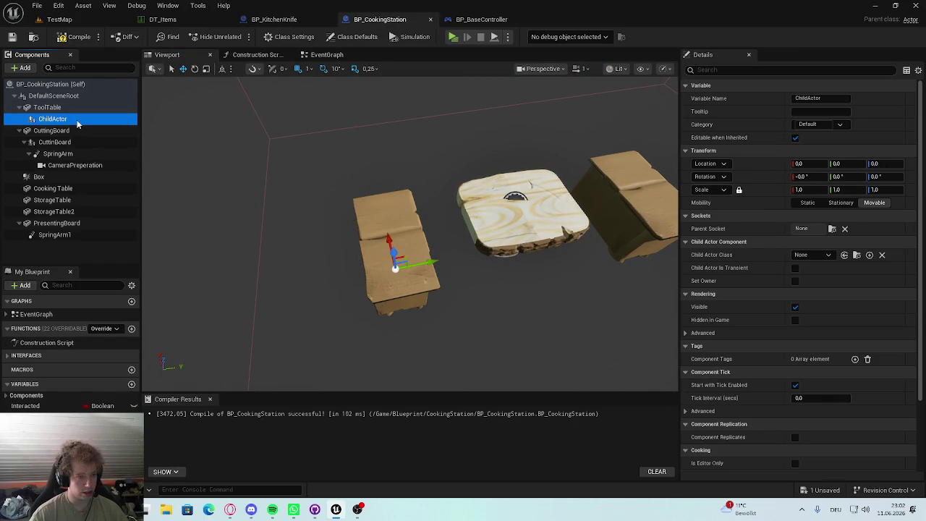
Step: Rename the child actor to KitchenKnive and set its class to BP_KitchenKnife
key(F2)
text(Kitch)
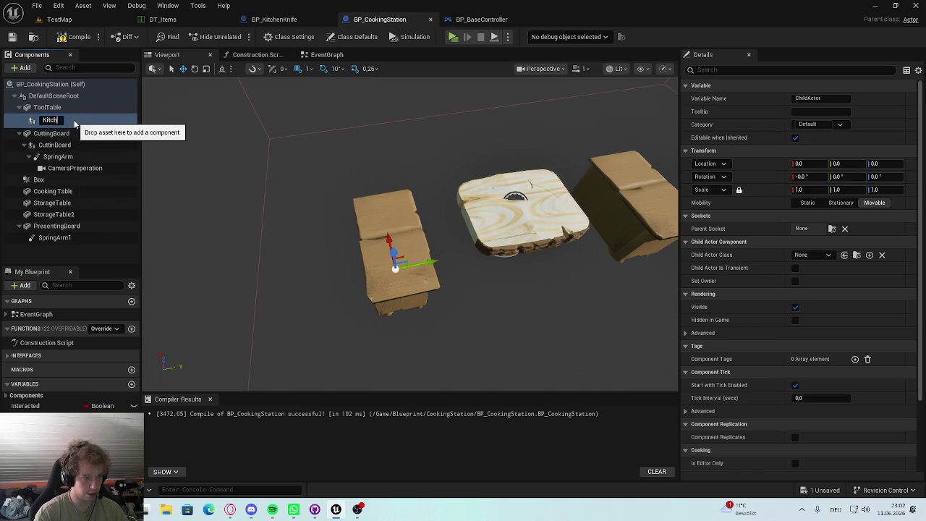
text(enKnivce)
key(Return)
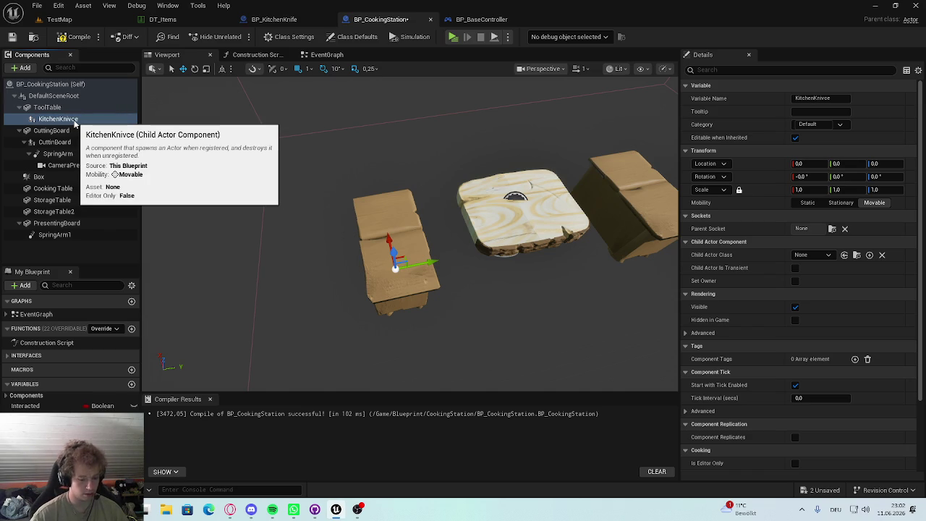
key(F2)
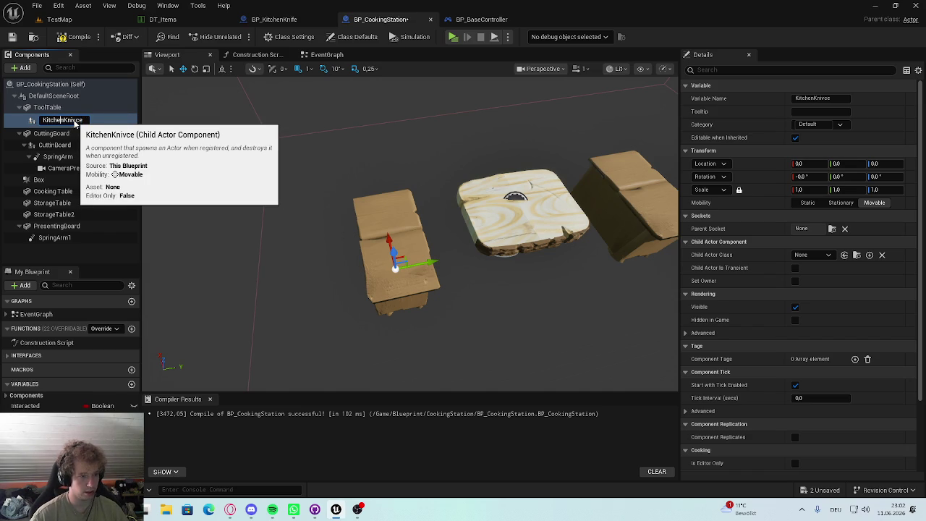
text(KitchenKnive)
key(Return)
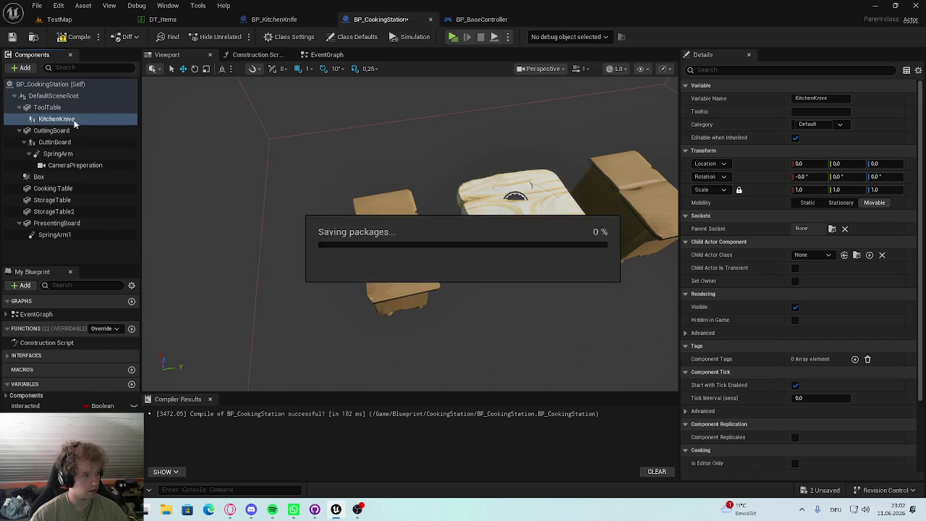
click(814, 254)
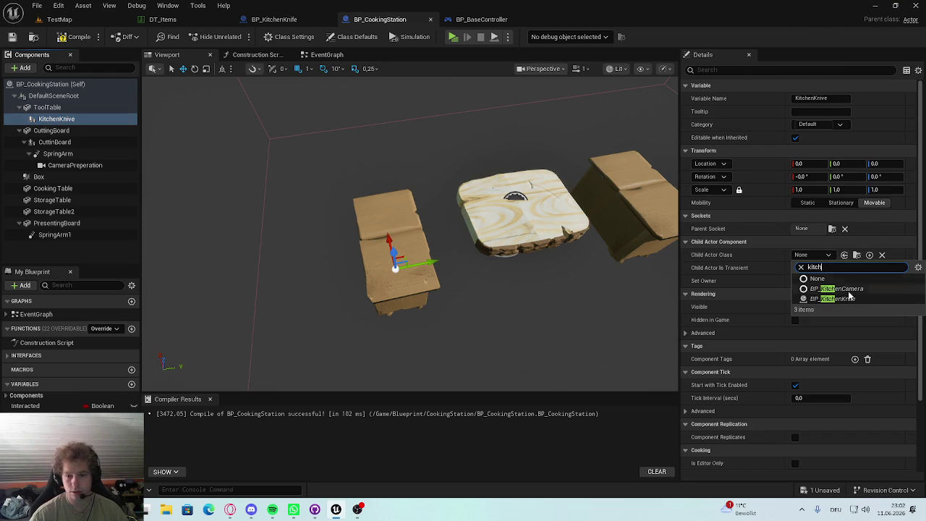
click(847, 298)
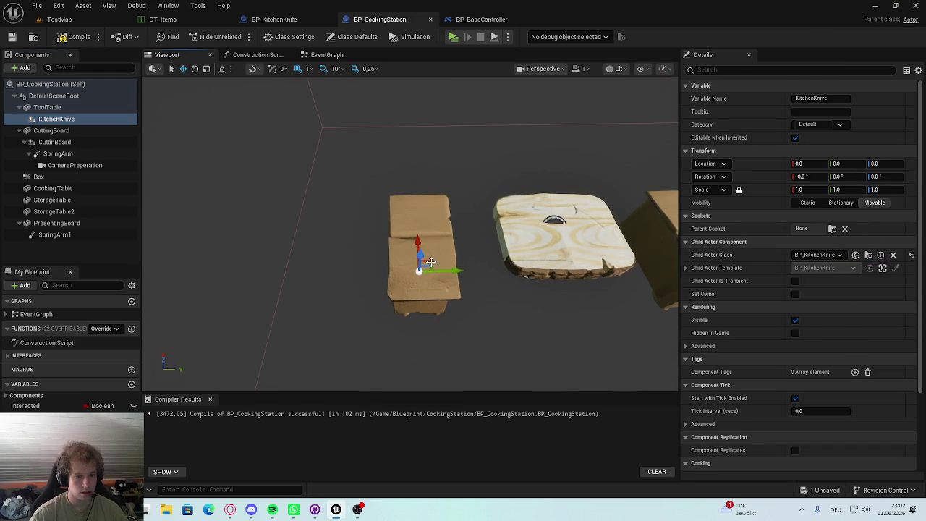
Step: Lift the knife onto the tool table top (Z 72), then try and undo a ToolTable scale of 1
drag(417, 230, 420, 222)
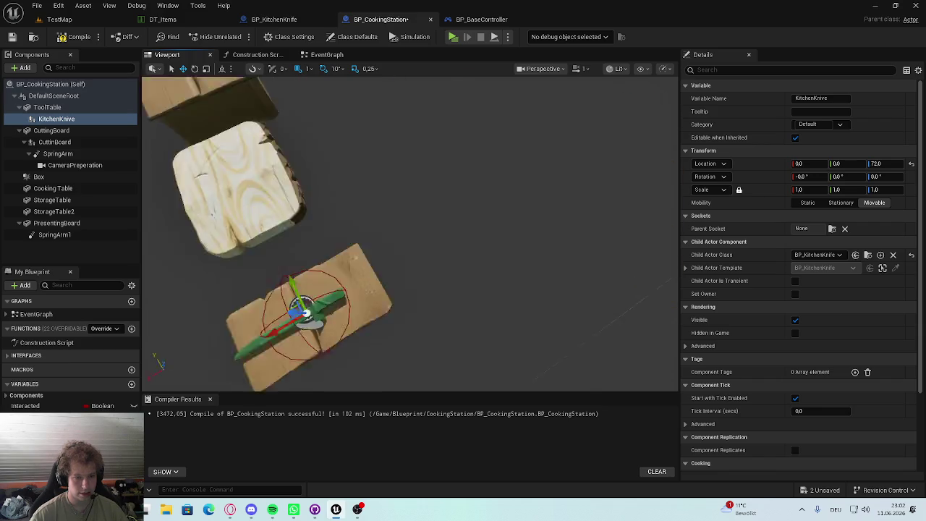
key(f)
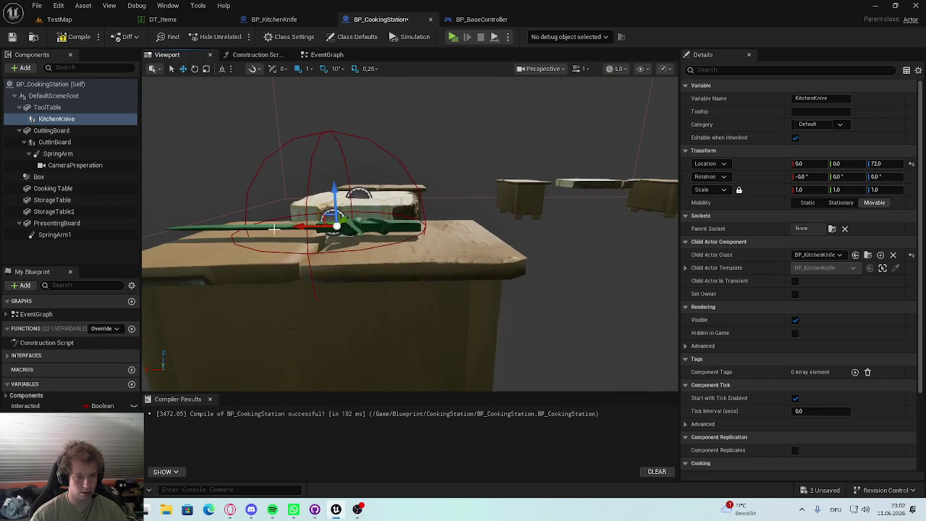
click(47, 107)
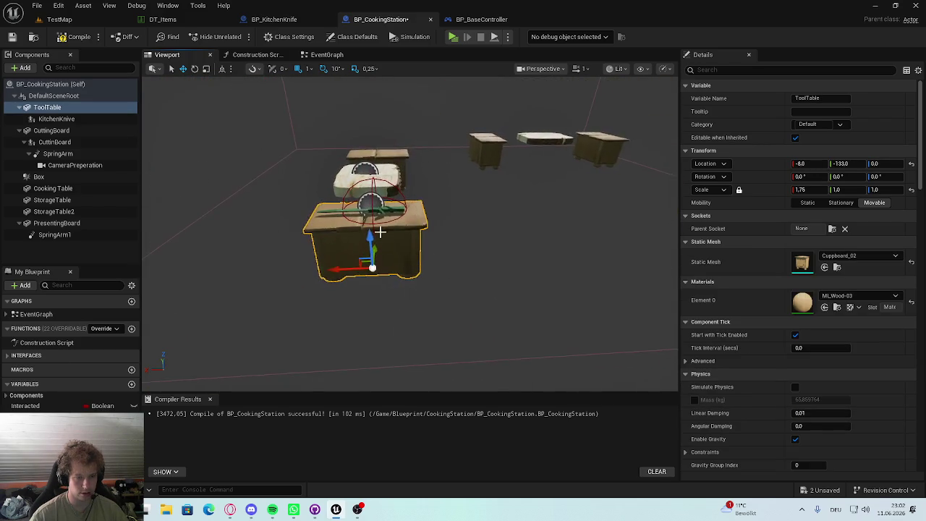
drag(405, 232, 355, 214)
scroll(405, 239, down, 5)
scroll(405, 239, up, 5)
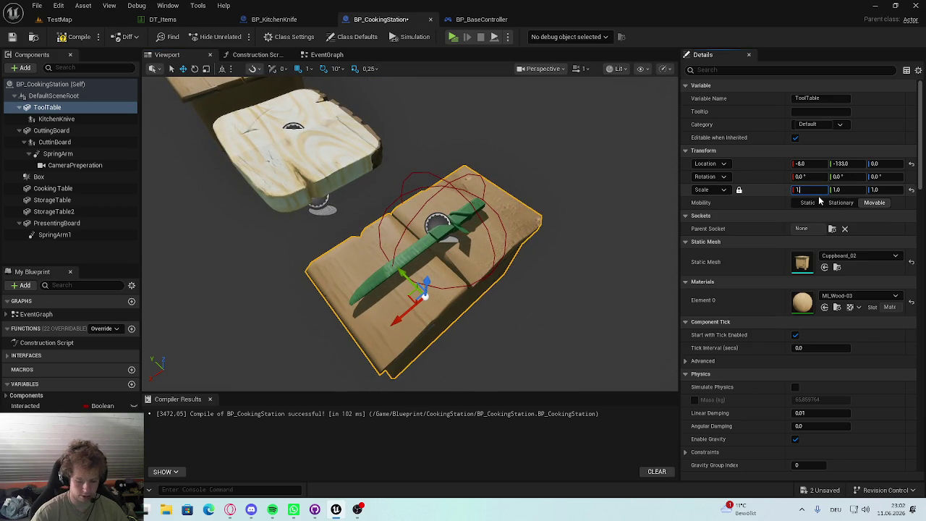
text(.)
key(Return)
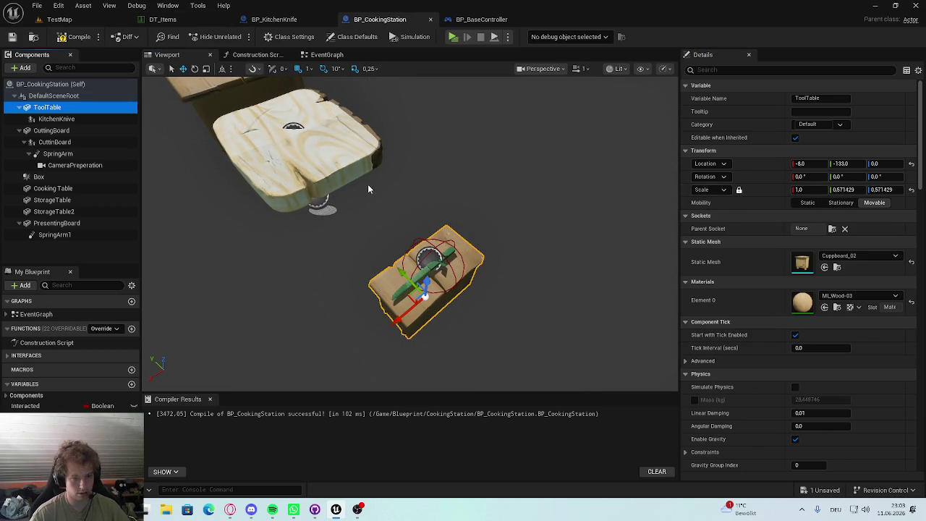
key(ctrl+z)
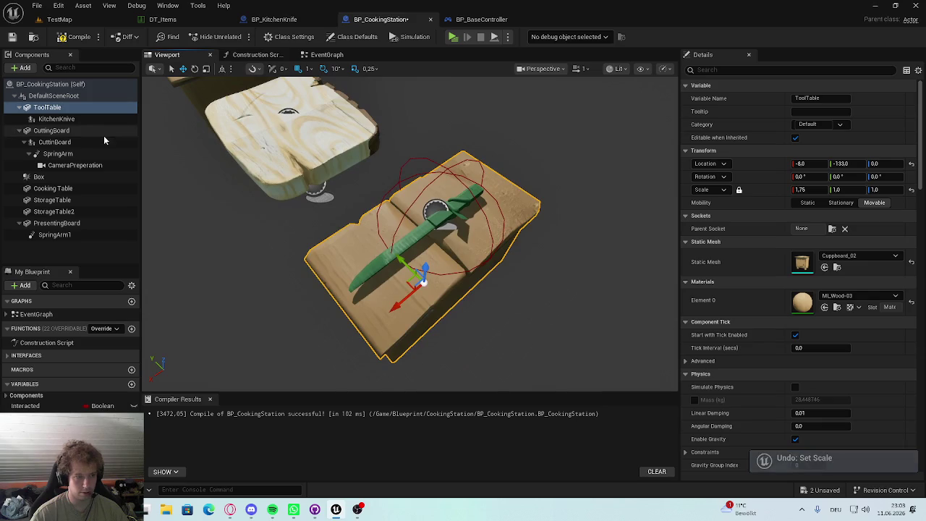
Step: Recompile BP_CookingStation and play TestMap to test the knife
click(58, 119)
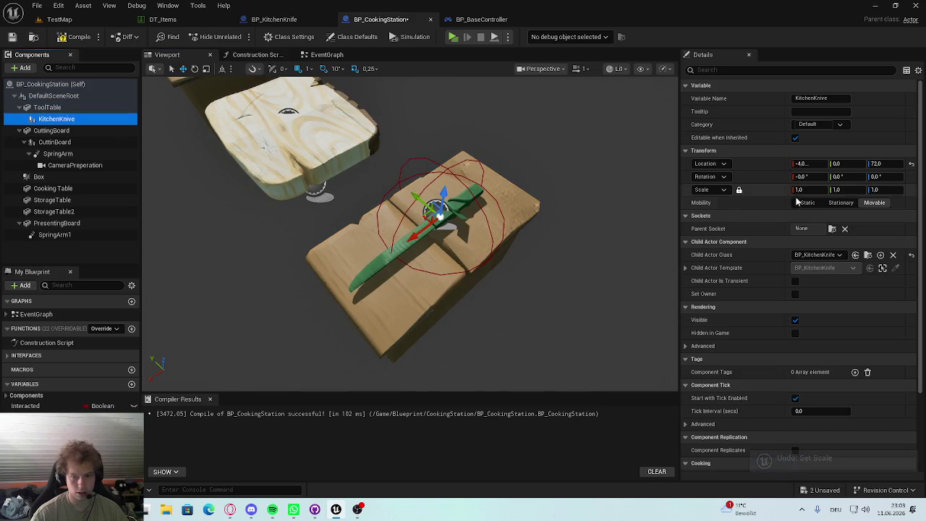
click(47, 107)
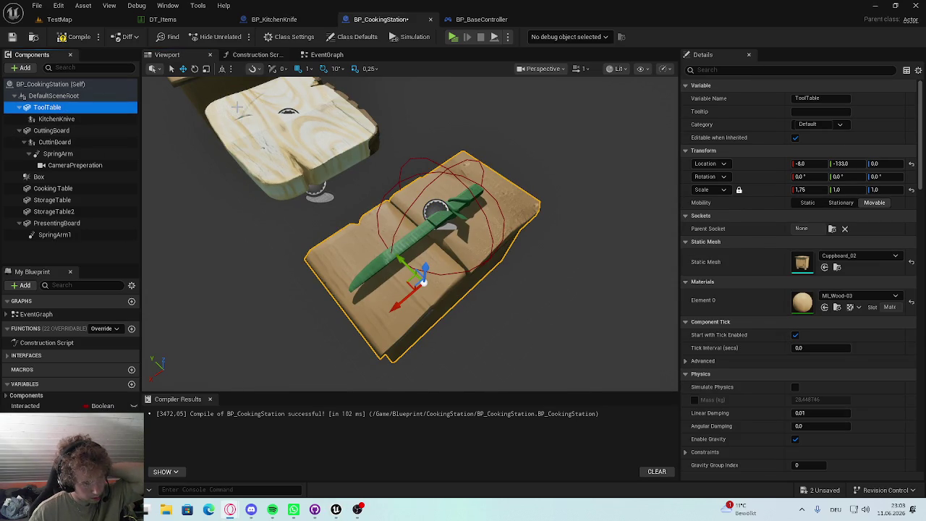
drag(400, 141, 380, 203)
click(76, 37)
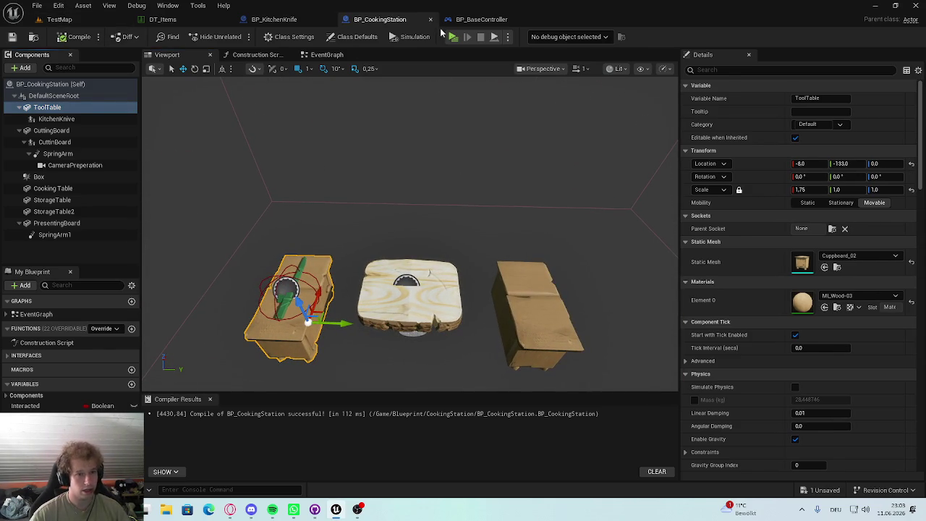
click(474, 19)
click(73, 20)
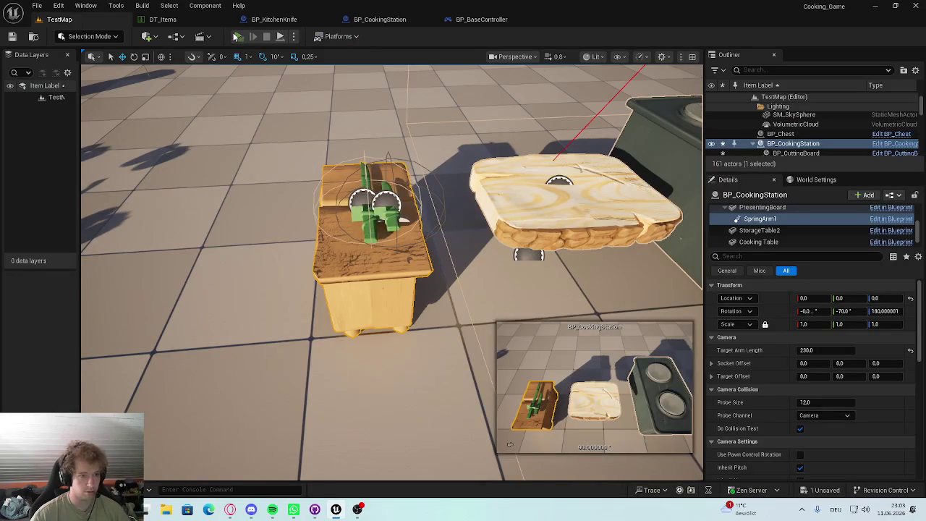
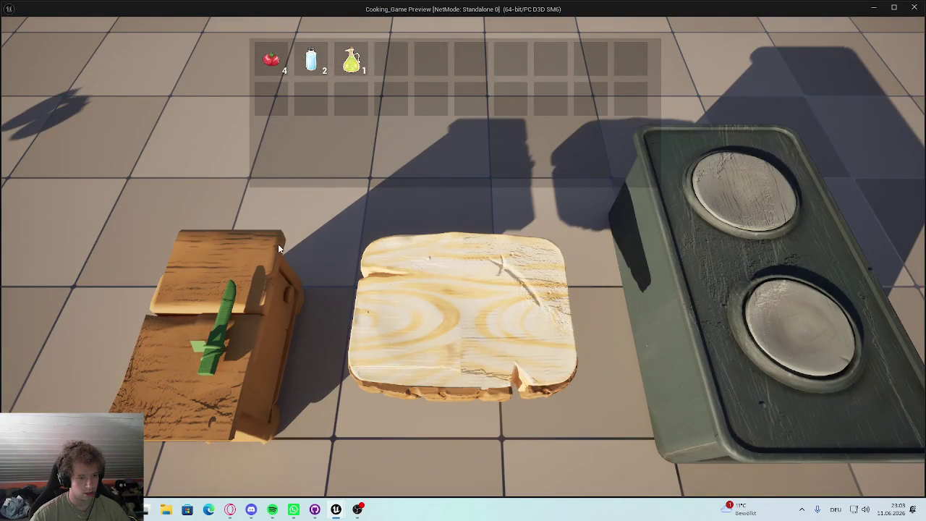
Step: Stop the play test and nudge the KitchenKnive component to 5 along Y
click(221, 323)
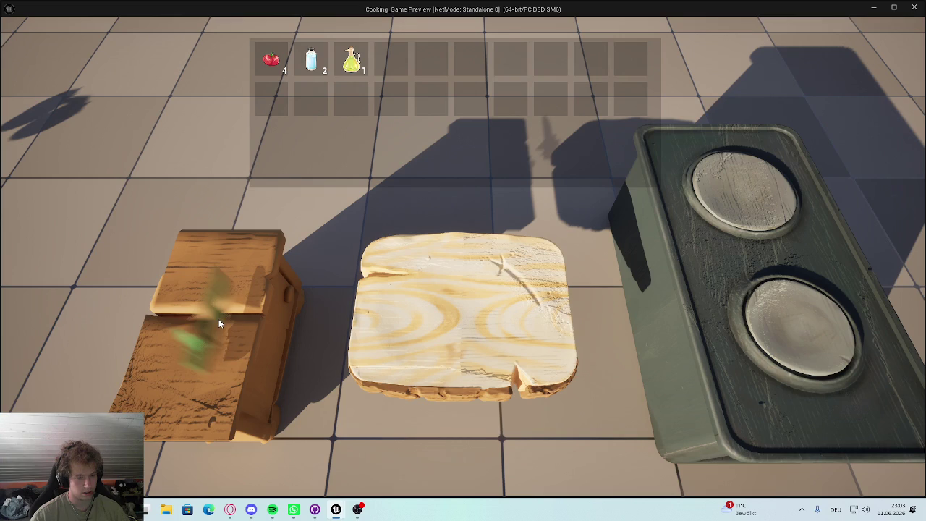
key(Escape)
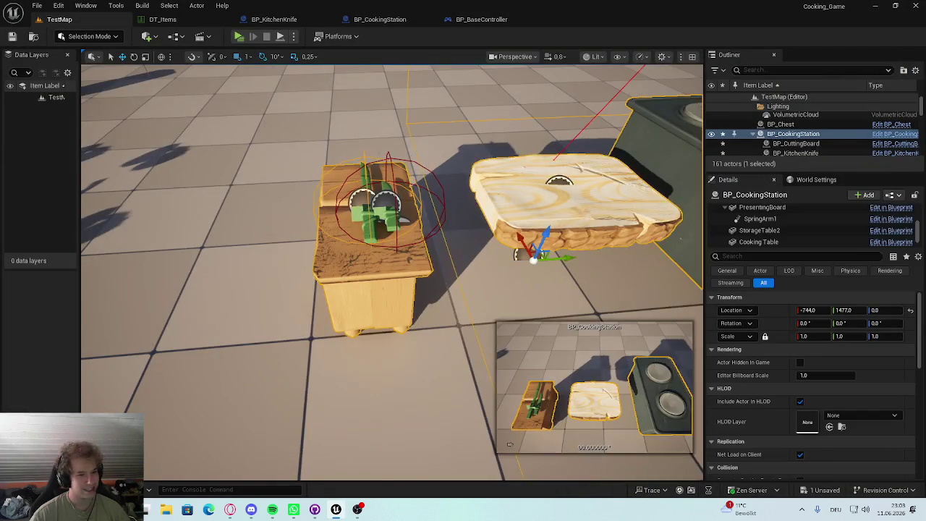
click(376, 201)
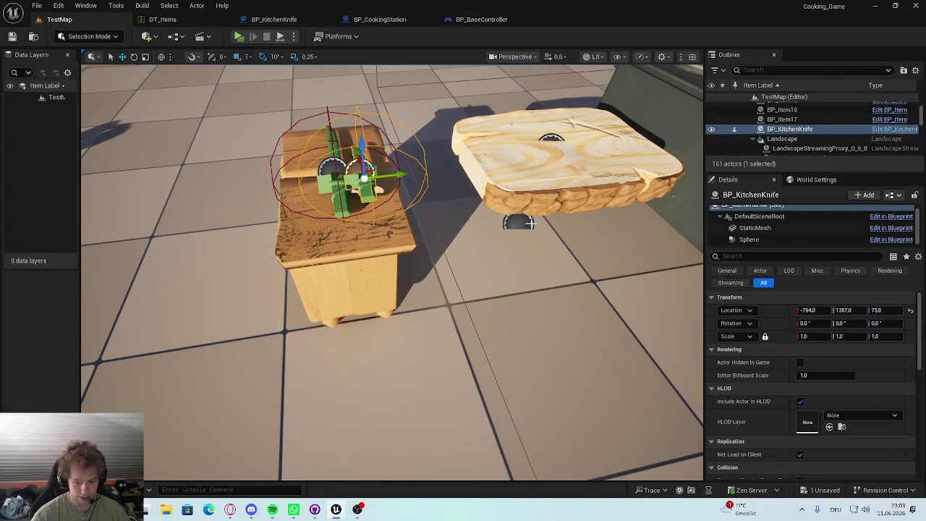
click(340, 168)
drag(350, 176, 365, 175)
scroll(407, 230, down, 10)
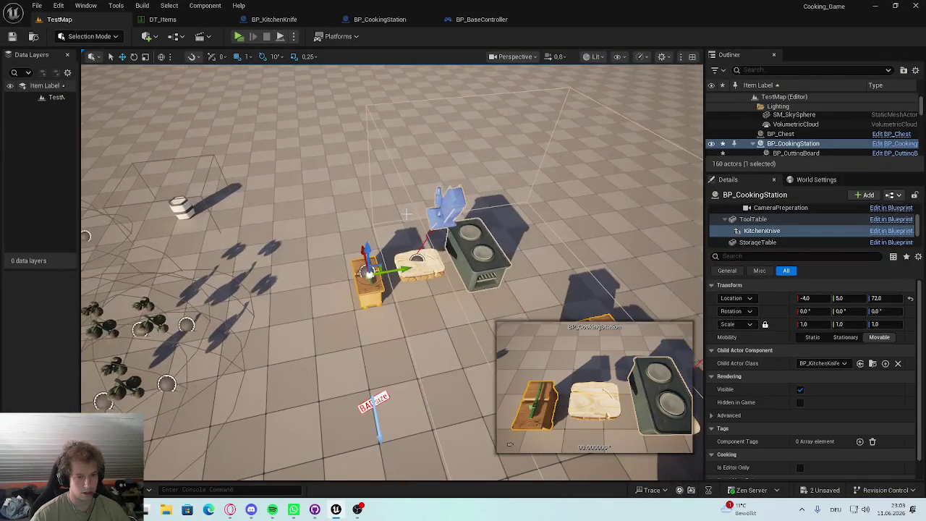
Step: Shift and stretch the cooking station's Box volume along Y, then save all
click(409, 197)
click(474, 261)
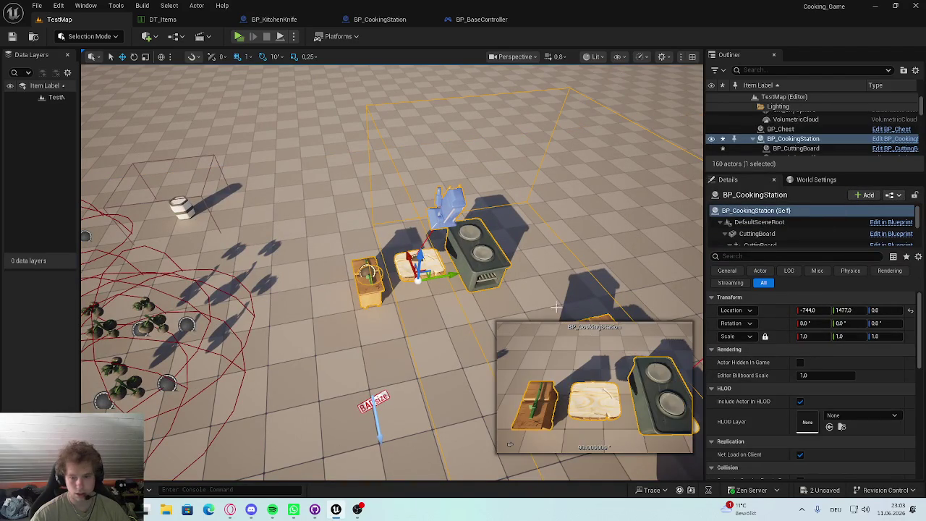
scroll(800, 230, down, 4)
scroll(792, 228, down, 3)
click(787, 238)
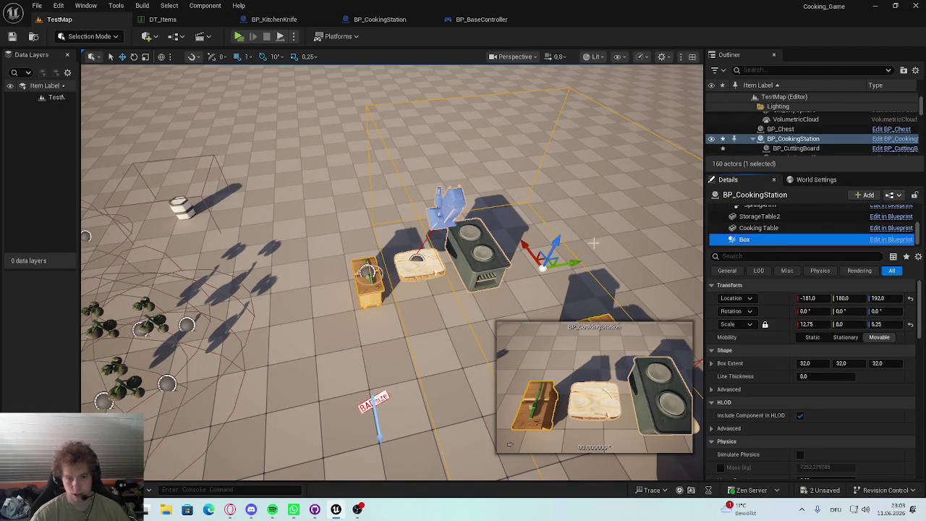
mouse_move(569, 264)
mouse_down()
mouse_move(579, 269)
mouse_move(520, 276)
mouse_up()
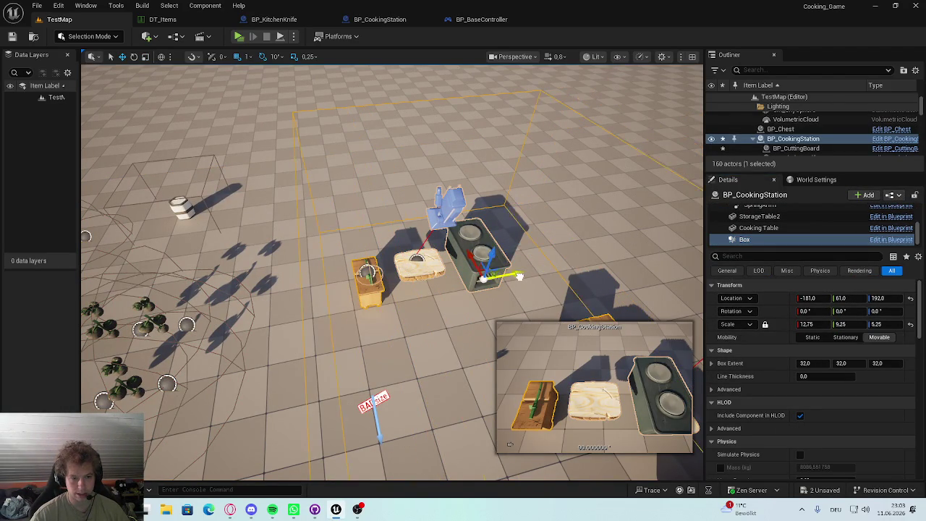
key(ctrl+s)
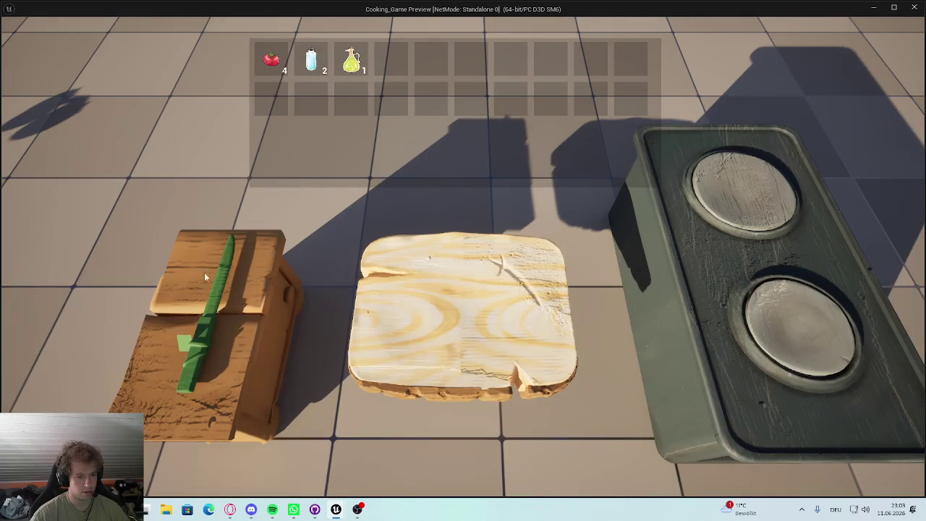
Step: Click the knife on the cutting board repeatedly in play to watch it chop, then stop playing
click(206, 348)
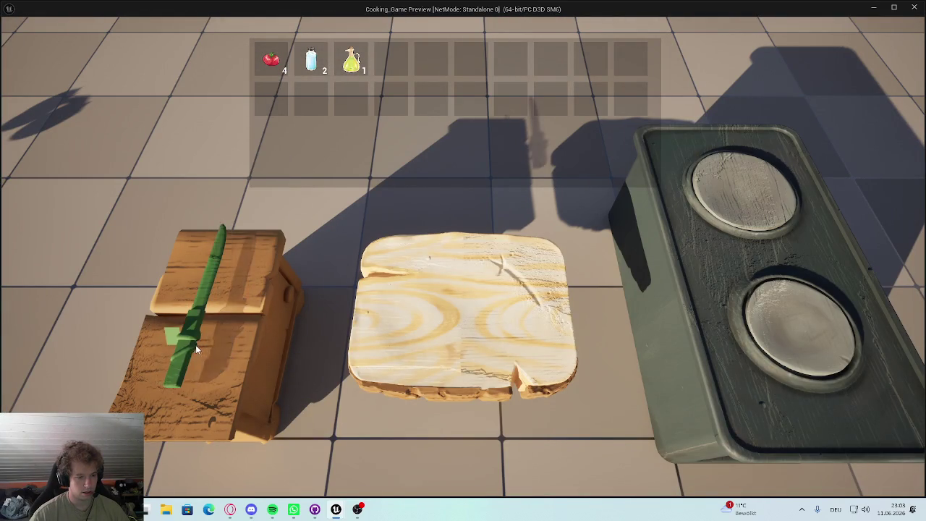
click(216, 353)
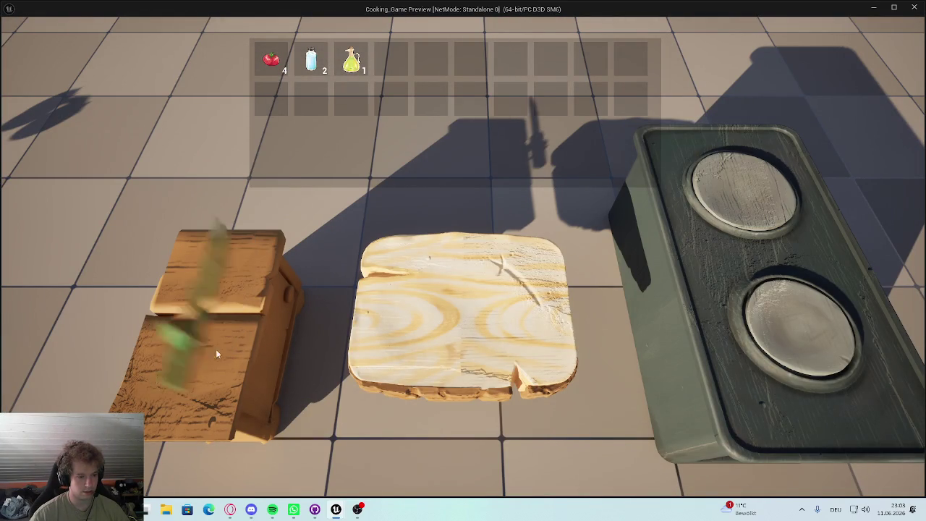
click(216, 280)
click(220, 279)
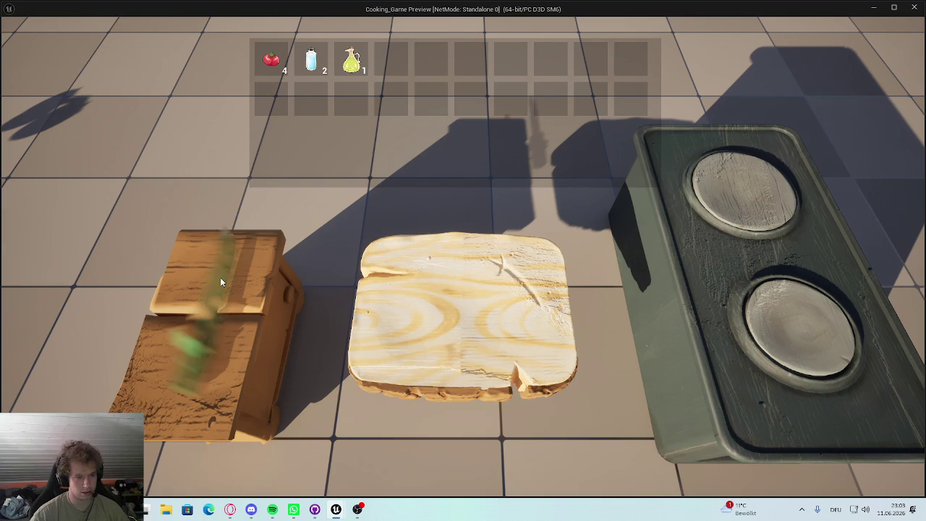
click(221, 281)
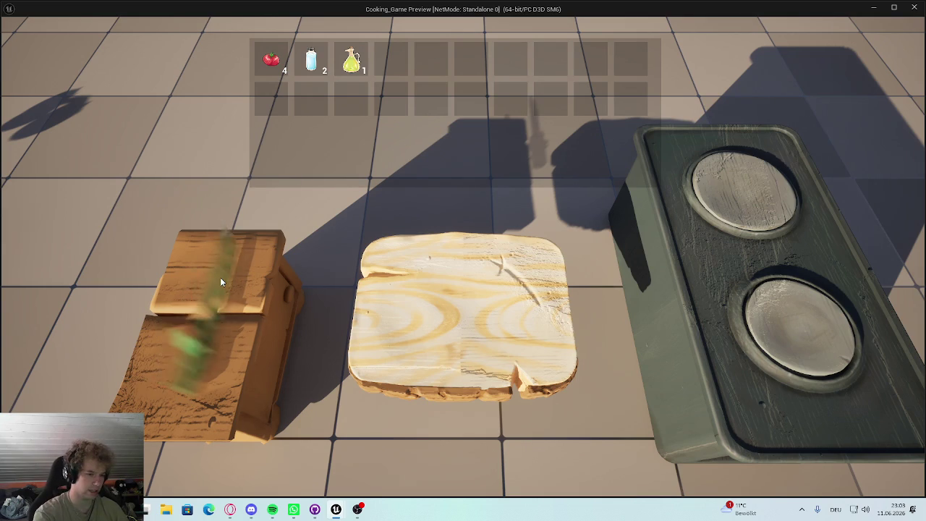
click(222, 281)
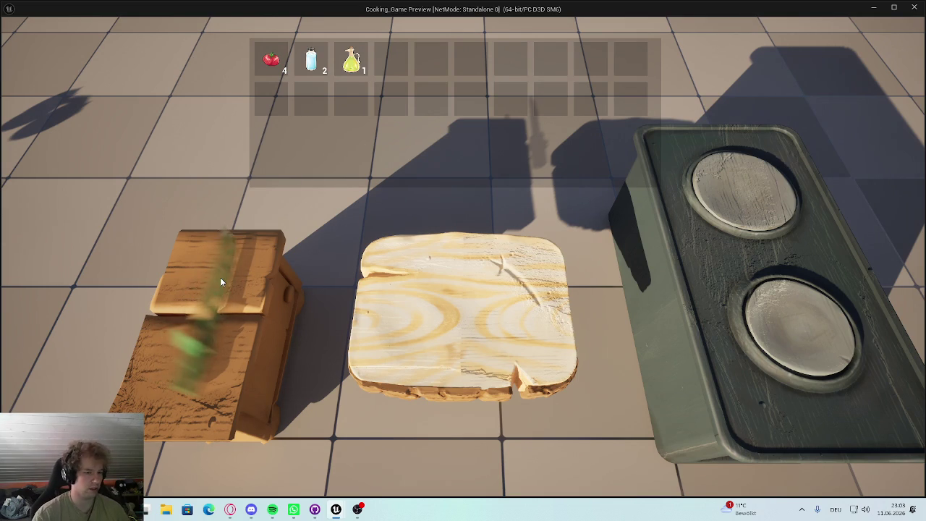
click(222, 282)
click(222, 282)
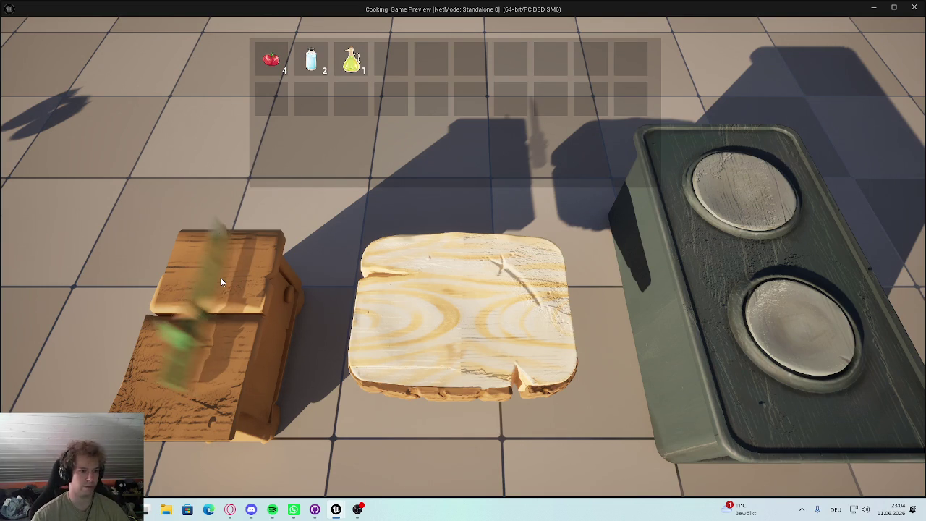
click(217, 281)
key(Escape)
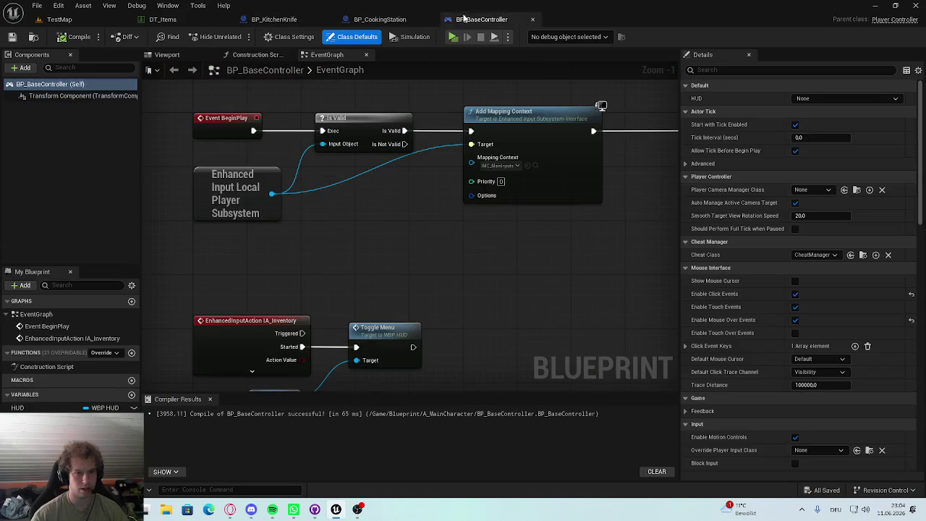
Step: Add a 0.2-second Delay after each of BP_KitchenKnife's two Set Relative Location nodes
click(274, 20)
scroll(483, 205, up, 1)
mouse_move(416, 160)
mouse_down()
mouse_move(525, 159)
mouse_move(447, 165)
mouse_move(515, 155)
mouse_up()
text(delay)
click(507, 220)
drag(496, 315, 448, 173)
key(ctrl+x)
key(ctrl+v)
drag(387, 220, 456, 188)
drag(515, 188, 492, 209)
Step: Play the TestMap level and click the knife to test the delayed chop
click(58, 19)
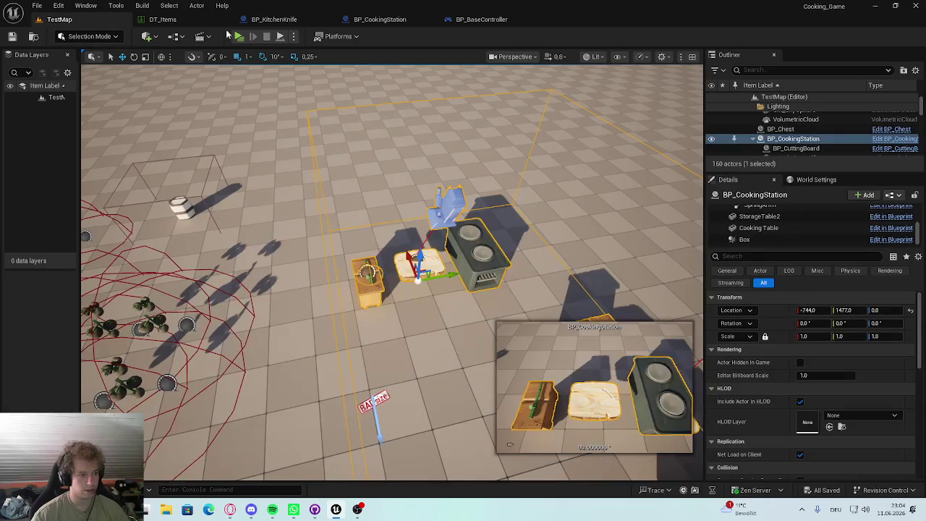
click(278, 19)
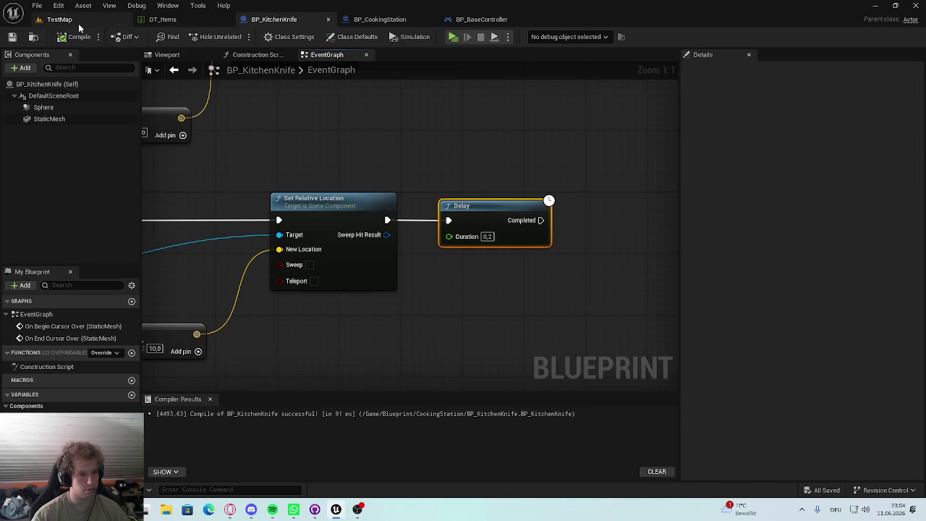
click(76, 21)
click(239, 36)
key(Tab)
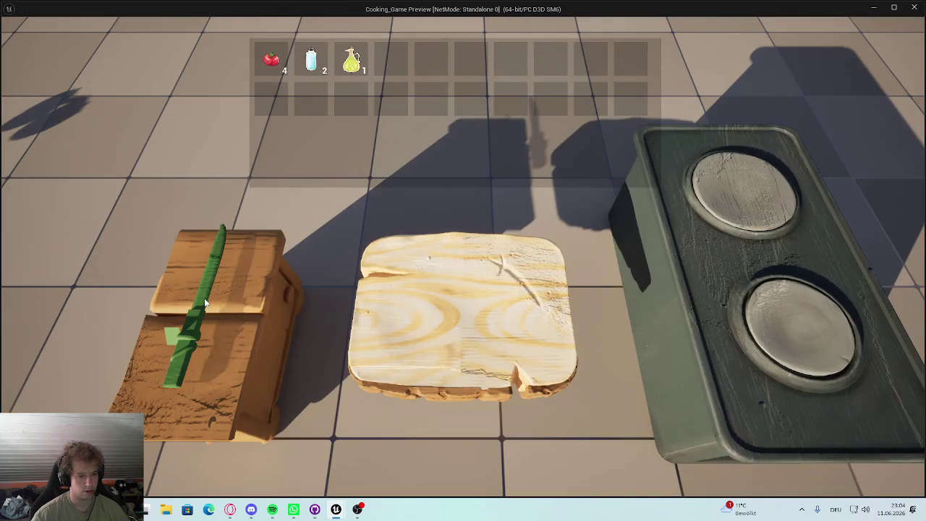
click(234, 300)
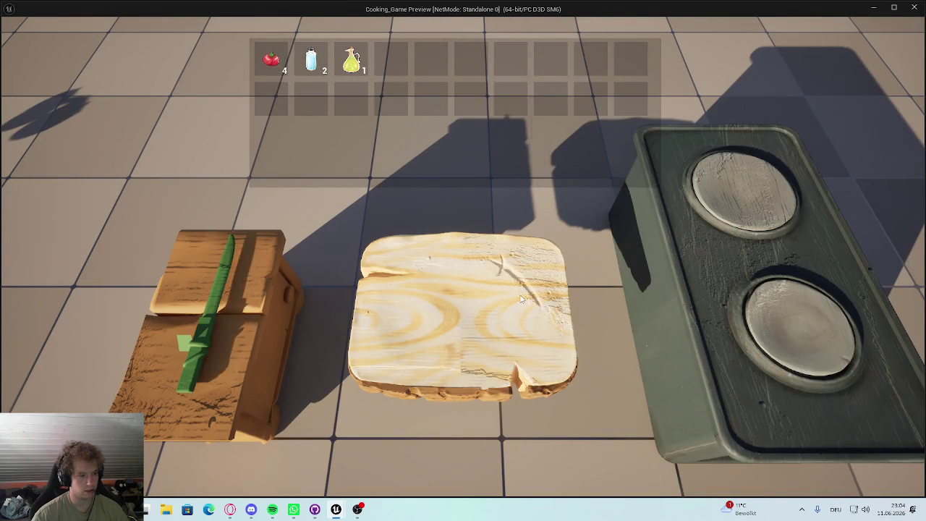
key(Escape)
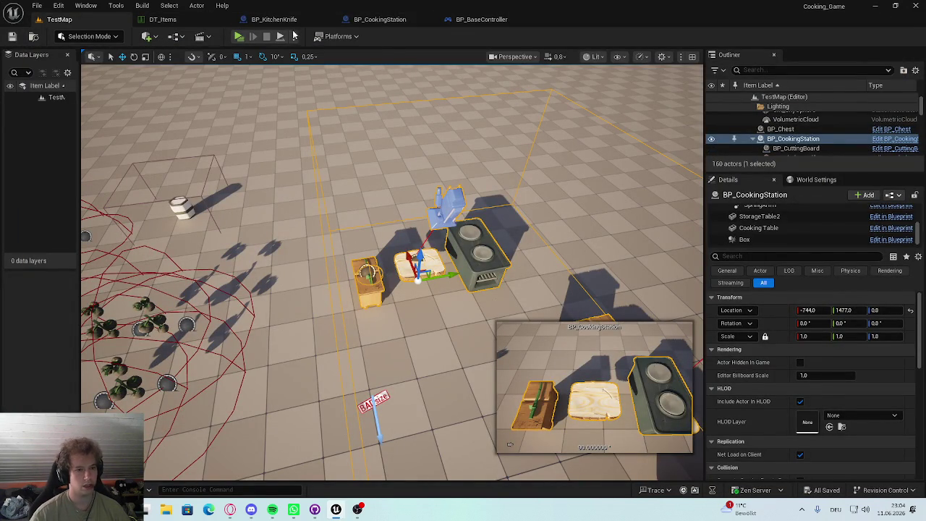
click(274, 19)
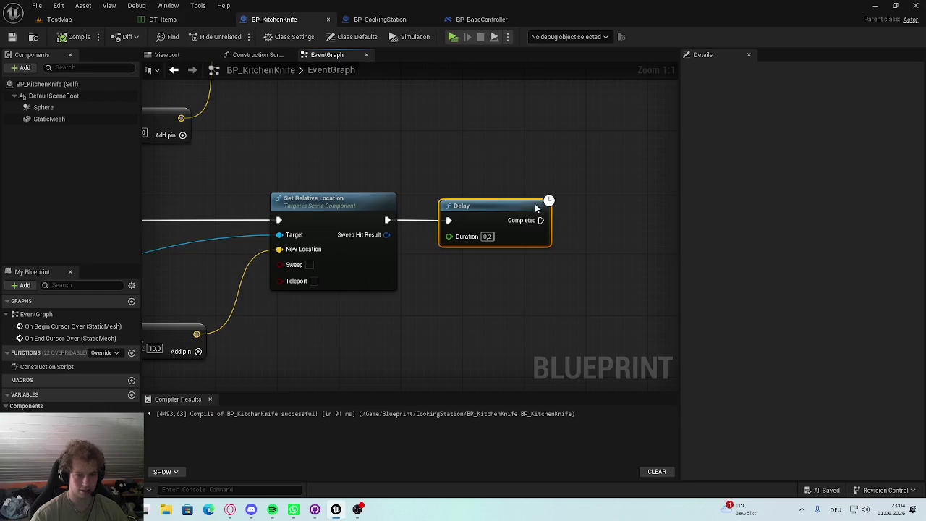
Step: Add a HoverCompleted Boolean, set it after the Delay's Completed output, and save
scroll(548, 211, down, 2)
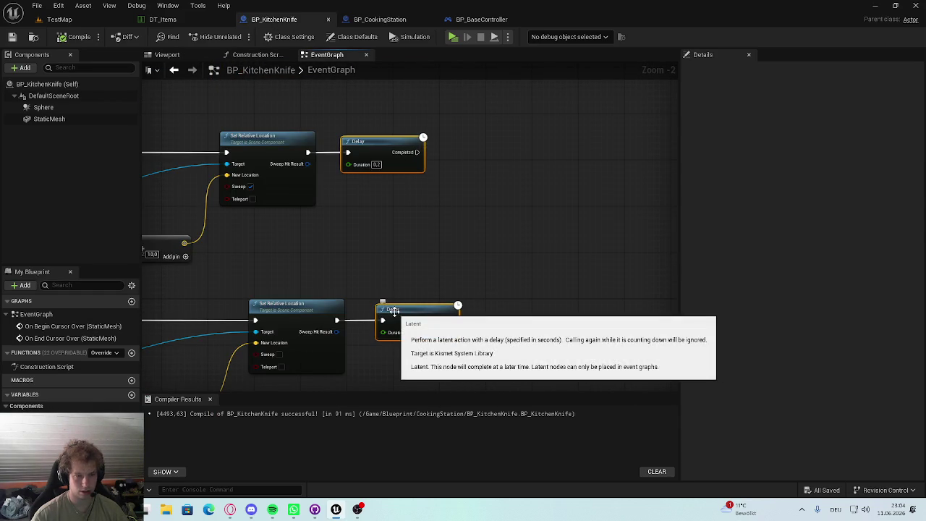
scroll(564, 193, down, 2)
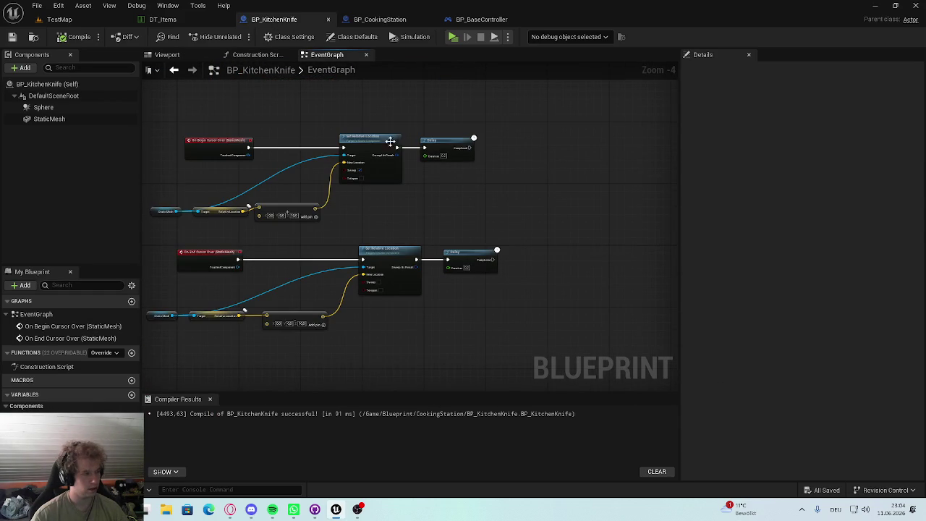
scroll(461, 153, up, 5)
click(131, 395)
click(79, 405)
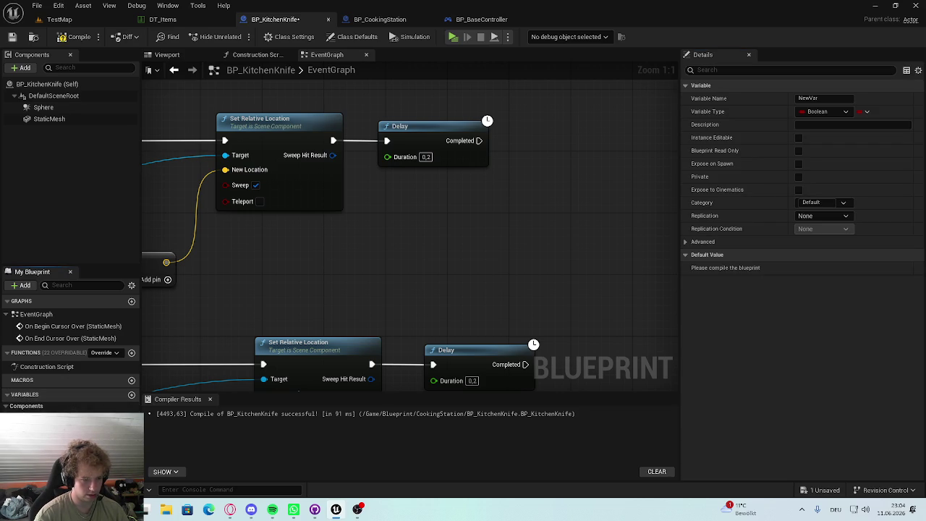
mouse_move(574, 233)
mouse_down()
mouse_move(405, 285)
mouse_move(333, 236)
mouse_move(235, 273)
mouse_up()
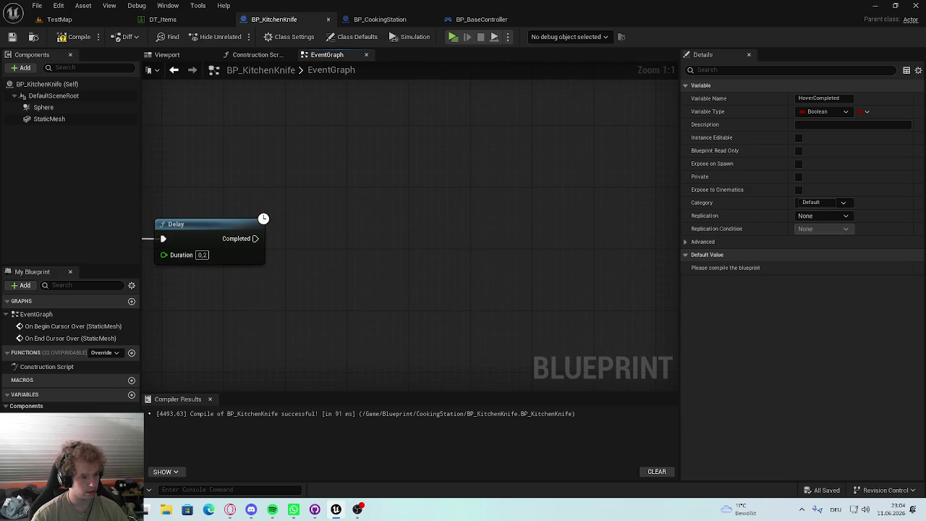
drag(253, 240, 254, 240)
drag(302, 239, 339, 242)
drag(314, 208, 552, 210)
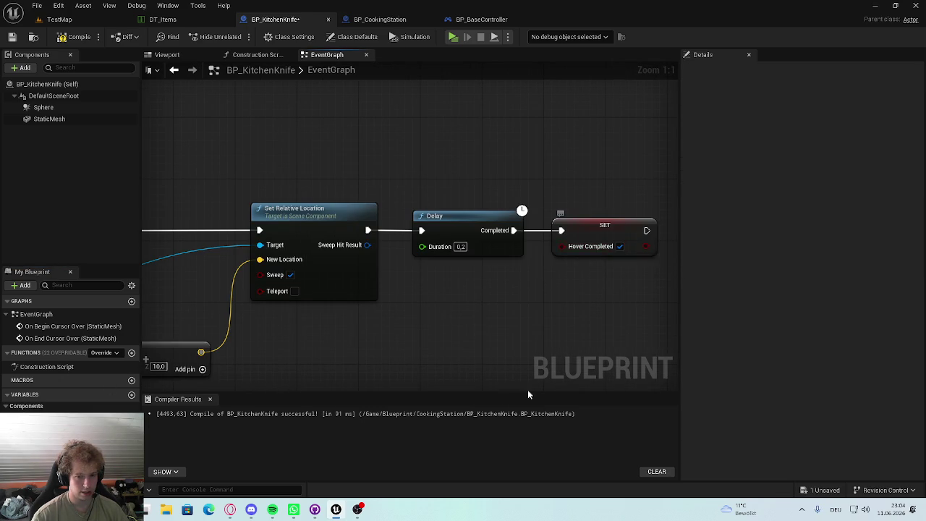
key(ctrl+z)
key(ctrl+z)
key(ctrl+y)
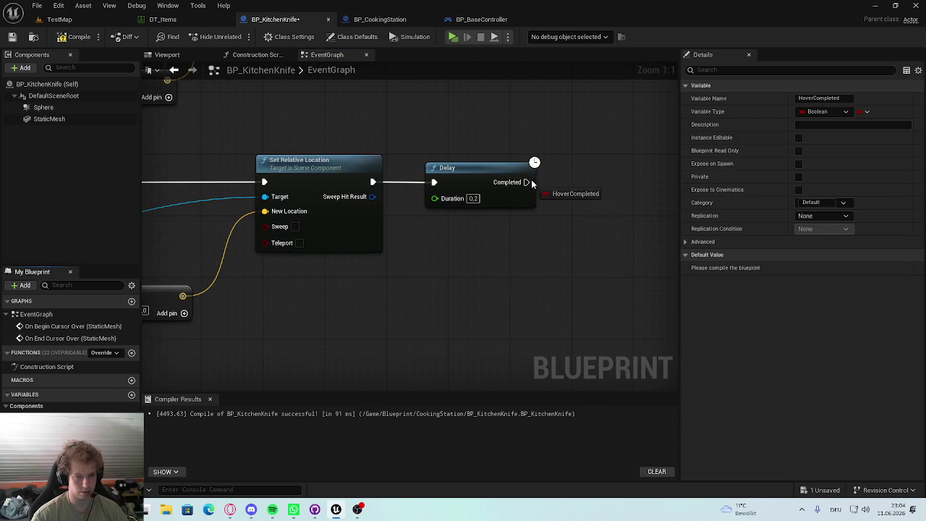
key(ctrl+s)
Step: Insert a Branch after both On Begin and On End Cursor Over events
scroll(450, 233, down, 5)
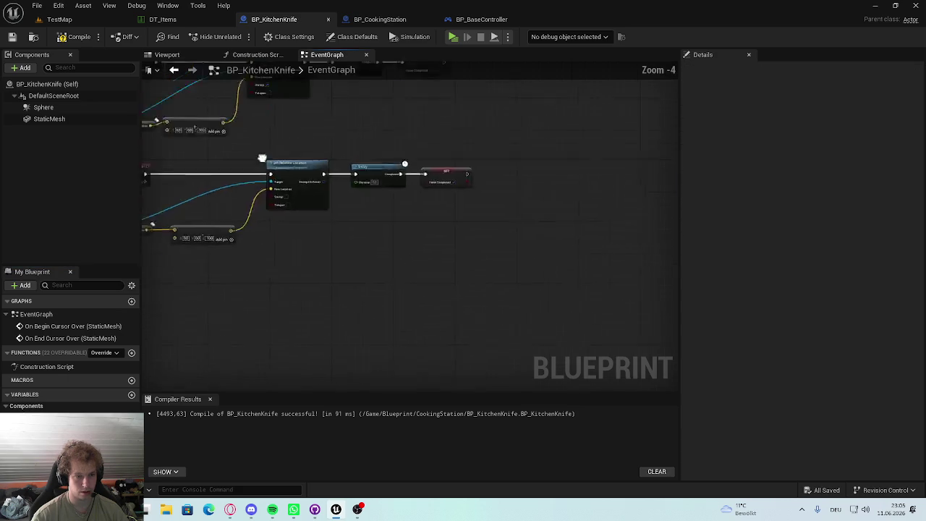
mouse_move(397, 288)
mouse_down()
mouse_move(228, 288)
mouse_move(246, 288)
mouse_up()
drag(423, 172, 258, 171)
scroll(305, 288, up, 3)
drag(267, 307, 315, 308)
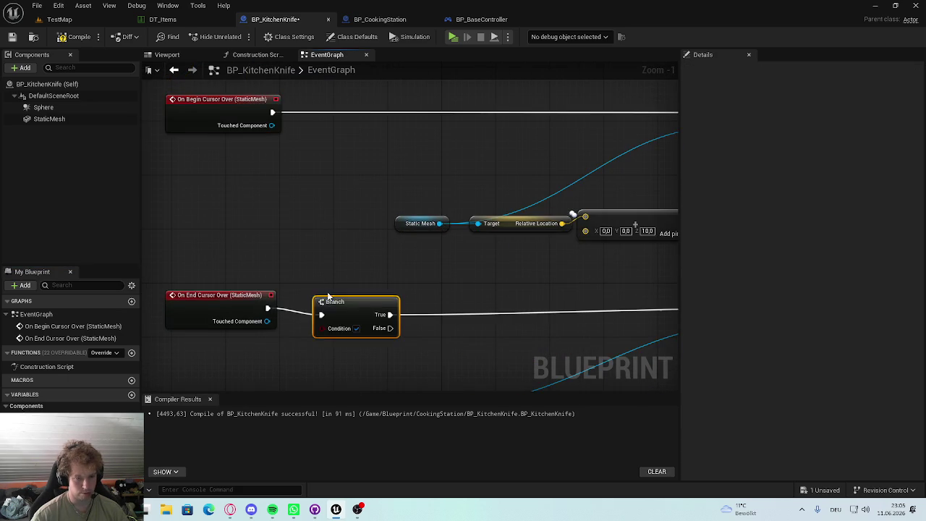
drag(267, 120, 322, 127)
drag(379, 124, 397, 121)
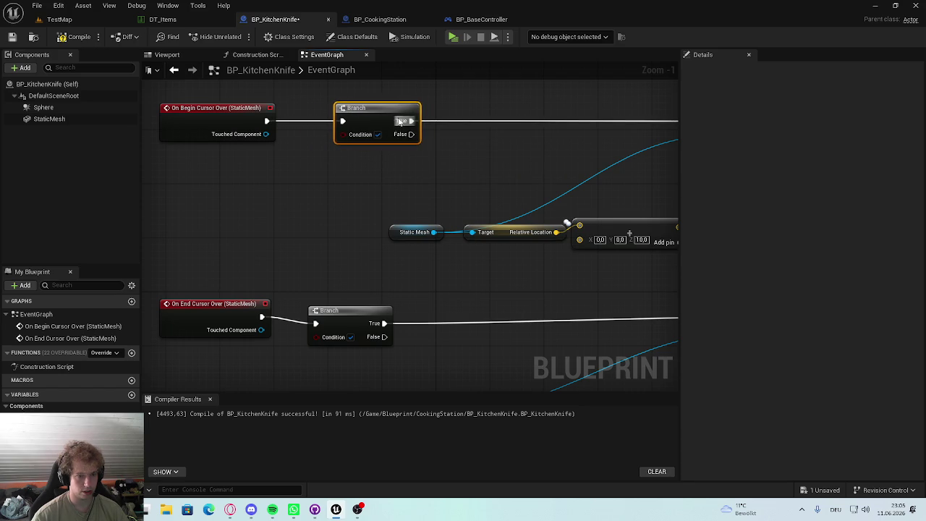
drag(348, 316, 385, 304)
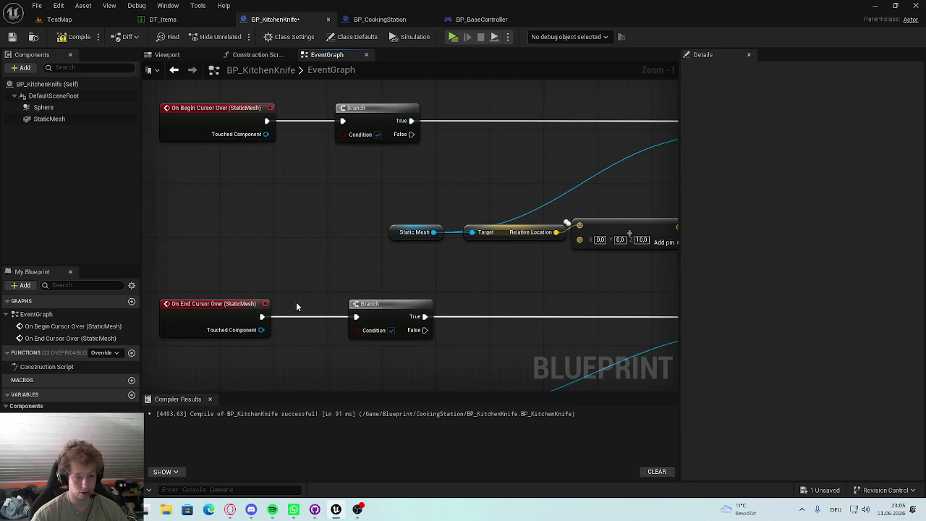
Step: Wire HoverCompleted into the Branch condition, set HoverCompleted on the True path, and save
drag(405, 258, 311, 203)
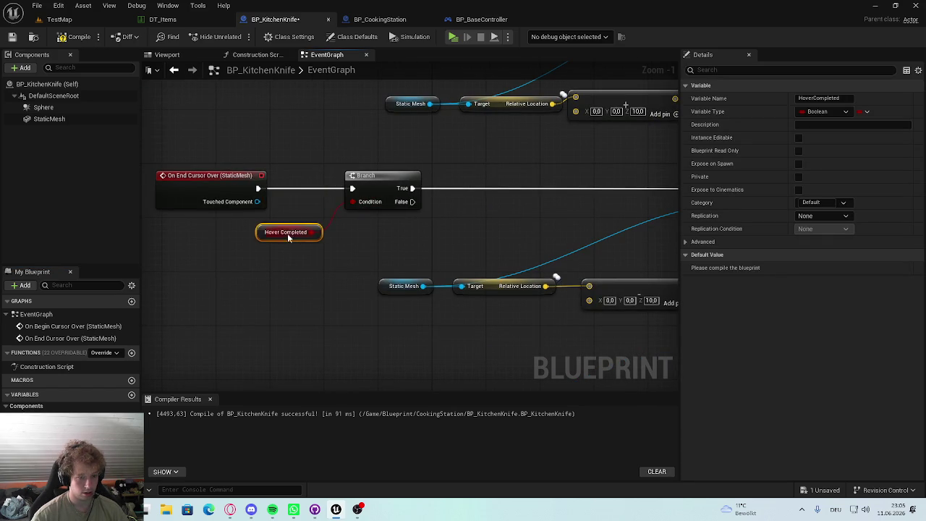
drag(287, 233, 232, 394)
mouse_move(307, 254)
mouse_down()
mouse_move(249, 244)
mouse_move(257, 262)
mouse_move(236, 288)
mouse_up()
mouse_move(336, 307)
mouse_down()
mouse_move(304, 168)
mouse_move(308, 224)
mouse_move(217, 206)
mouse_move(236, 172)
mouse_up()
drag(246, 275, 247, 276)
drag(305, 272, 204, 313)
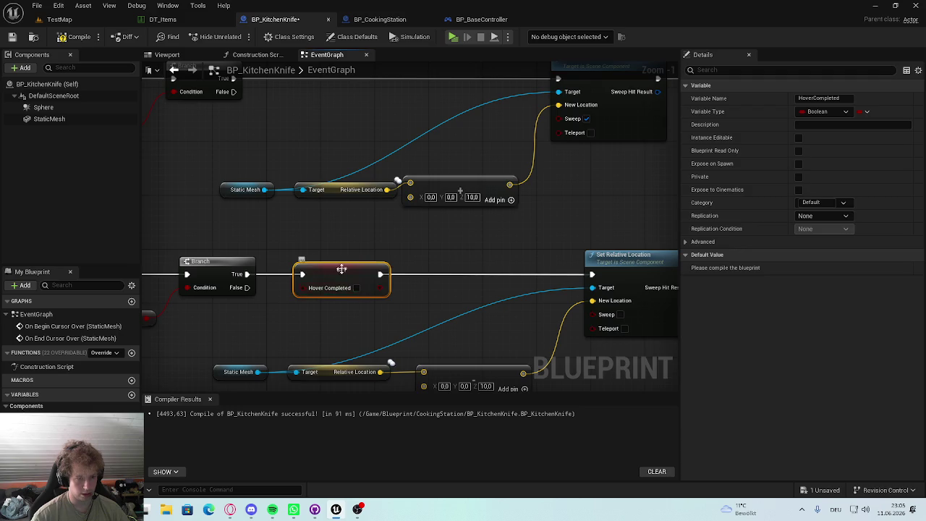
key(ctrl+z)
key(ctrl+y)
key(ctrl+s)
click(59, 19)
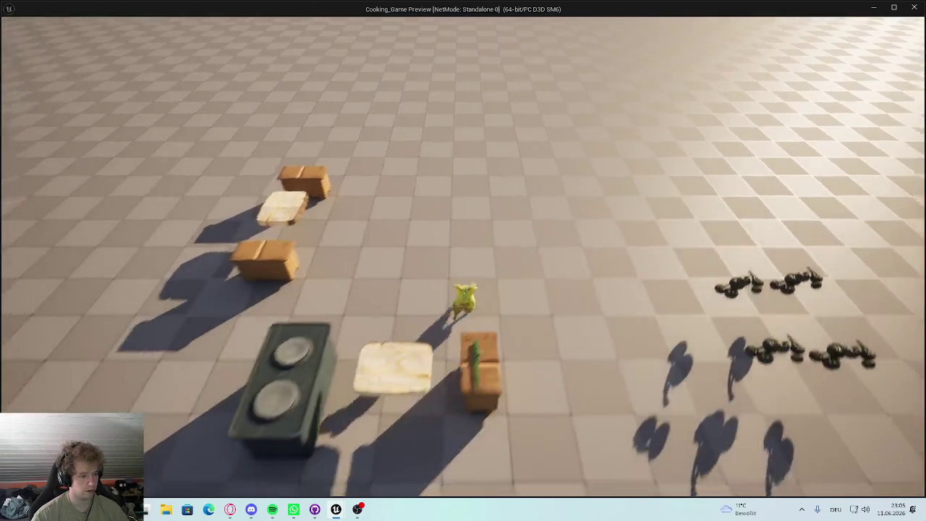
key(Tab)
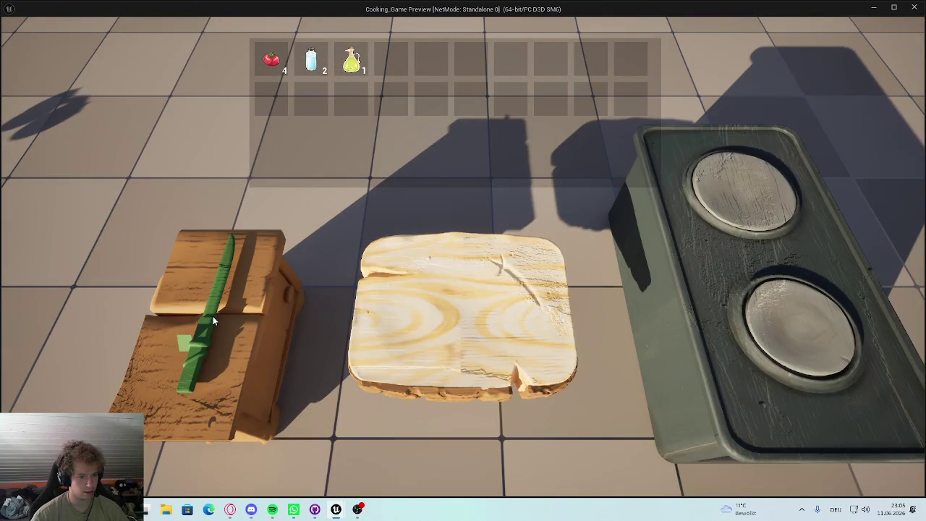
key(Escape)
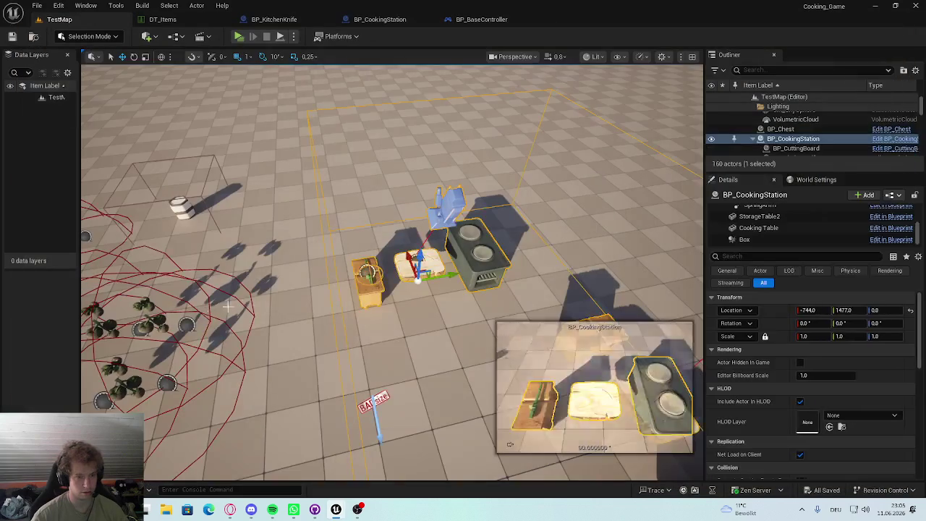
click(162, 20)
click(471, 21)
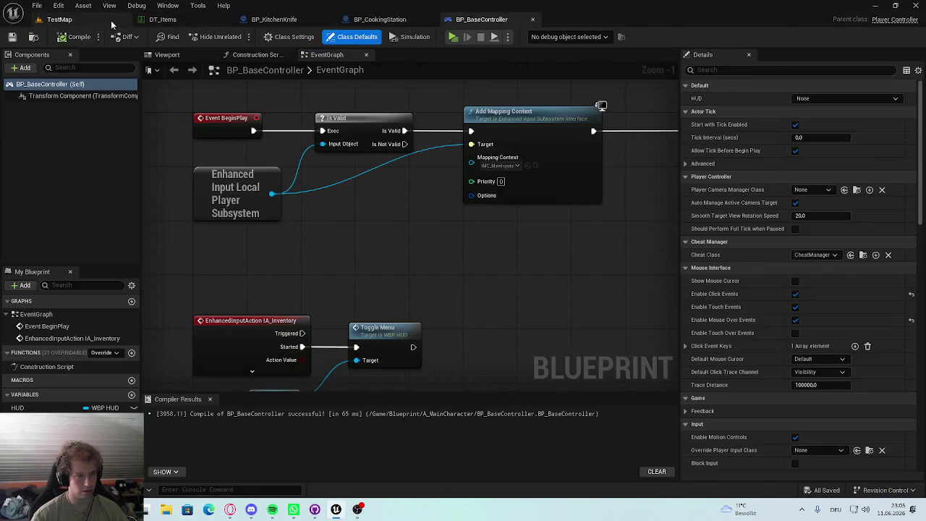
click(59, 20)
click(338, 19)
click(162, 19)
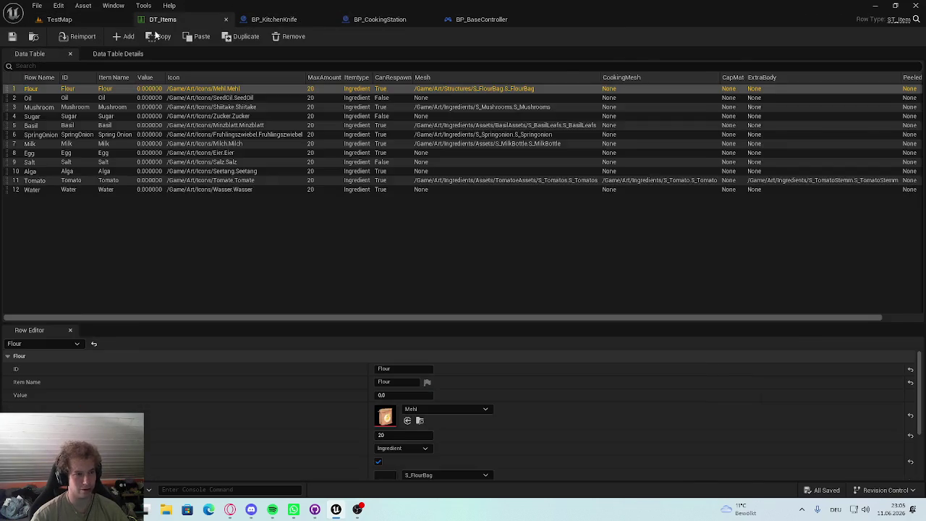
click(59, 20)
click(274, 20)
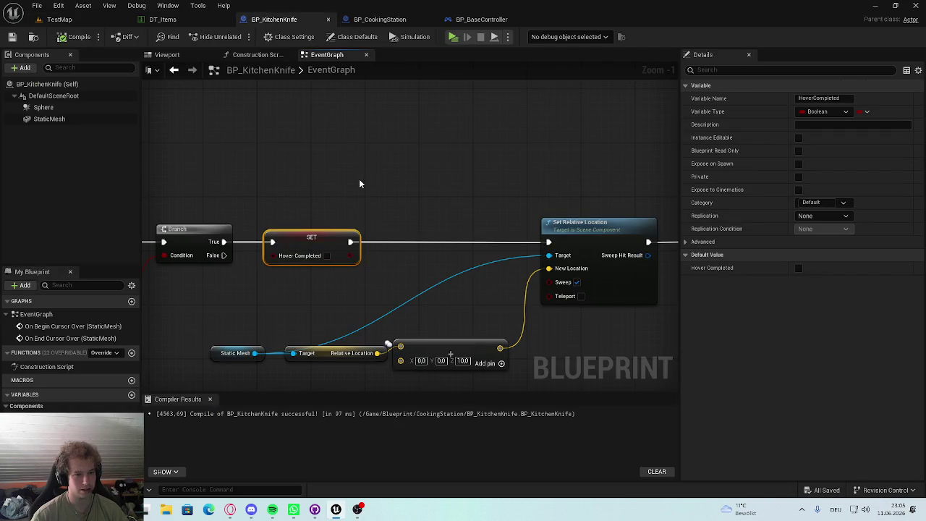
Step: Delete the Branch, SET and HoverCompleted getter nodes from both cursor-over chains
scroll(353, 161, down, 2)
scroll(384, 205, up, 1)
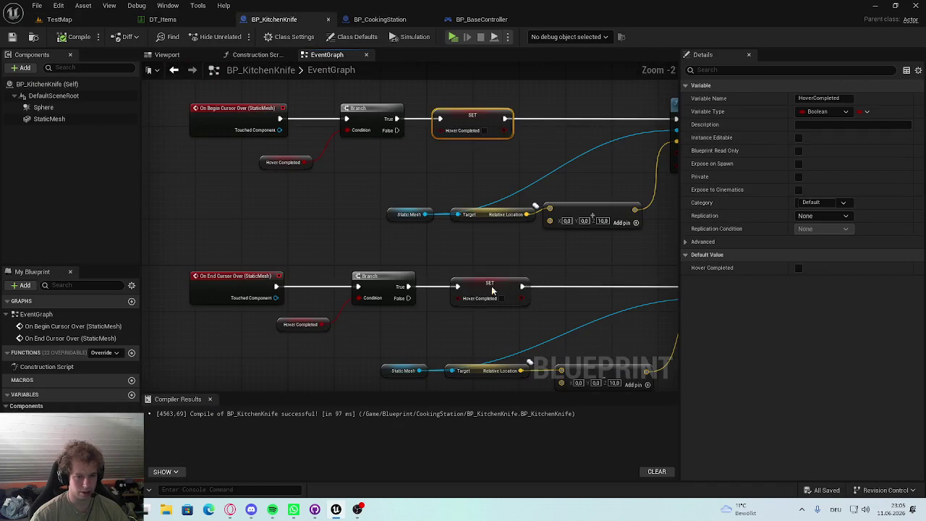
click(508, 286)
mouse_move(475, 268)
mouse_down()
mouse_move(310, 340)
mouse_move(330, 337)
mouse_up()
key(Delete)
drag(630, 109, 311, 208)
key(Delete)
scroll(373, 173, down, 3)
mouse_move(588, 105)
mouse_down()
mouse_move(570, 233)
mouse_move(517, 233)
mouse_move(307, 277)
mouse_up()
key(Delete)
scroll(553, 235, up, 2)
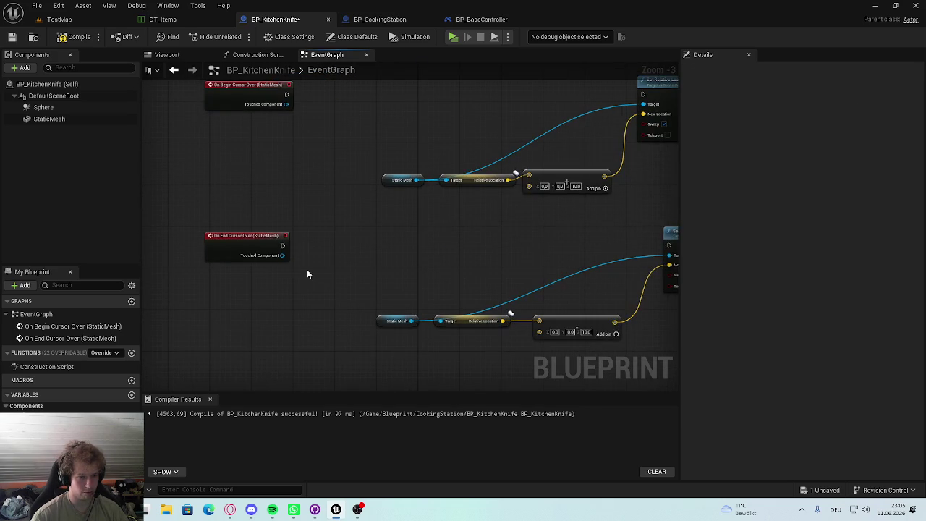
Step: Wire both cursor-over events straight to Set Relative Location, save, and select StaticMesh
mouse_move(282, 245)
mouse_down()
mouse_move(662, 258)
mouse_move(603, 243)
mouse_up()
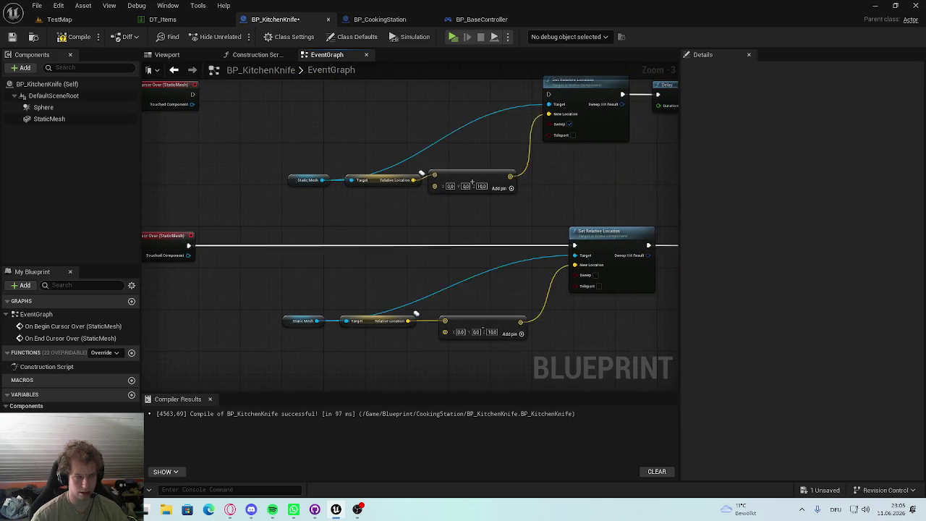
mouse_move(222, 165)
mouse_down()
mouse_move(581, 170)
mouse_move(356, 174)
mouse_move(488, 176)
mouse_move(578, 165)
mouse_up()
drag(359, 174, 580, 163)
drag(322, 174, 260, 163)
key(ctrl+s)
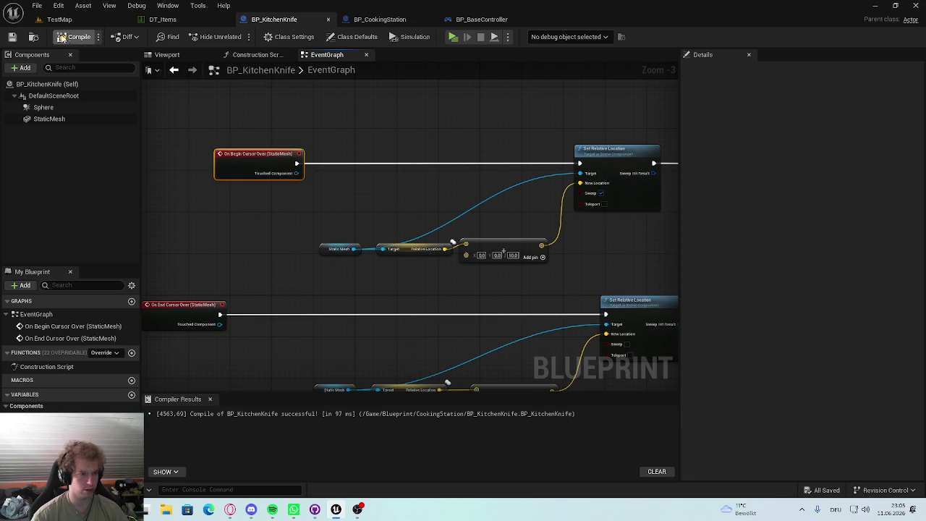
scroll(434, 109, down, 2)
scroll(352, 184, up, 2)
scroll(246, 258, down, 1)
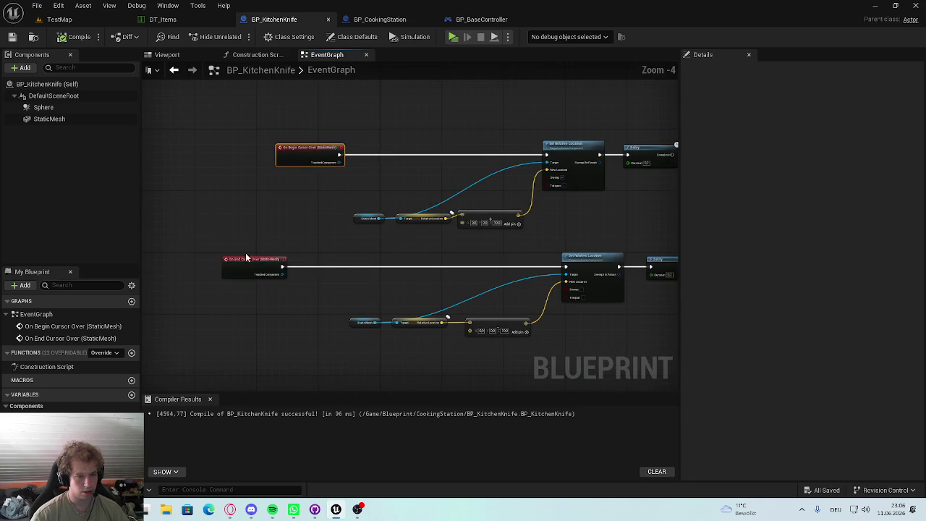
drag(244, 263, 297, 264)
key(ctrl+s)
scroll(296, 260, up, 3)
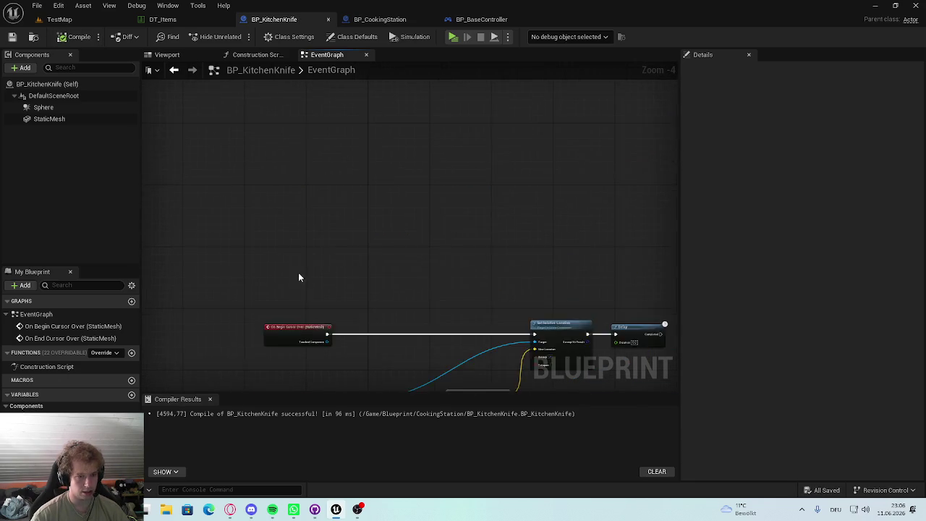
click(33, 120)
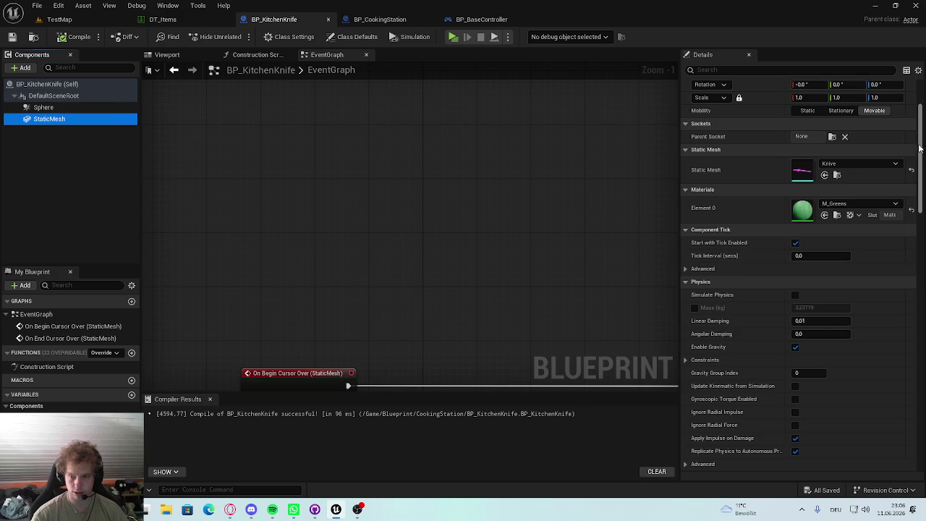
drag(918, 148, 918, 405)
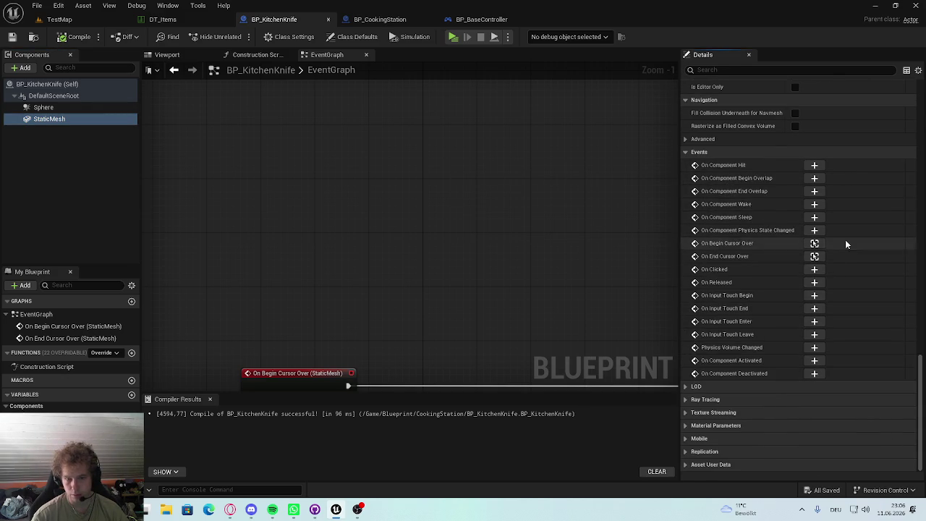
Step: Add an On Clicked (StaticMesh) event to BP_KitchenKnife's graph and open the Content Drawer
click(814, 269)
mouse_move(476, 241)
mouse_down()
mouse_move(408, 231)
mouse_move(452, 214)
mouse_up()
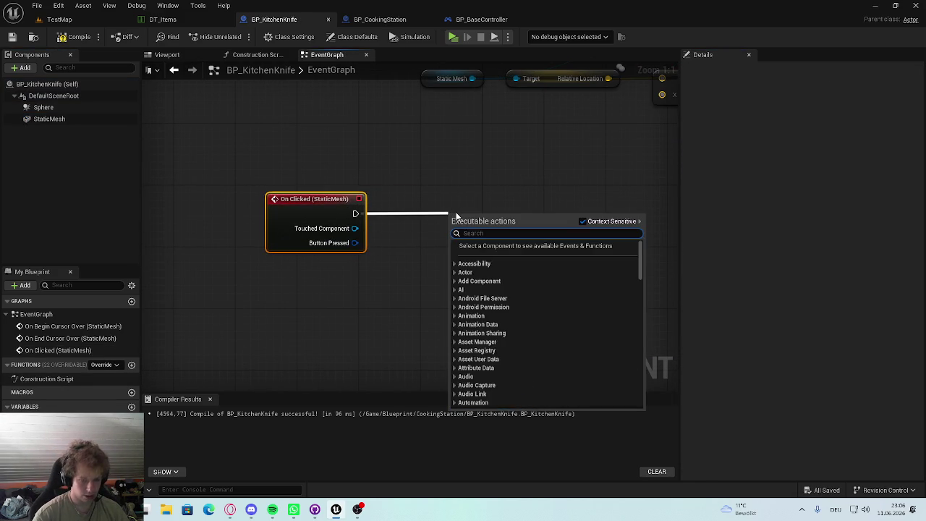
text(print)
drag(439, 249, 408, 280)
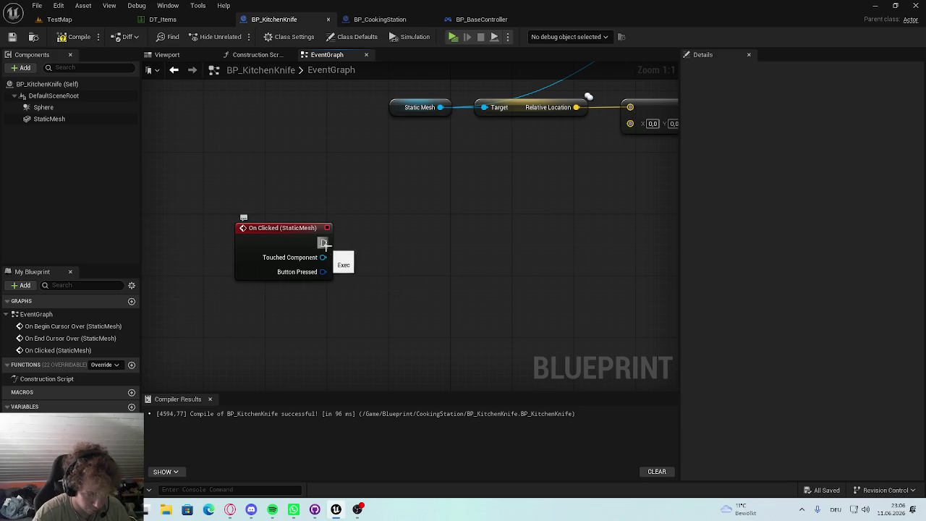
key(ctrl+space)
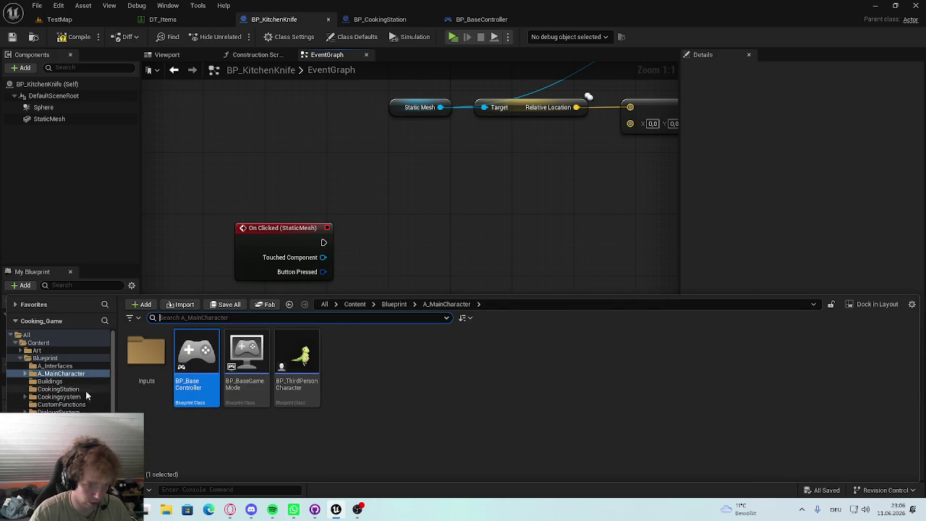
Step: Create a UI folder in CookingStation and move WBP_KitchenUI into it
click(60, 389)
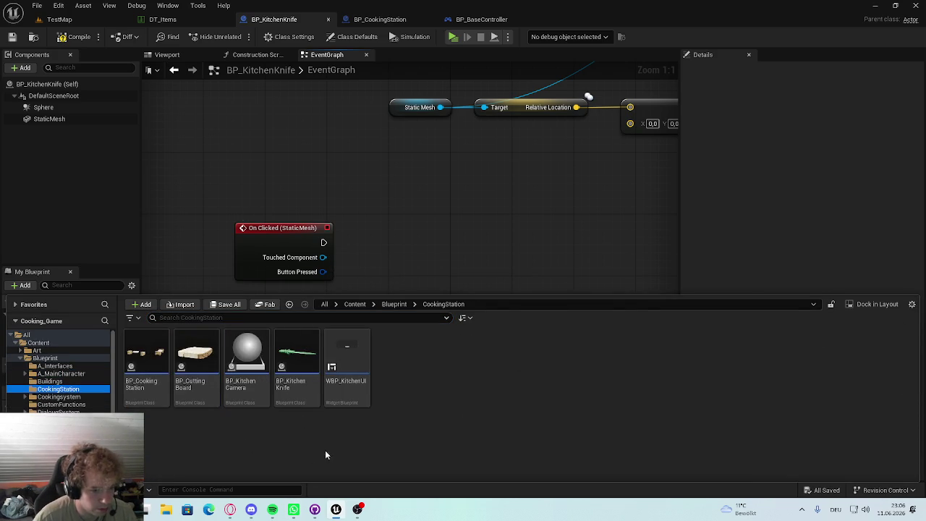
right_click(406, 379)
click(463, 189)
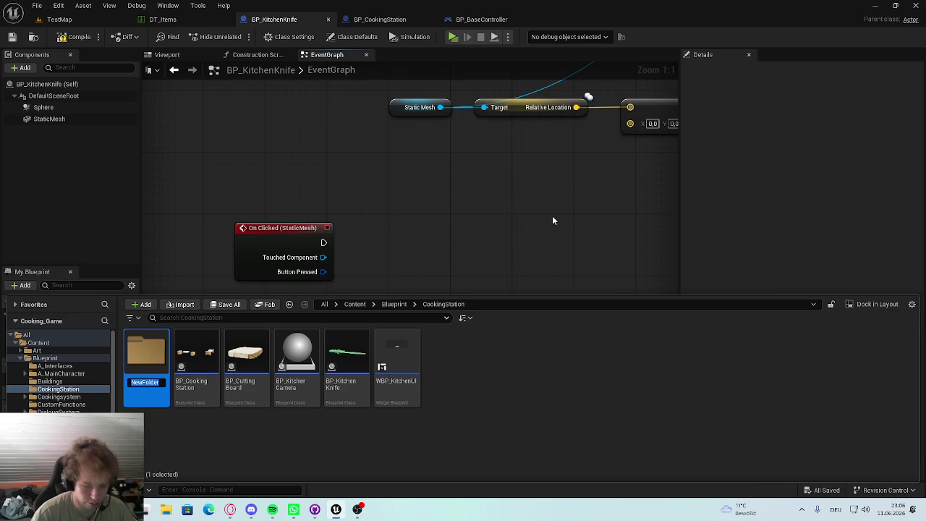
drag(397, 358, 149, 365)
click(185, 383)
double_click(145, 352)
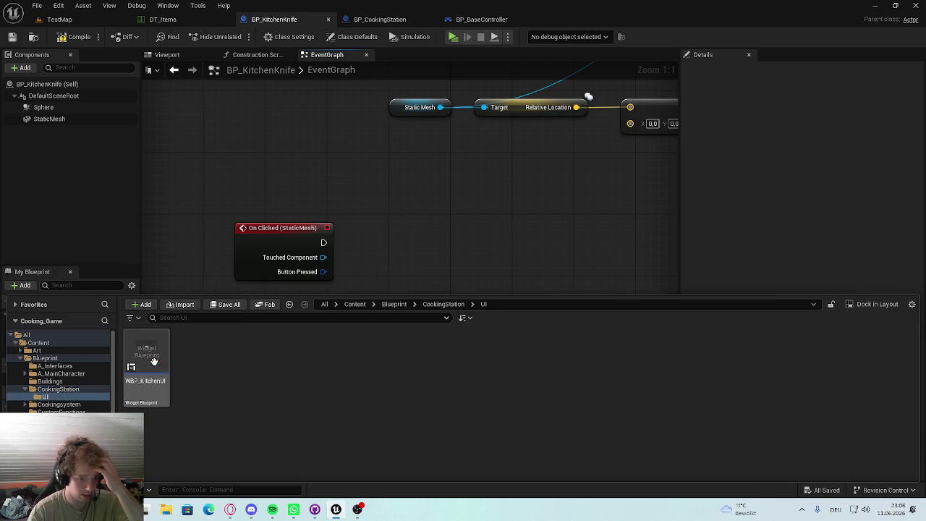
Step: Create a User Widget blueprint named WBP_KitchenKnive in UI and open it
right_click(212, 374)
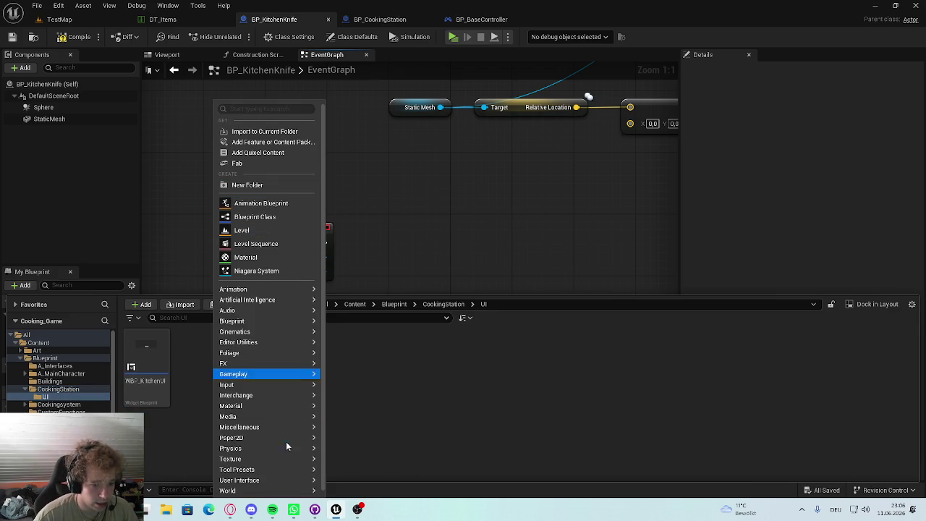
mouse_move(265, 478)
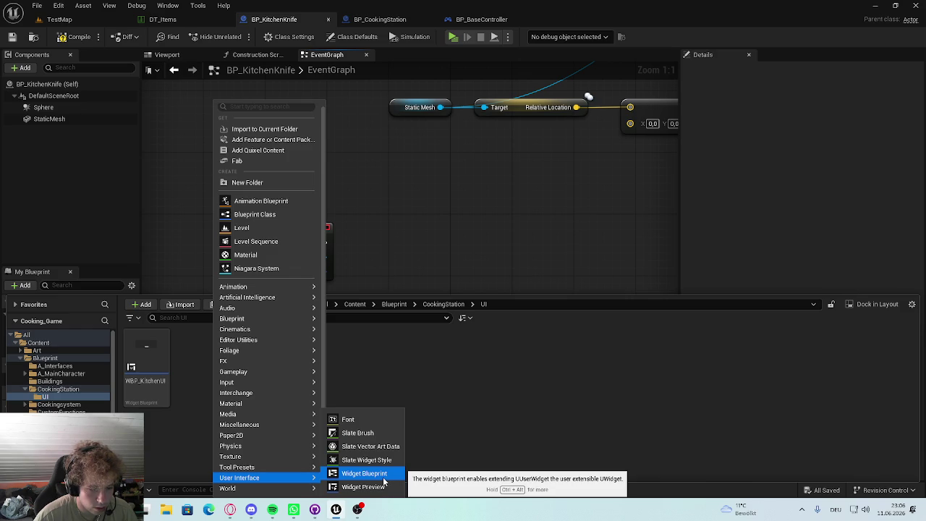
click(352, 475)
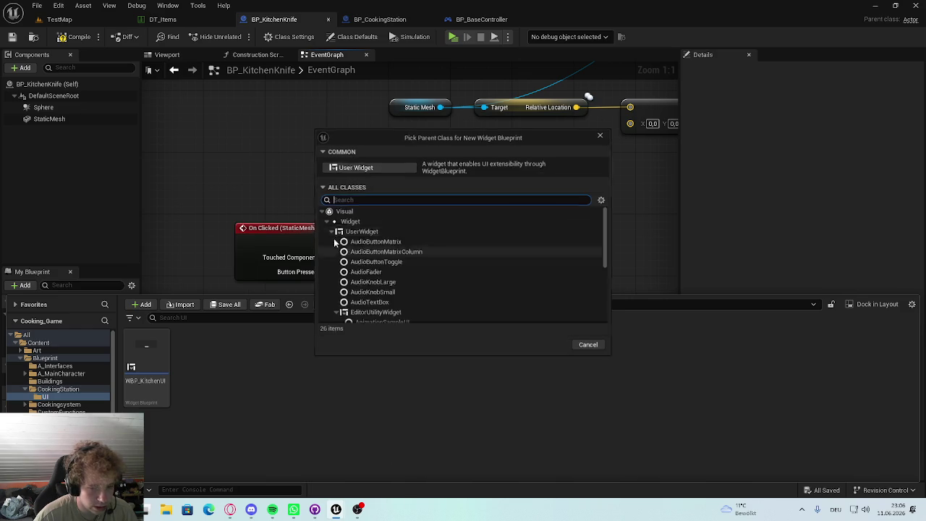
click(352, 168)
text(KitchenKnif)
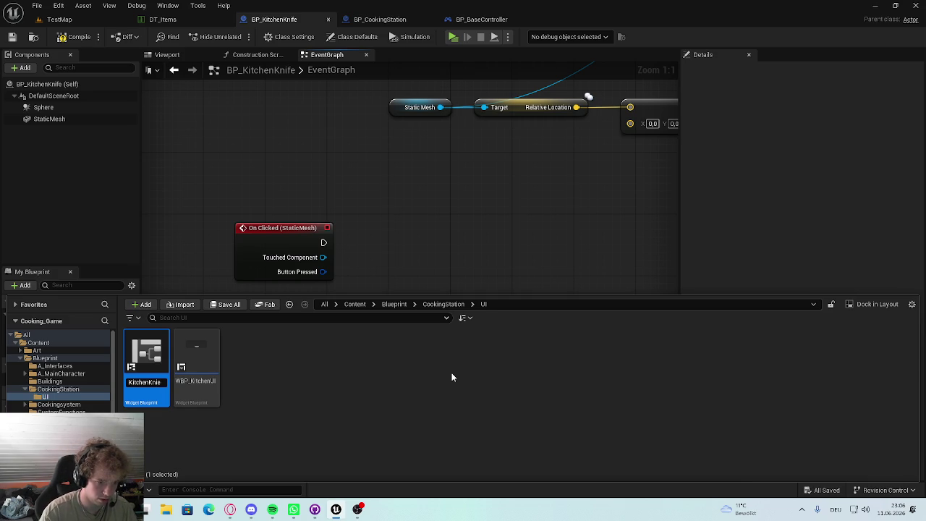
key(Return)
double_click(144, 369)
scroll(565, 315, up, 6)
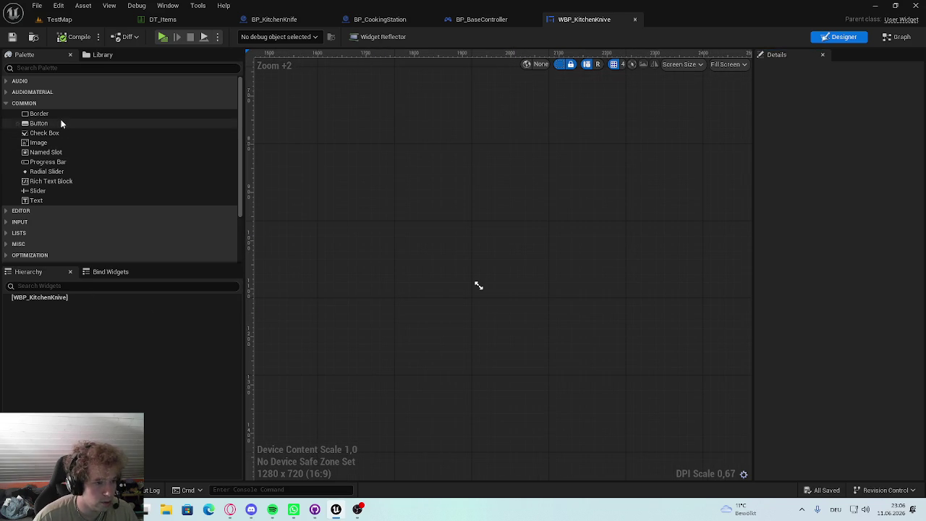
Step: Add a Border to the widget root and size the preview to Desired size
drag(64, 113, 73, 297)
scroll(521, 318, down, 5)
click(479, 265)
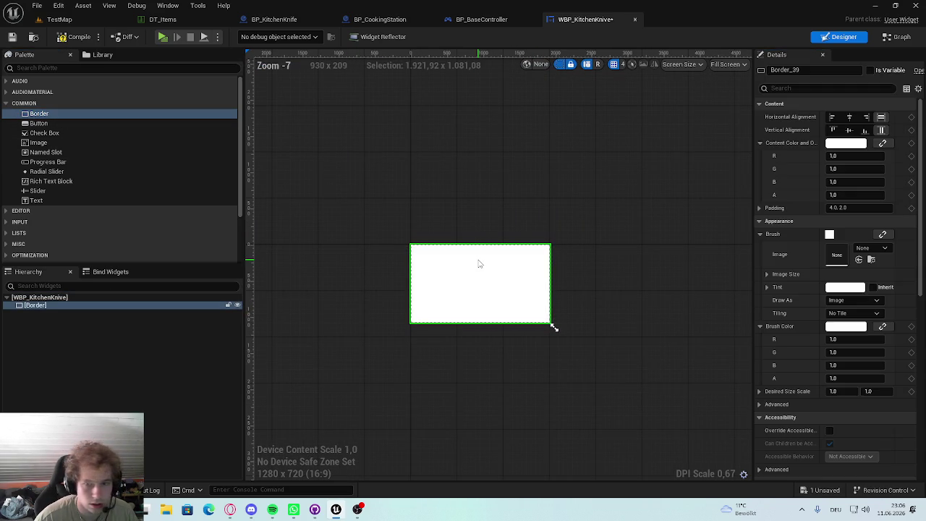
scroll(538, 308, up, 4)
scroll(454, 258, up, 1)
scroll(460, 246, down, 3)
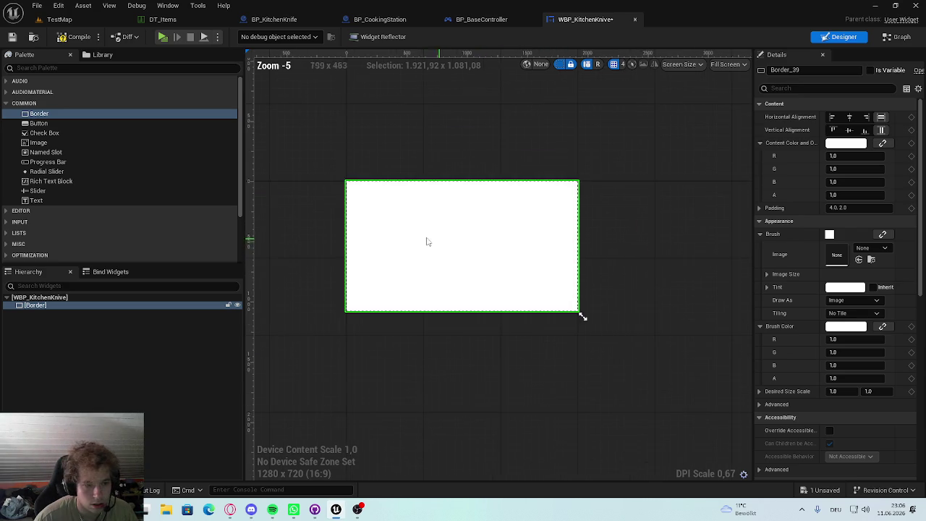
click(728, 65)
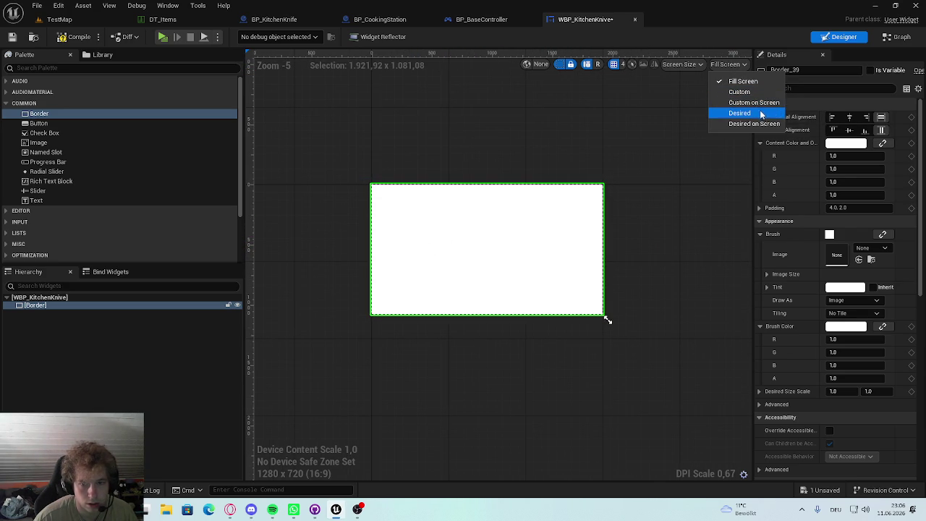
click(751, 114)
scroll(303, 155, up, 16)
scroll(352, 211, up, 3)
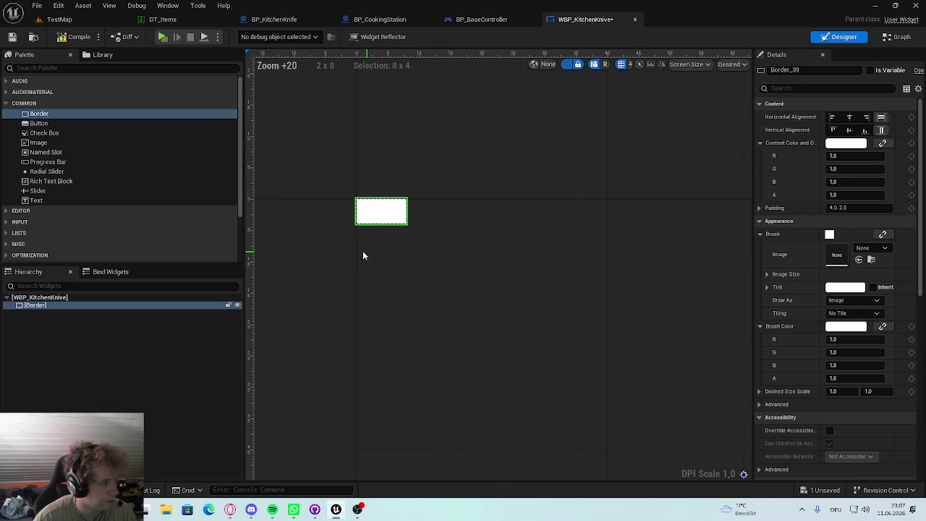
Step: Try nesting a second Border and a Size Box, then delete the Border
click(42, 114)
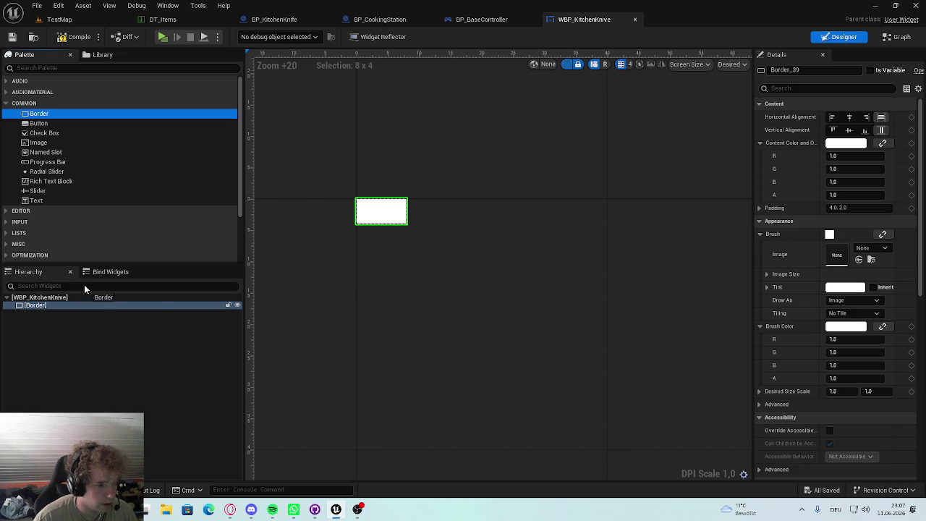
drag(61, 300, 59, 299)
click(38, 68)
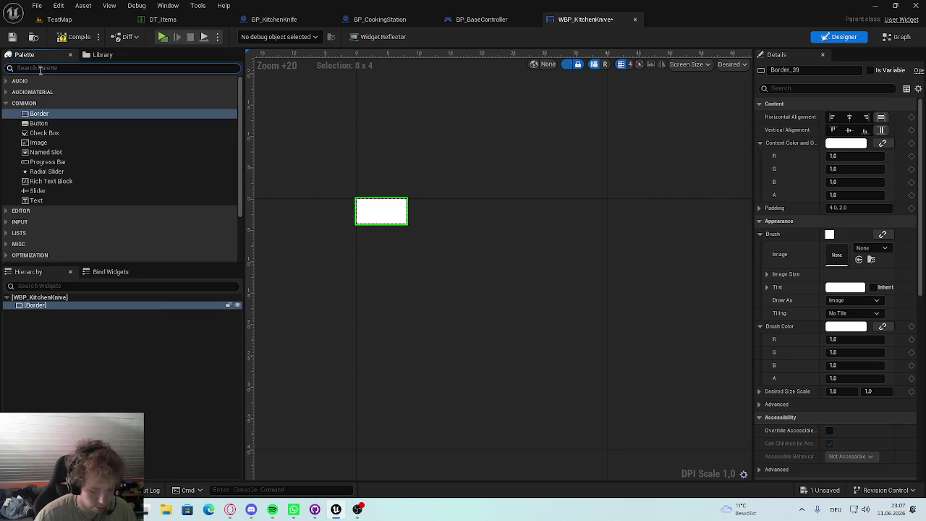
text(size)
click(59, 94)
drag(57, 296, 56, 303)
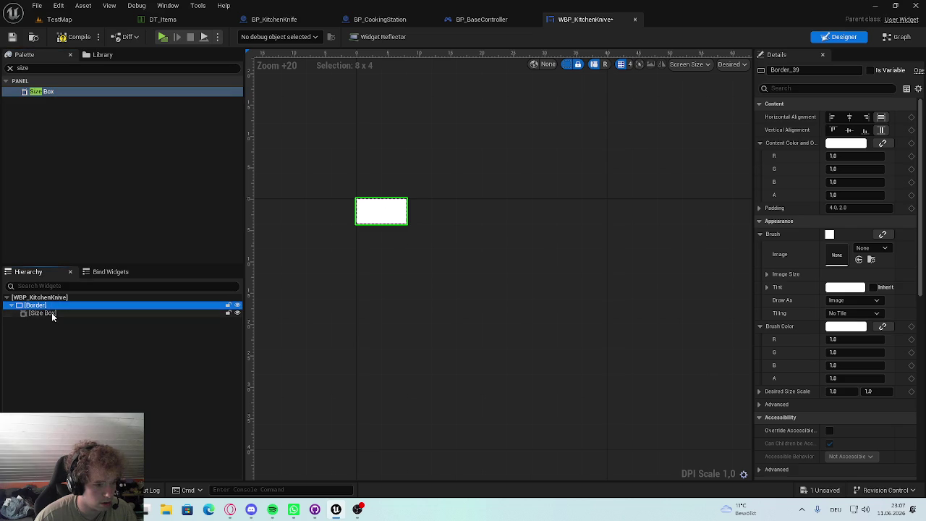
key(Delete)
click(49, 297)
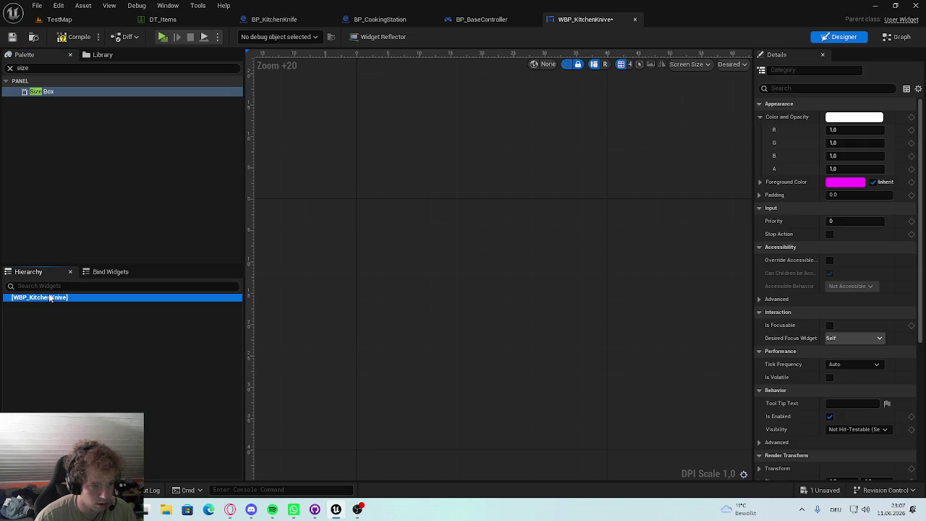
Step: Re-add a Border from a palette search for 'or', then delete it
click(18, 71)
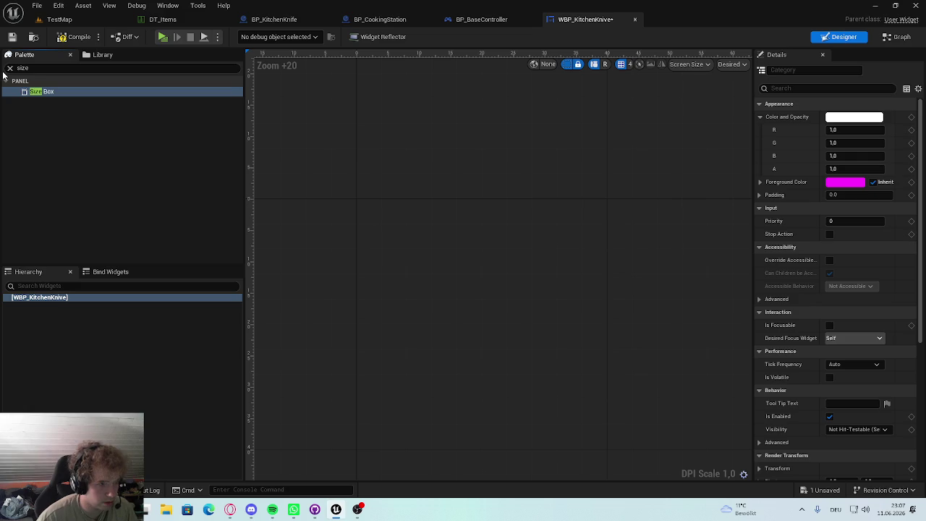
click(15, 69)
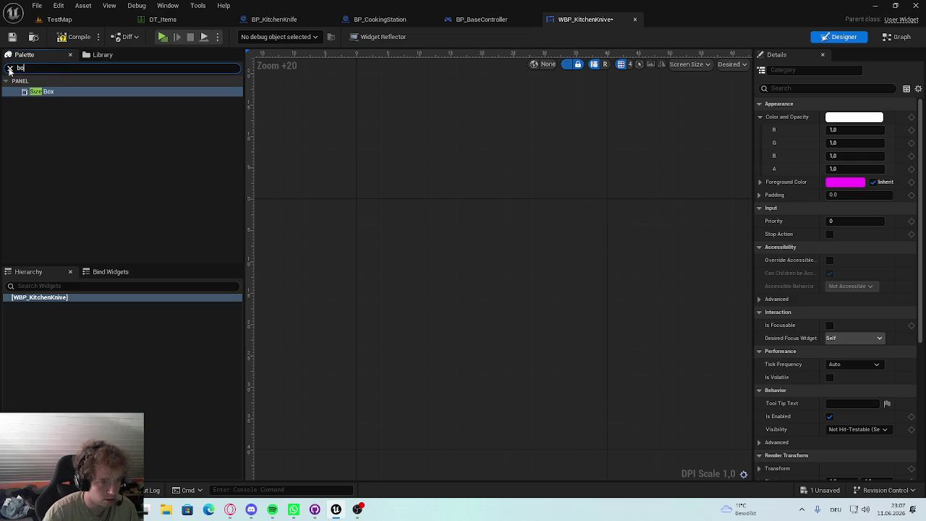
text(x)
key(BackSpace)
key(BackSpace)
text(or)
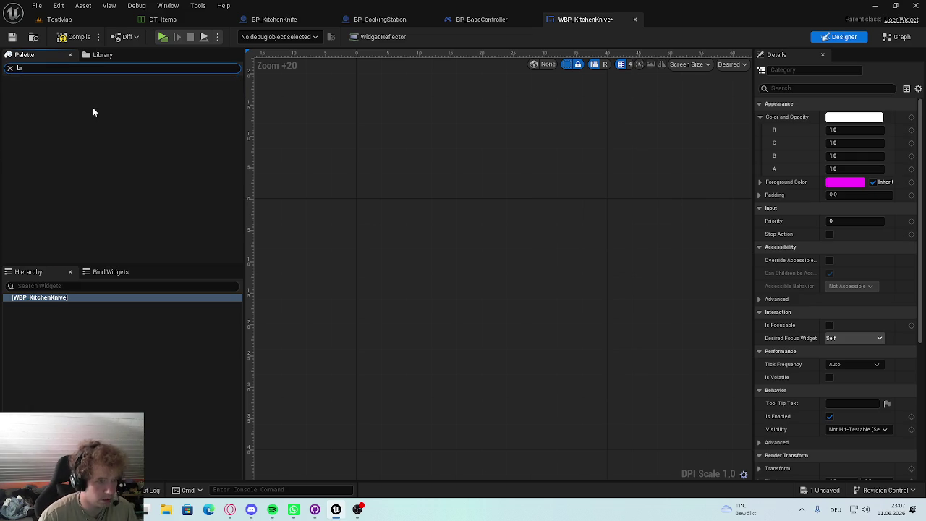
mouse_move(58, 93)
mouse_down()
mouse_move(61, 254)
mouse_move(51, 301)
mouse_up()
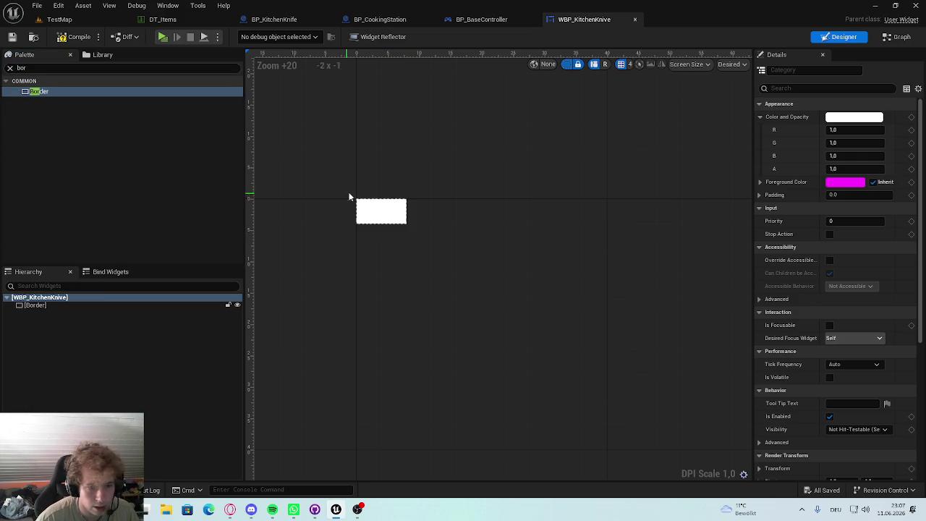
click(383, 207)
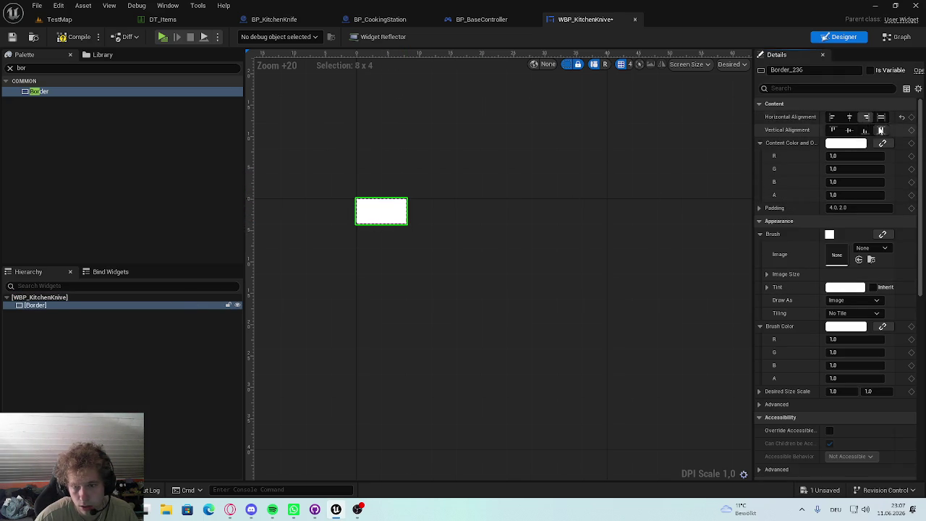
scroll(558, 193, down, 3)
click(74, 303)
key(Delete)
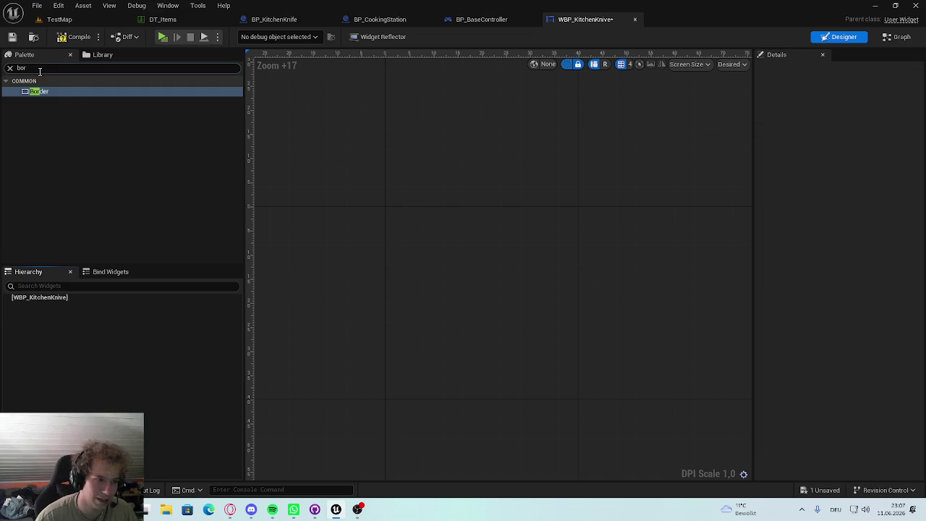
Step: Add a Size Box under the widget root with a Border inside it
key(BackSpace)
key(BackSpace)
key(BackSpace)
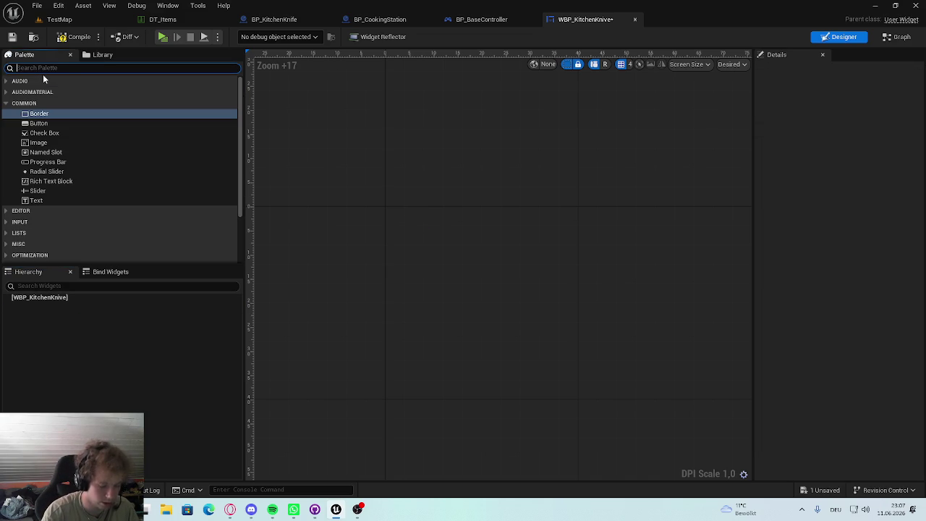
text(size)
mouse_move(43, 92)
mouse_down()
mouse_move(75, 326)
mouse_move(61, 300)
mouse_up()
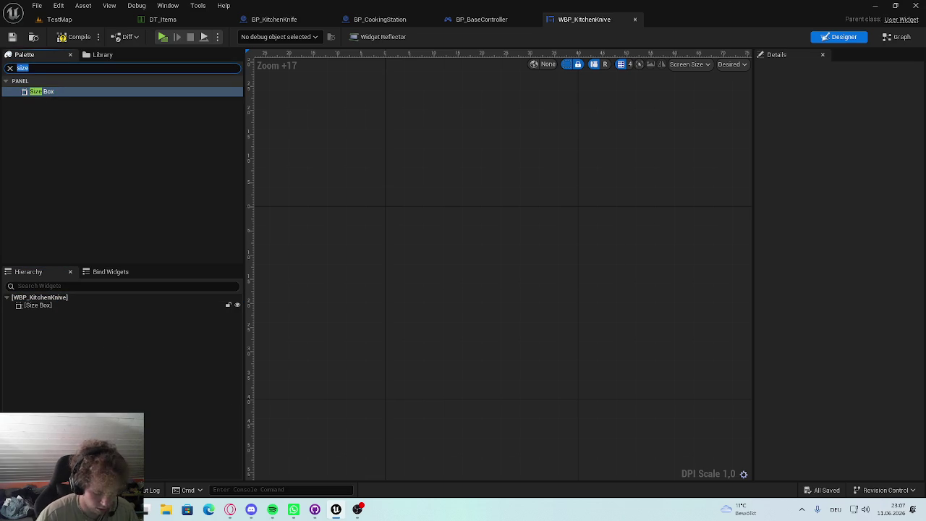
drag(36, 91, 35, 311)
mouse_move(42, 93)
mouse_down()
mouse_move(72, 320)
mouse_move(58, 310)
mouse_move(62, 114)
mouse_up()
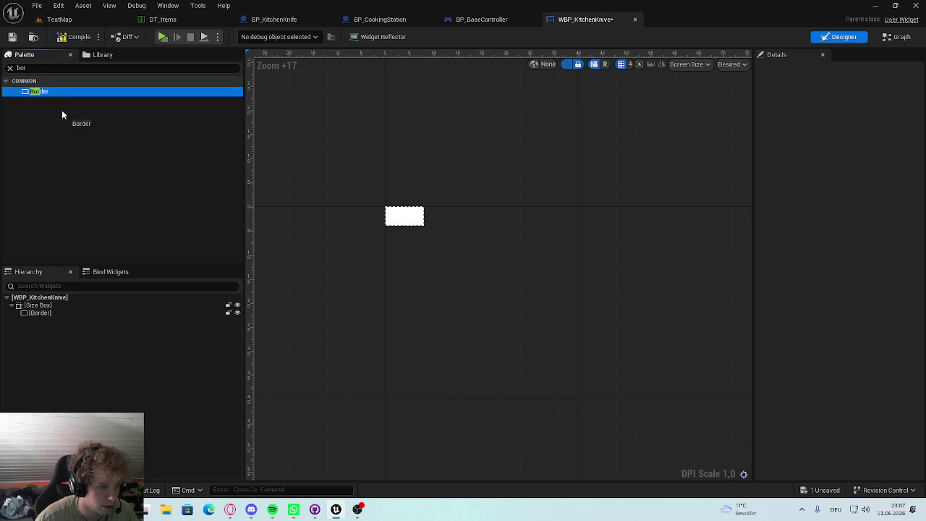
Step: Enable Max Desired Height and Width on the Size Box and raise the width
click(80, 307)
scroll(397, 241, up, 3)
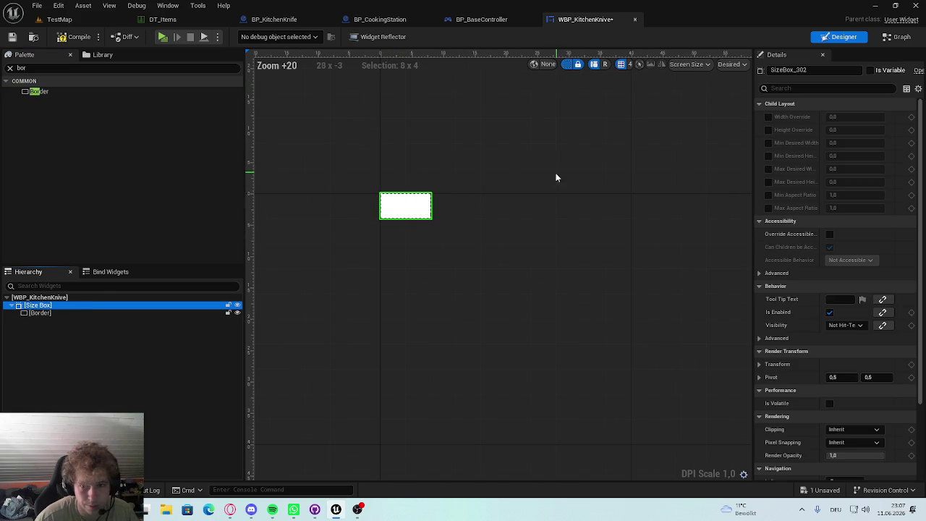
drag(466, 183, 492, 213)
click(768, 181)
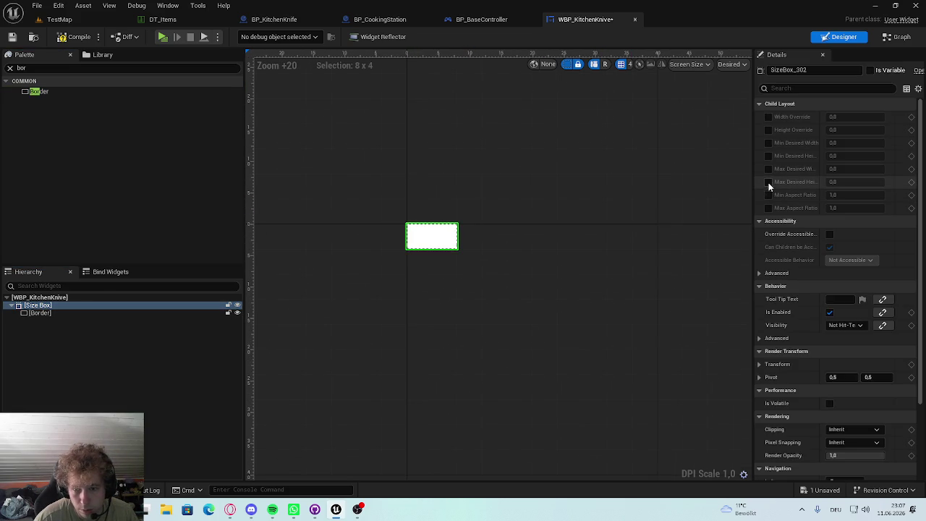
click(768, 168)
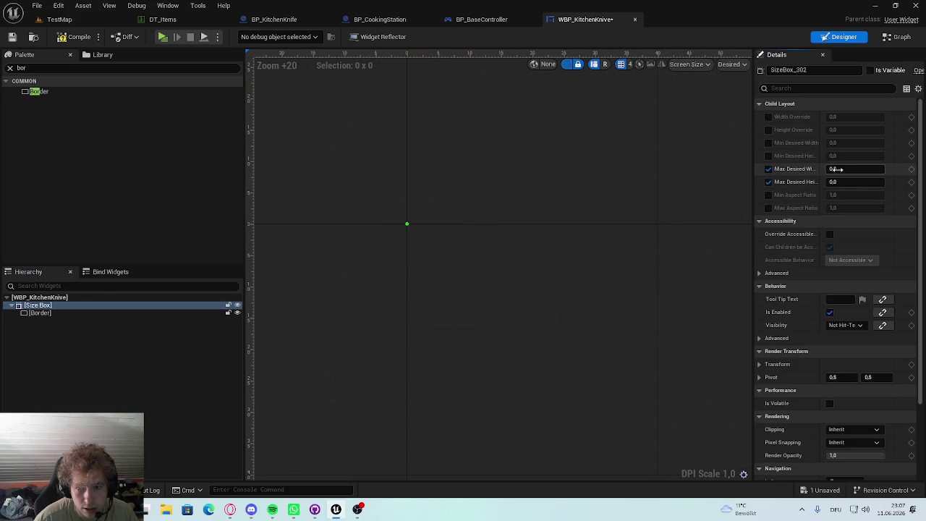
mouse_move(854, 169)
mouse_down()
mouse_move(882, 169)
mouse_move(868, 181)
mouse_move(890, 181)
mouse_move(845, 182)
mouse_move(841, 194)
mouse_up()
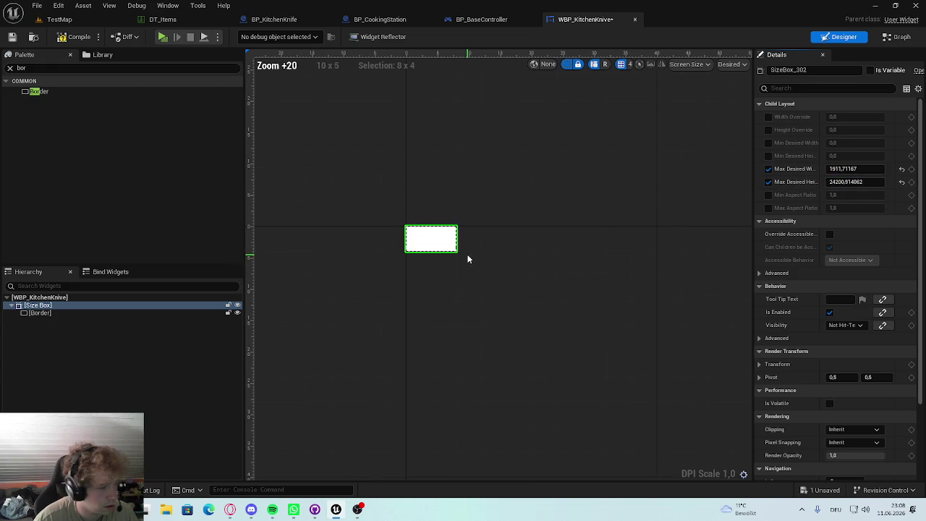
Step: Preview the widget at Fill Screen size and save WBP_KitchenKnive
click(432, 237)
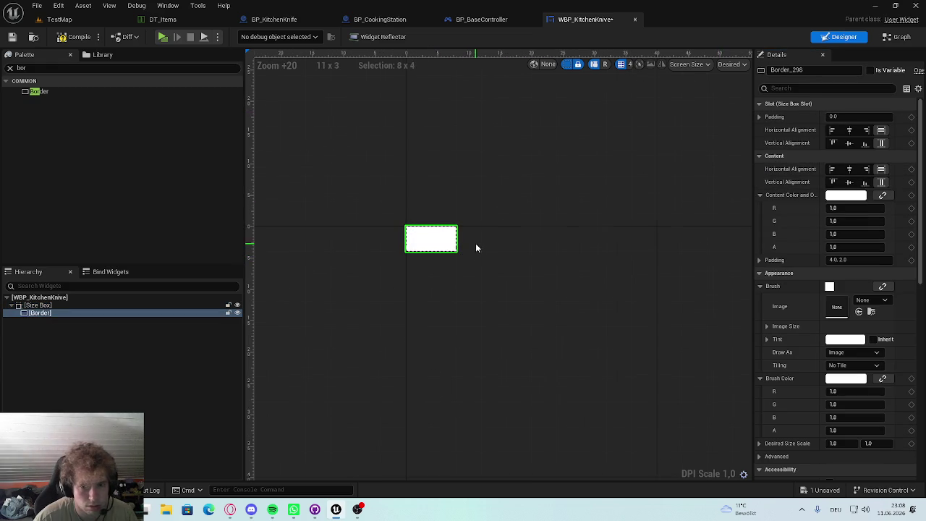
scroll(476, 248, down, 3)
click(733, 64)
click(741, 77)
scroll(687, 137, down, 3)
scroll(507, 148, down, 20)
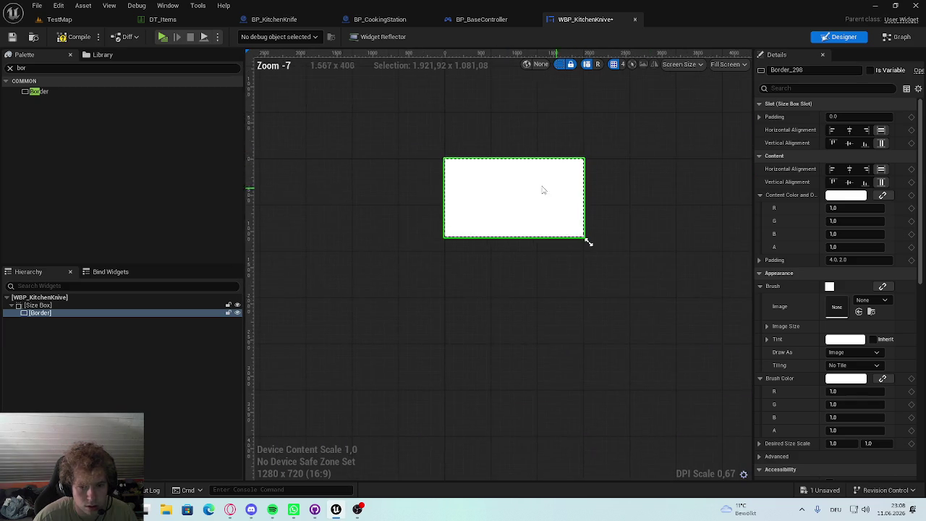
scroll(570, 192, up, 4)
key(ctrl+s)
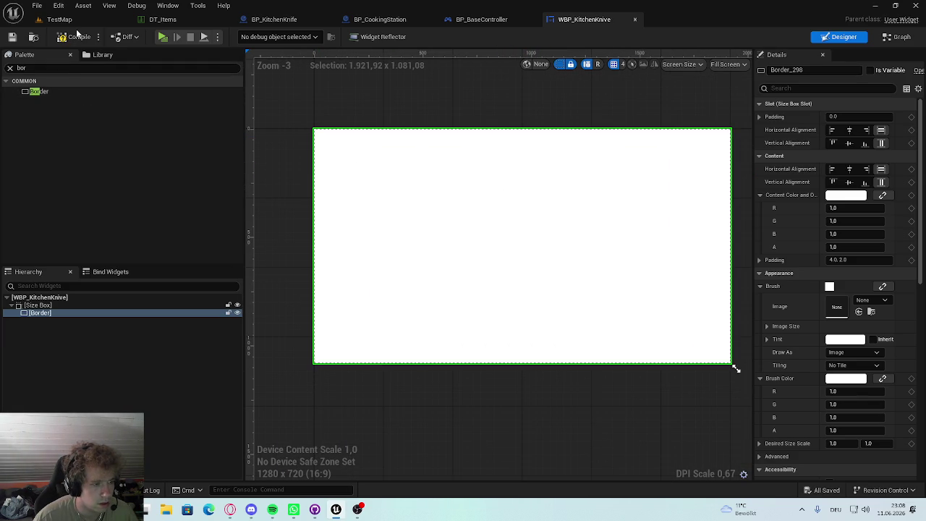
click(38, 68)
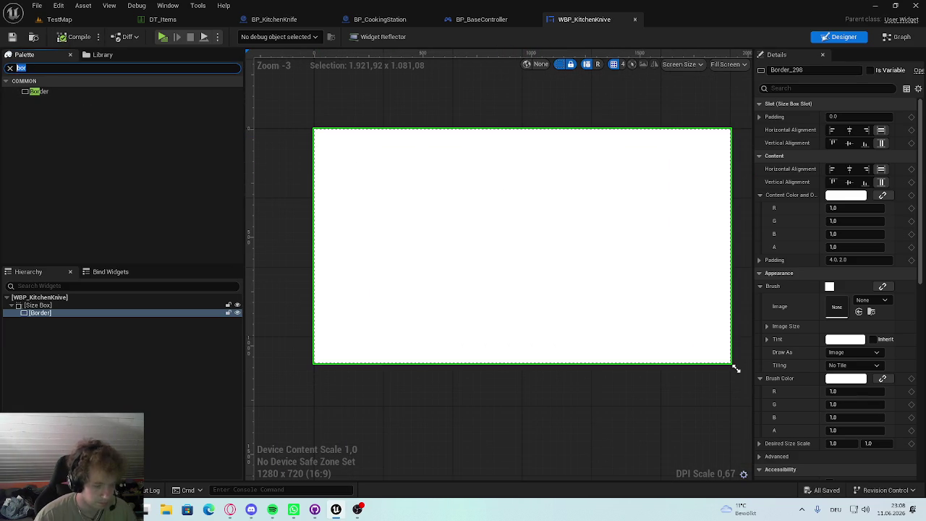
Step: Add a Text block inside the Border reading 'Slices' and colour it black
key(BackSpace)
text(ext)
mouse_move(44, 101)
mouse_down()
mouse_move(62, 169)
mouse_move(69, 312)
mouse_up()
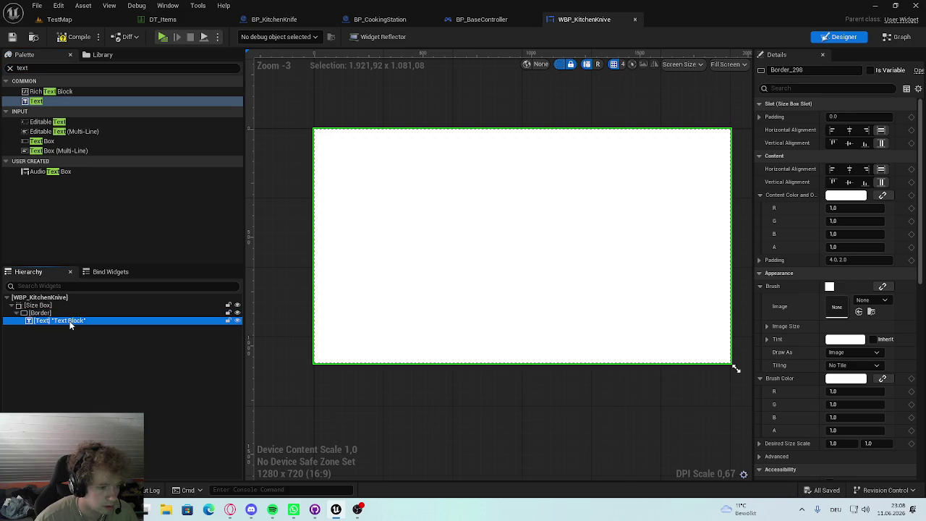
click(832, 169)
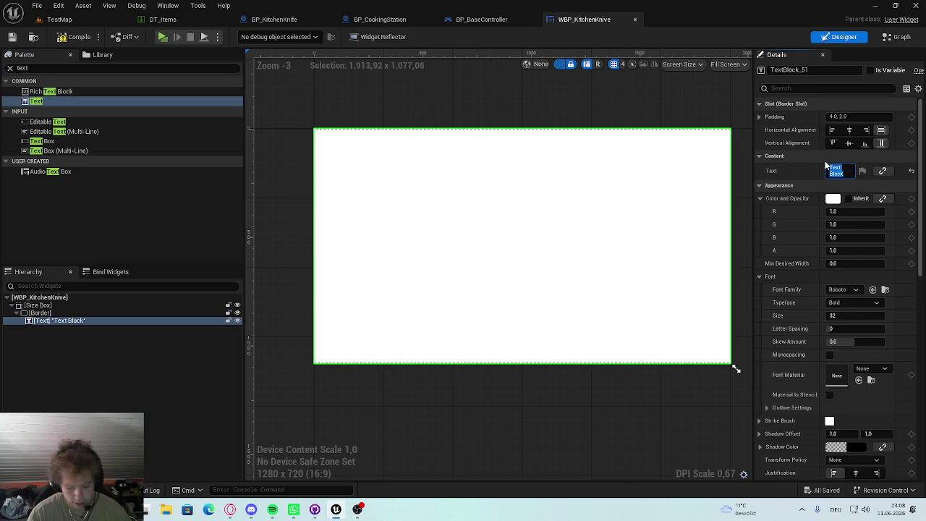
text(Slices)
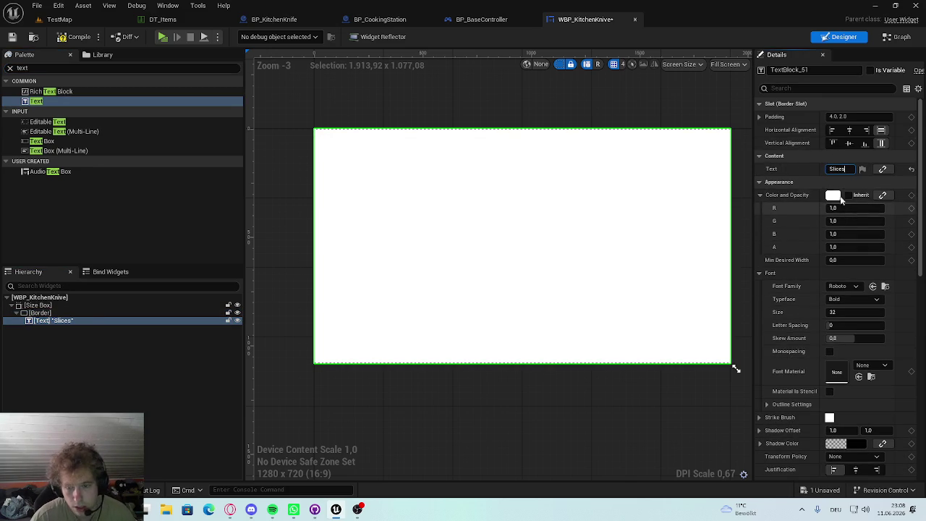
click(833, 194)
drag(752, 291, 752, 312)
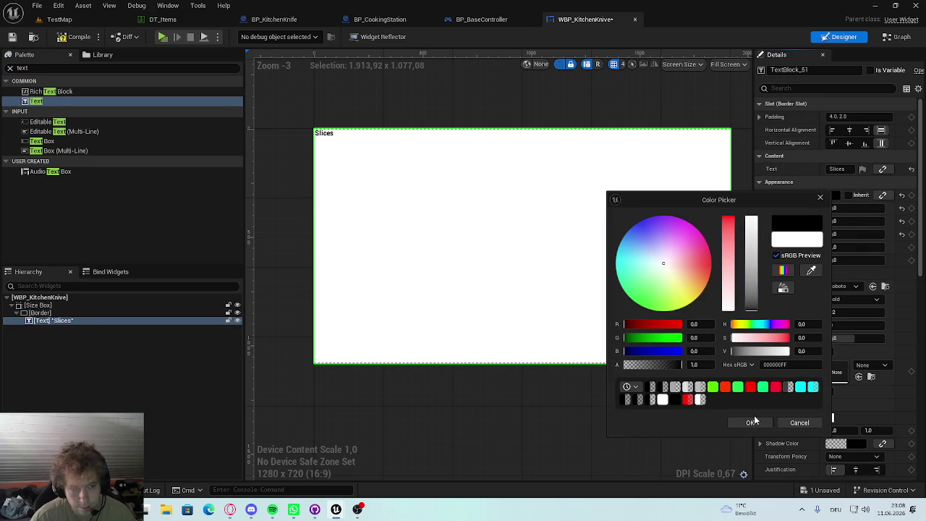
click(750, 422)
Step: Preview the widget at Desired size and return to the WBP_KitchenKnive designer
click(727, 64)
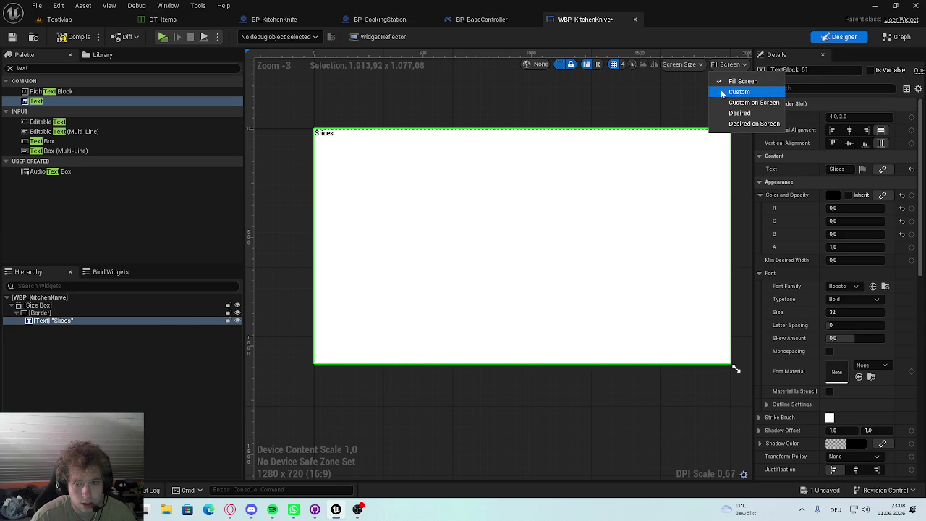
click(739, 112)
click(286, 134)
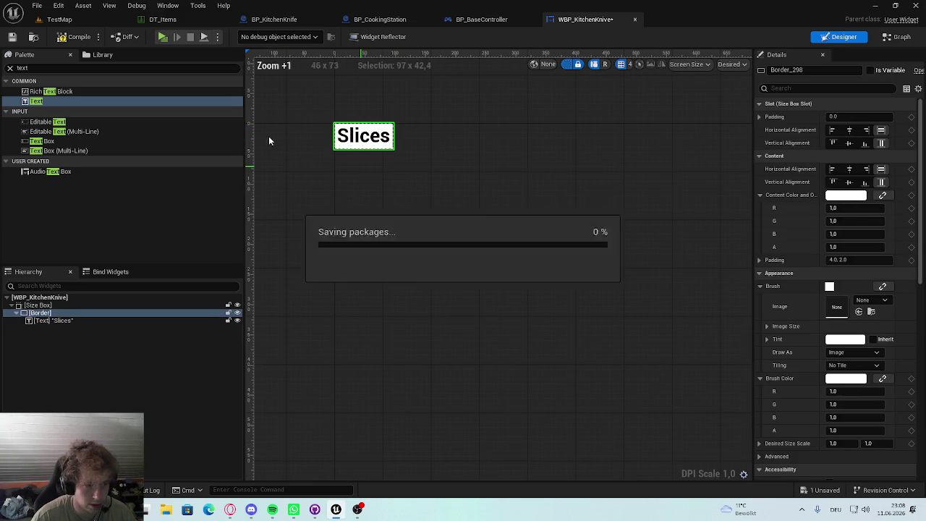
click(60, 19)
click(88, 36)
click(582, 20)
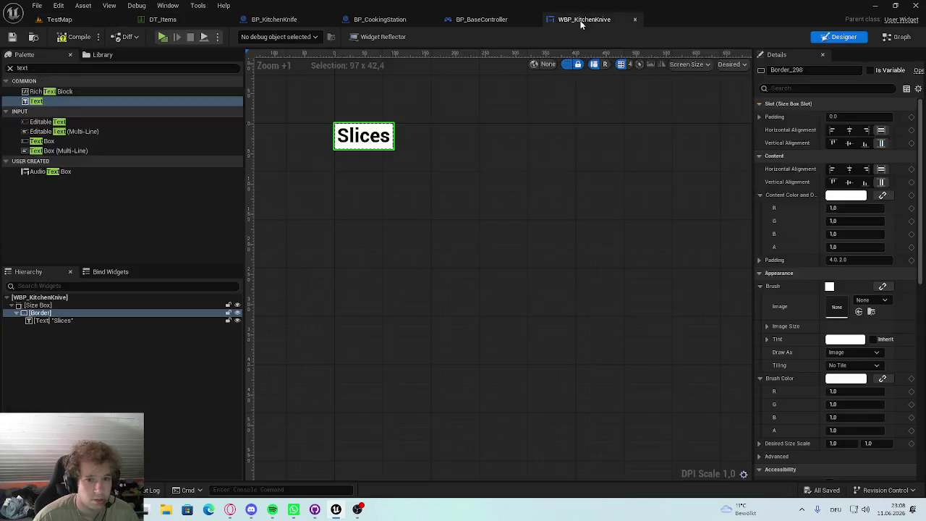
click(474, 20)
click(590, 20)
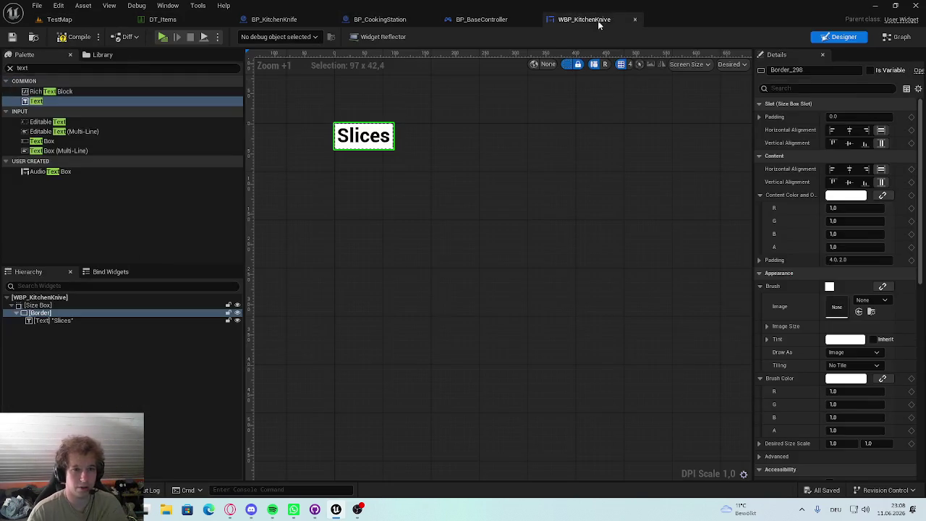
Step: Compile the widget and change the label text to 'Wedges'
click(85, 38)
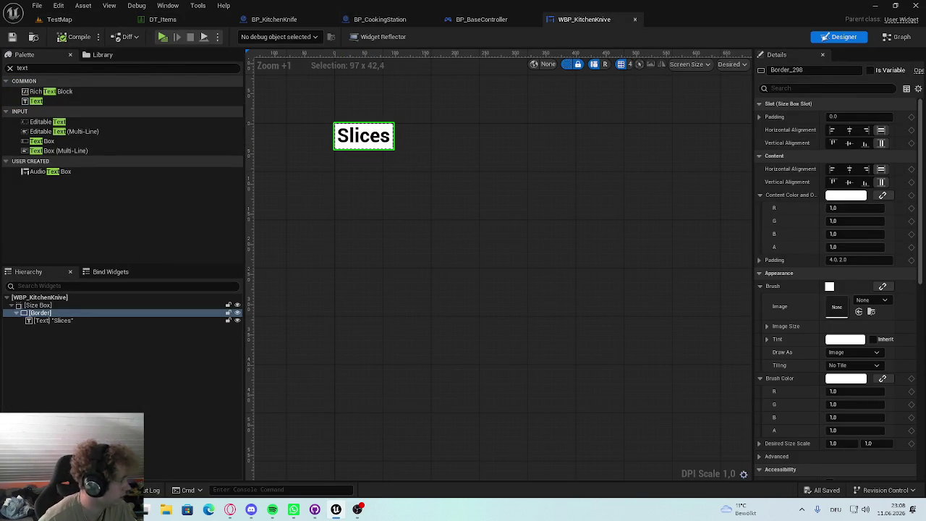
key(Down)
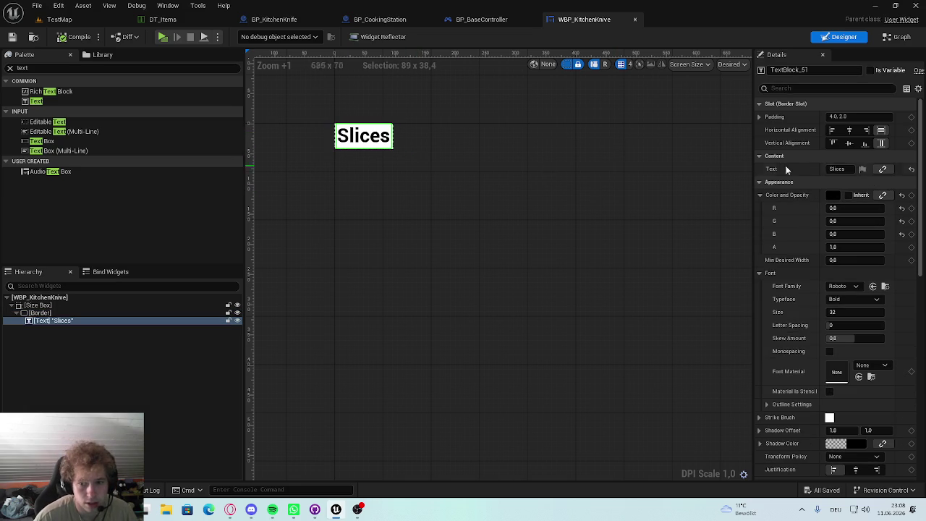
text(Wedges)
key(Return)
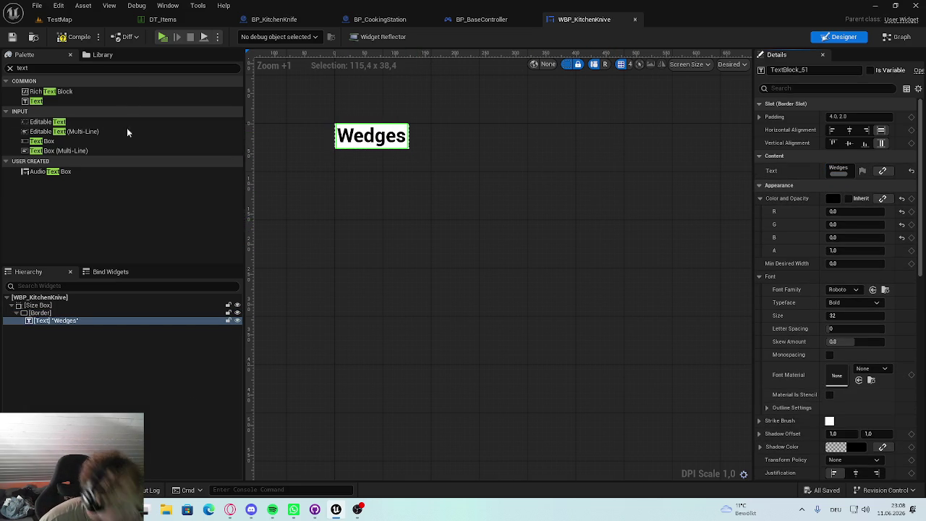
Step: Try a palette search for overlay, then go via TestMap to the BP_KitchenKnife Blueprint
click(66, 68)
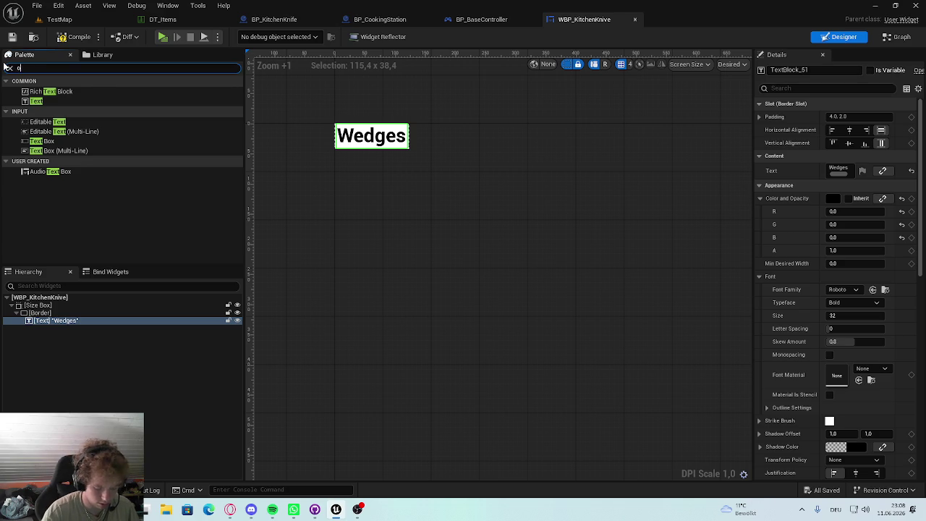
text(verls)
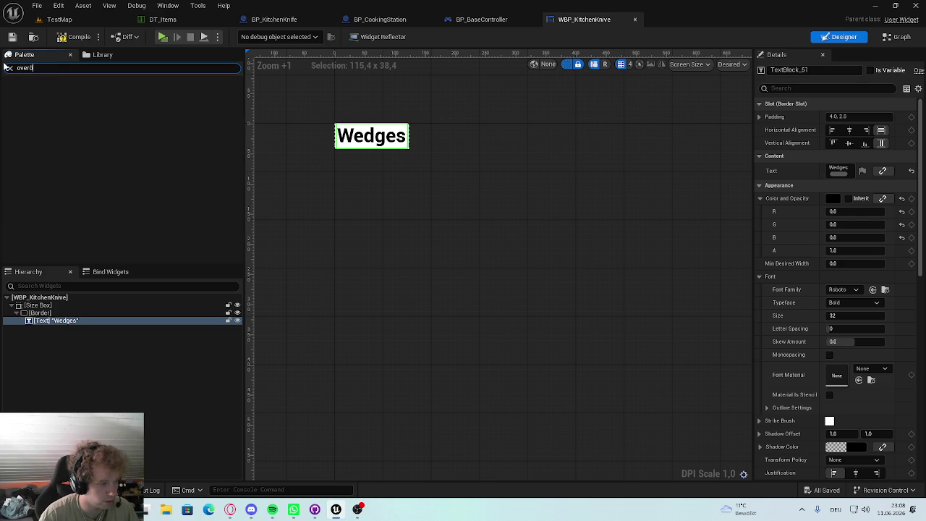
text(la)
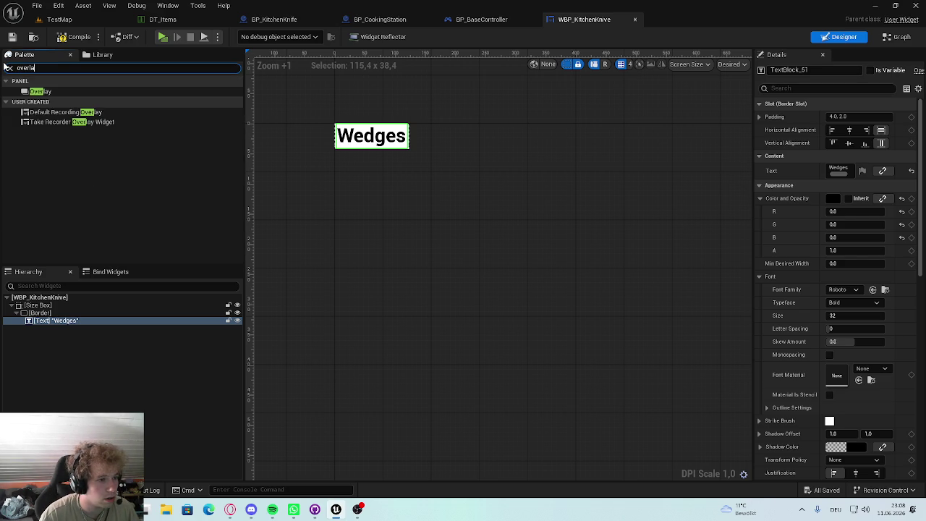
click(440, 250)
click(60, 18)
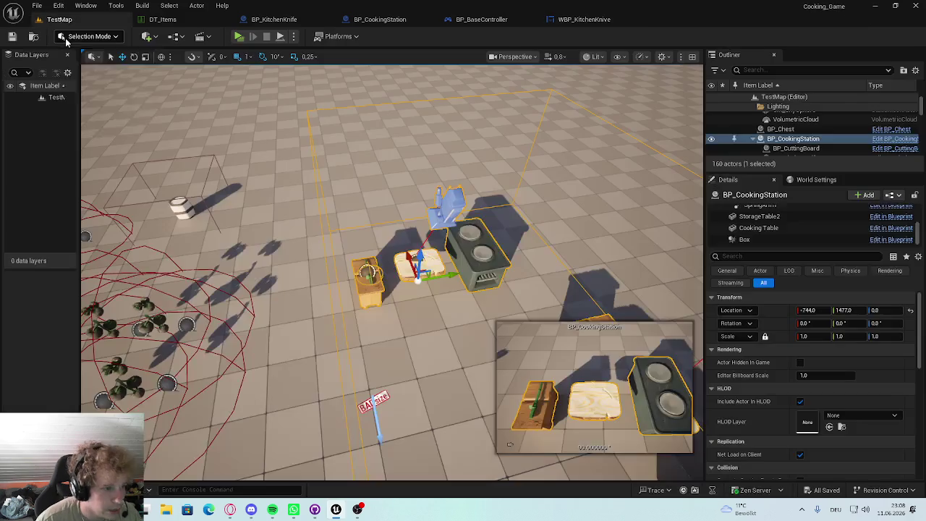
click(582, 19)
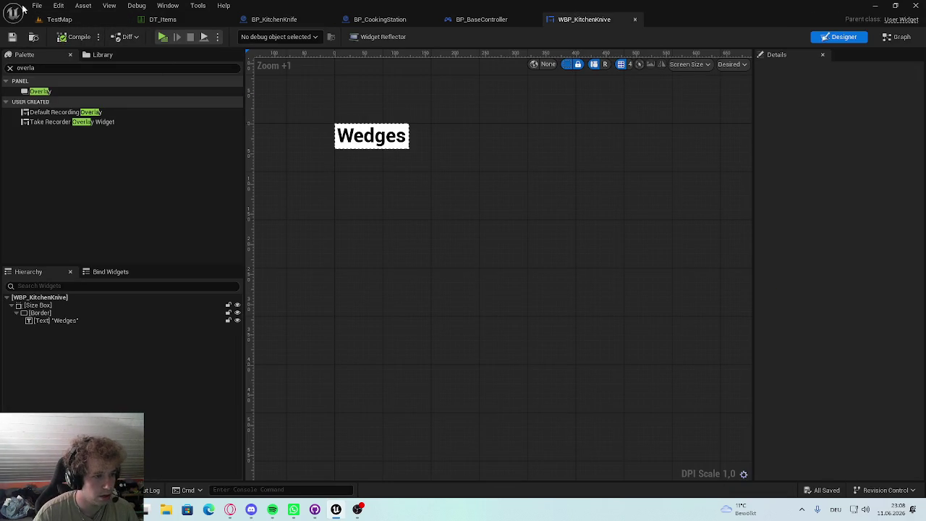
click(274, 19)
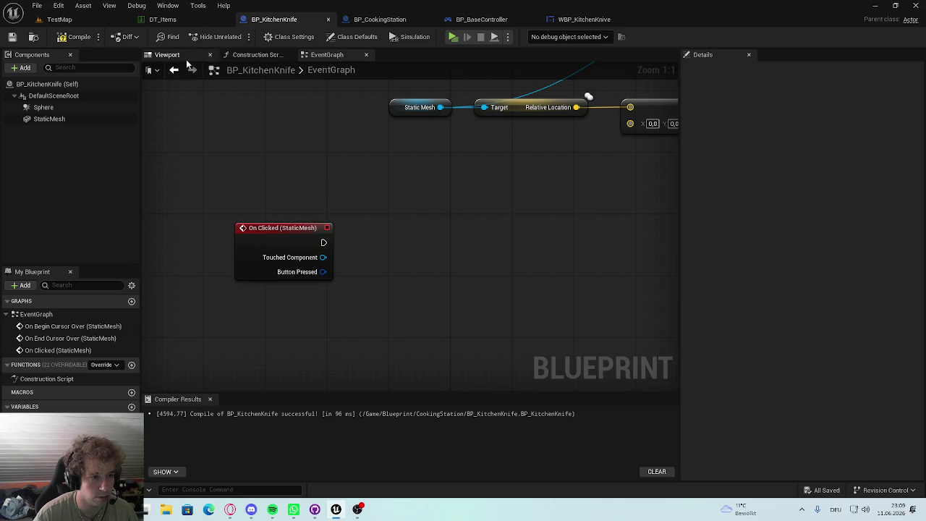
Step: In the Viewport, add a Widget component under the knife's StaticMesh
click(184, 55)
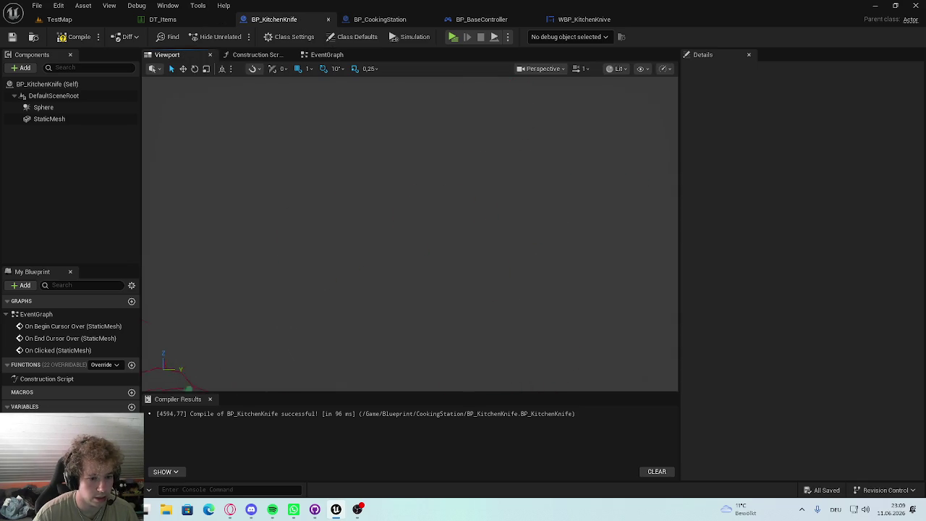
click(50, 117)
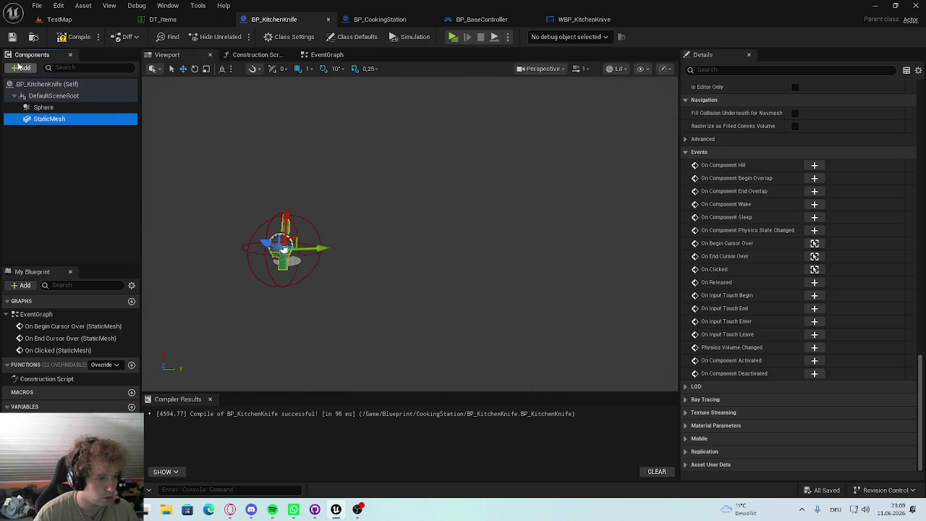
click(22, 67)
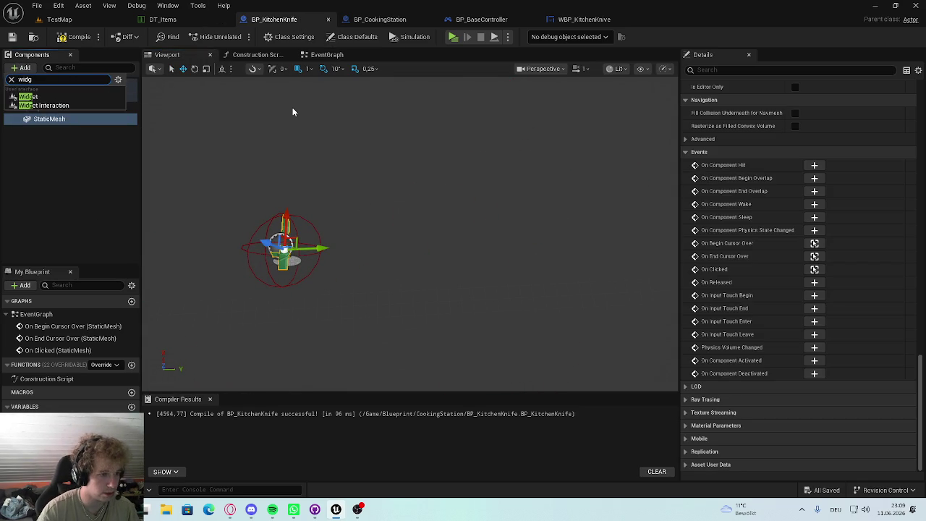
click(43, 96)
Step: Frame the new Widget component and bring up its Widget Class choices
drag(322, 212, 379, 196)
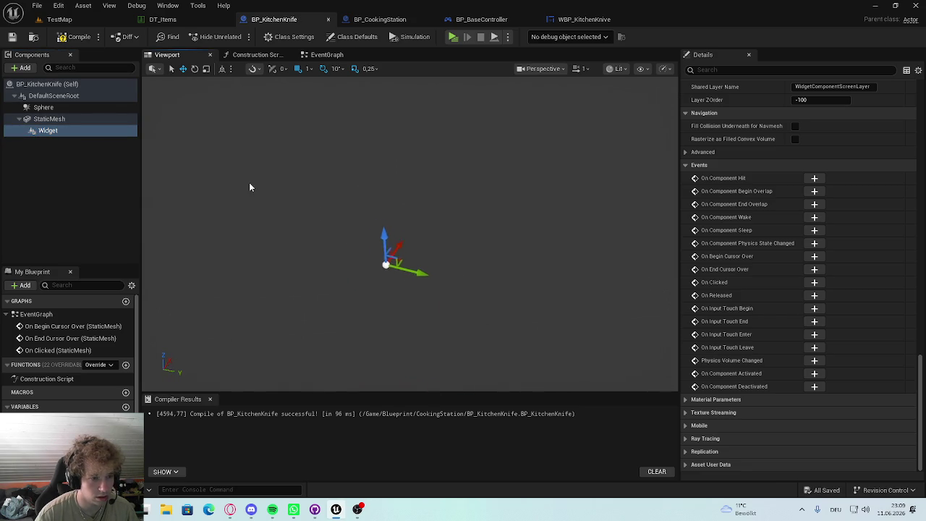
click(87, 130)
mouse_move(406, 217)
mouse_down()
mouse_move(414, 210)
mouse_move(340, 217)
mouse_up()
key(f)
scroll(773, 340, up, 3)
click(77, 131)
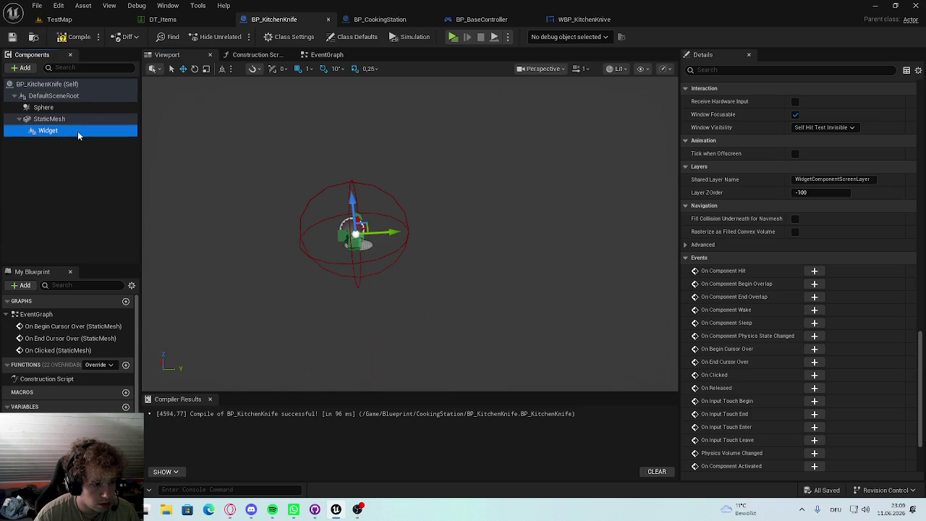
scroll(758, 269, up, 6)
scroll(758, 269, up, 1)
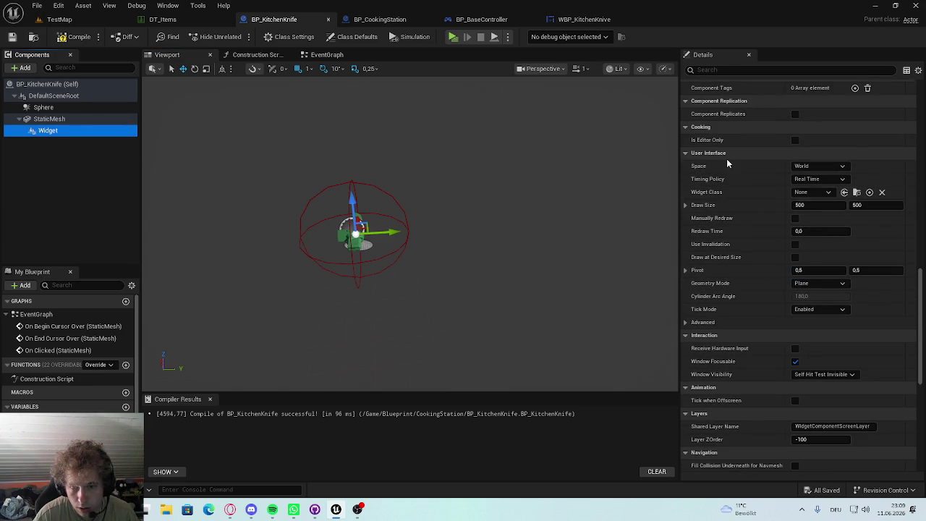
scroll(726, 159, up, 2)
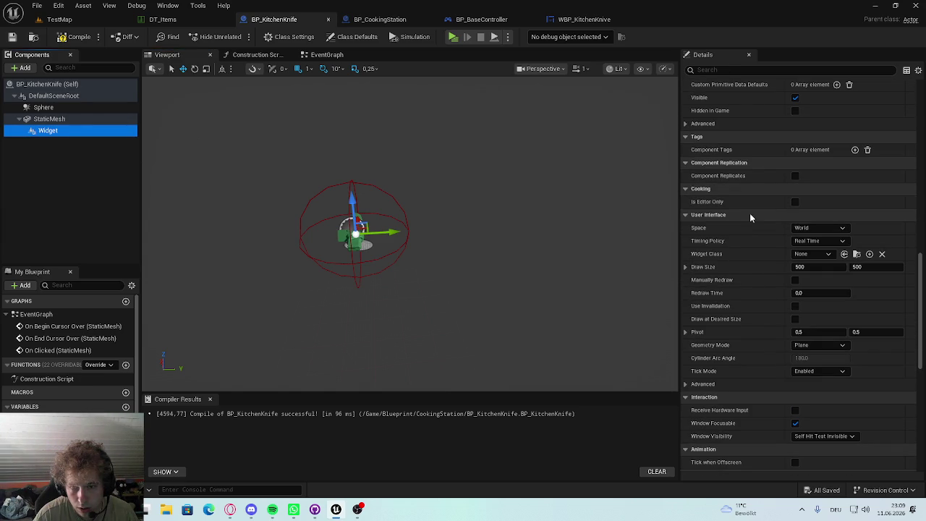
click(814, 254)
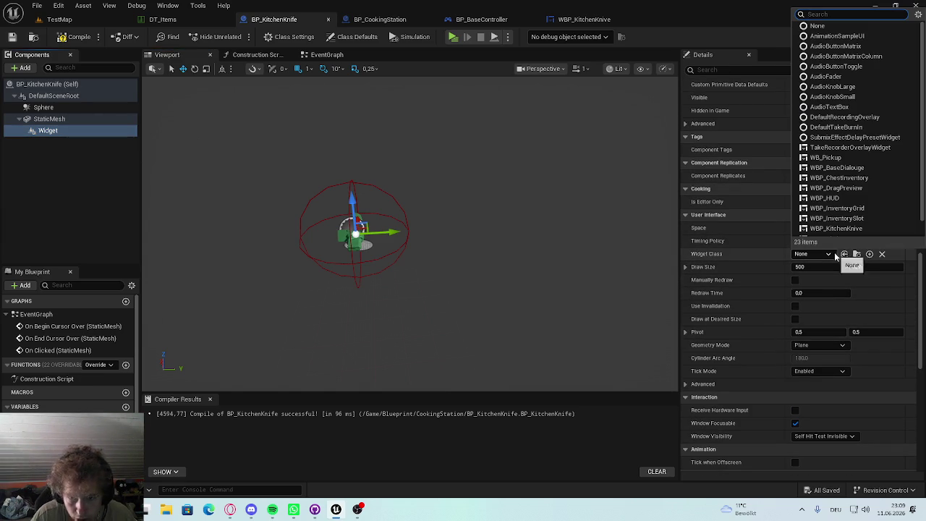
Step: Set the Widget Class to WBP_KitchenKnive and inspect the Wedges plane
text(WBP)
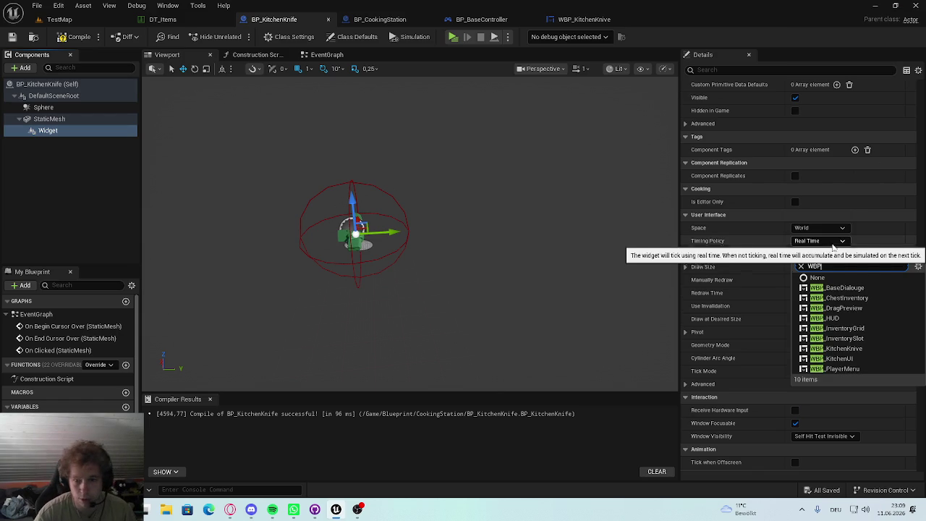
click(843, 348)
mouse_move(413, 239)
mouse_down()
mouse_move(290, 239)
mouse_move(289, 268)
mouse_move(290, 213)
mouse_up()
mouse_move(455, 227)
mouse_down()
mouse_move(434, 238)
mouse_move(441, 217)
mouse_move(455, 228)
mouse_up()
Step: Rotate the widget plane upright by 90° with the rotate gizmo
drag(397, 213, 392, 225)
key(w)
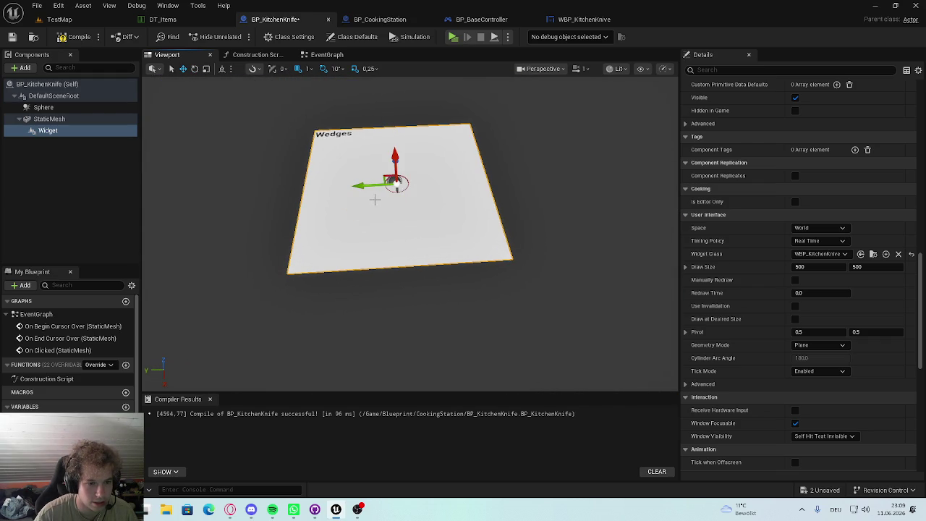
mouse_move(393, 181)
mouse_down()
mouse_move(372, 191)
mouse_move(395, 175)
mouse_move(458, 180)
mouse_up()
scroll(463, 184, down, 6)
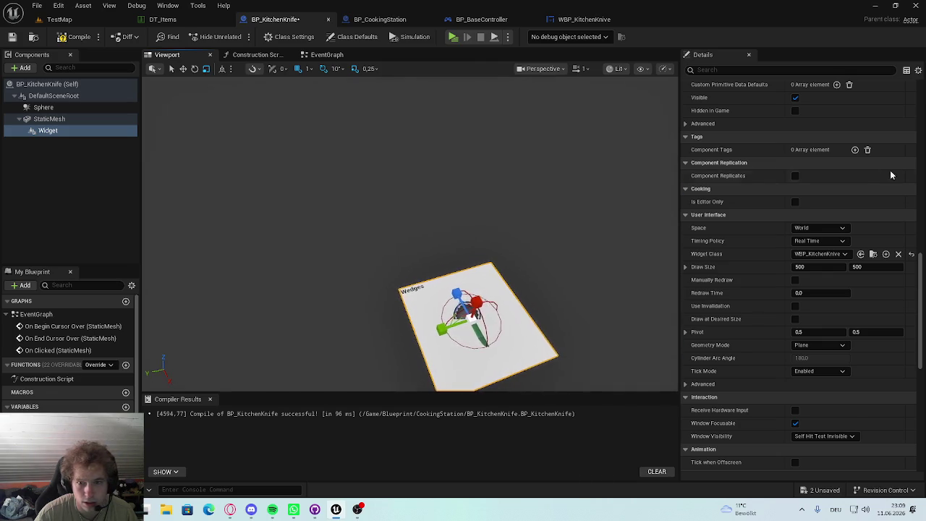
scroll(897, 203, up, 5)
drag(919, 227, 919, 108)
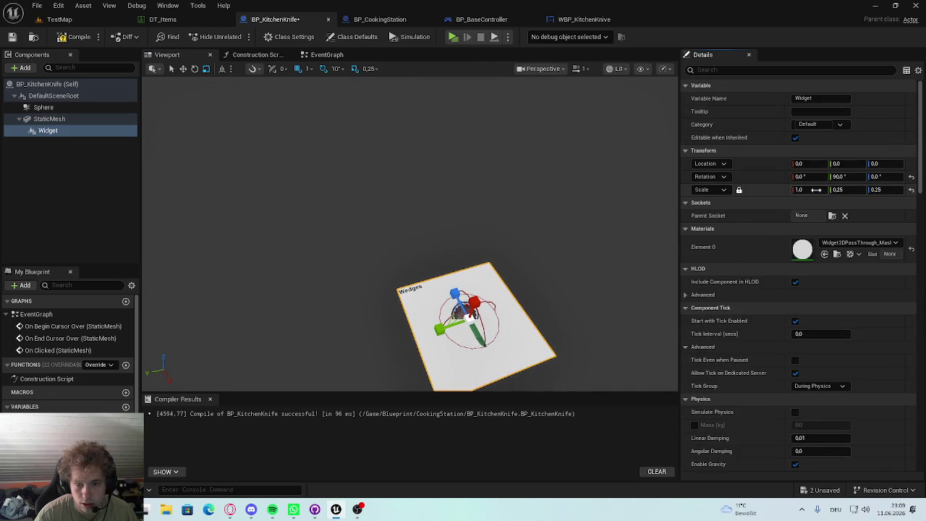
Step: Shrink the widget to scale 0.25 × 0.0625 and turn it 180° on Z
drag(851, 190, 810, 191)
mouse_move(622, 264)
mouse_down()
mouse_move(550, 275)
mouse_move(593, 268)
mouse_move(571, 269)
mouse_move(526, 247)
mouse_up()
drag(427, 210, 423, 215)
Step: Move the widget beside the knife to location 8, 39, 25
key(w)
drag(347, 205, 395, 202)
drag(432, 176, 434, 149)
scroll(436, 217, down, 2)
mouse_move(469, 184)
mouse_down()
mouse_move(469, 271)
mouse_move(445, 274)
mouse_up()
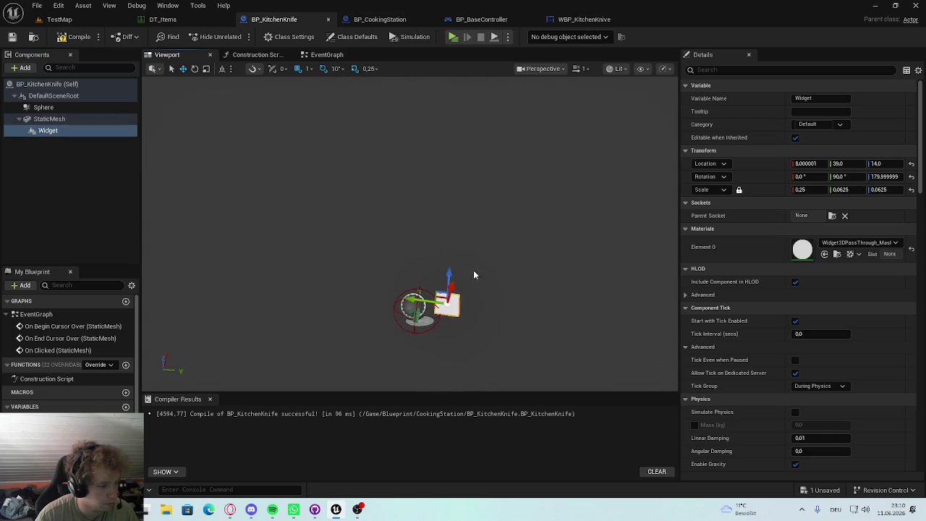
key(f)
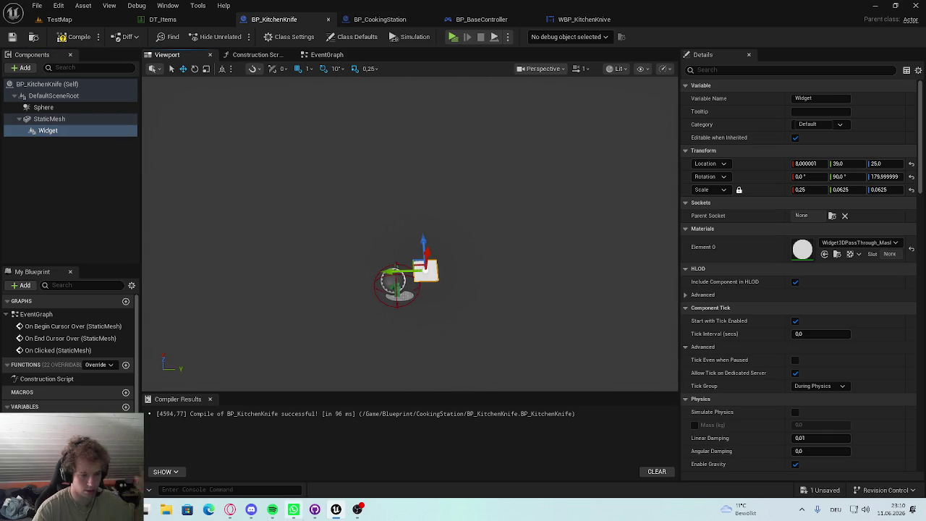
key(super)
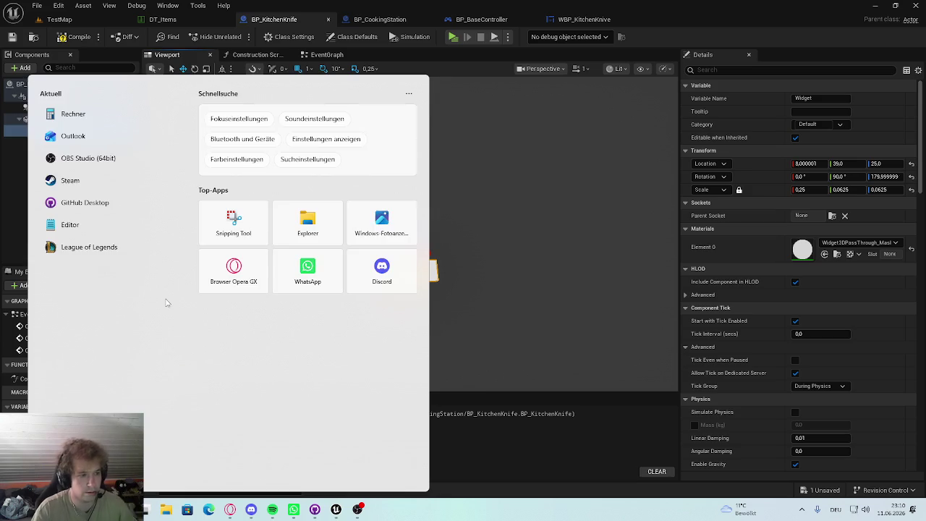
Step: In Steam, search the store for 'flavour' and open the Flavour Fare page
click(71, 181)
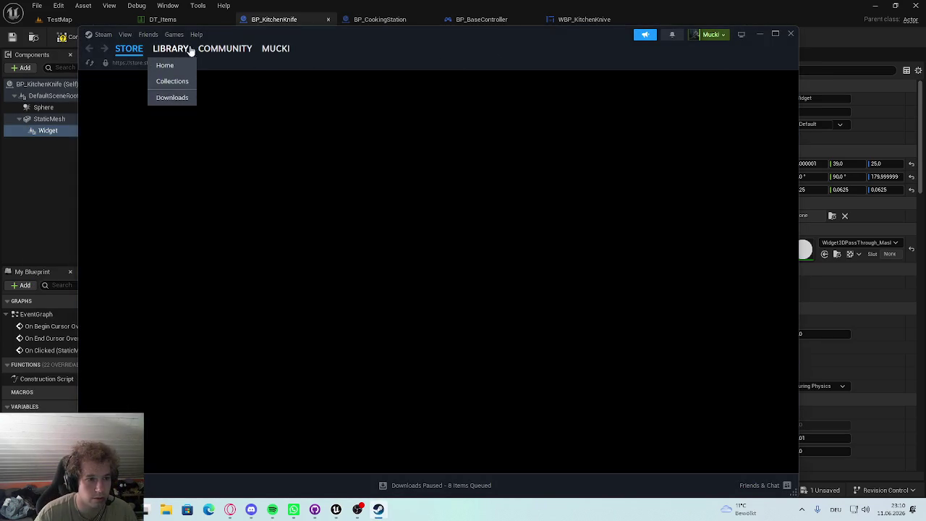
click(171, 49)
click(129, 48)
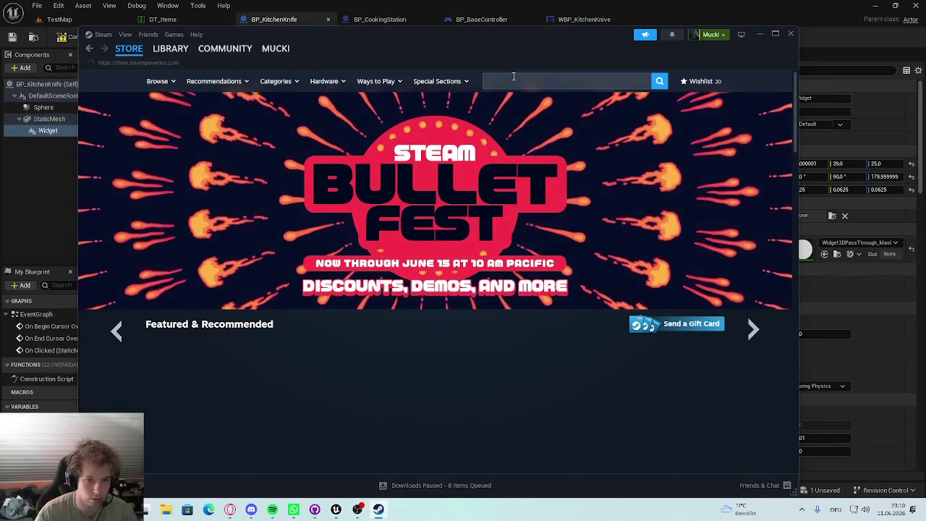
click(512, 81)
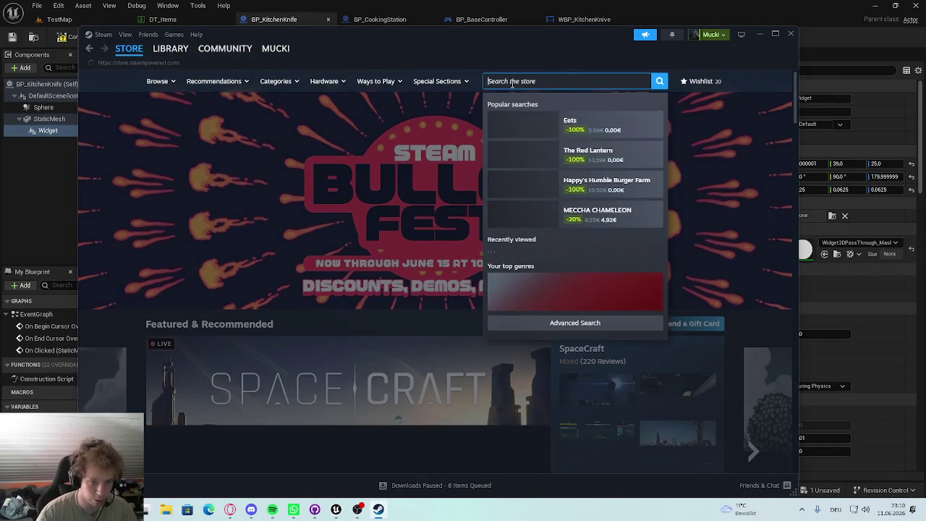
text(flavou)
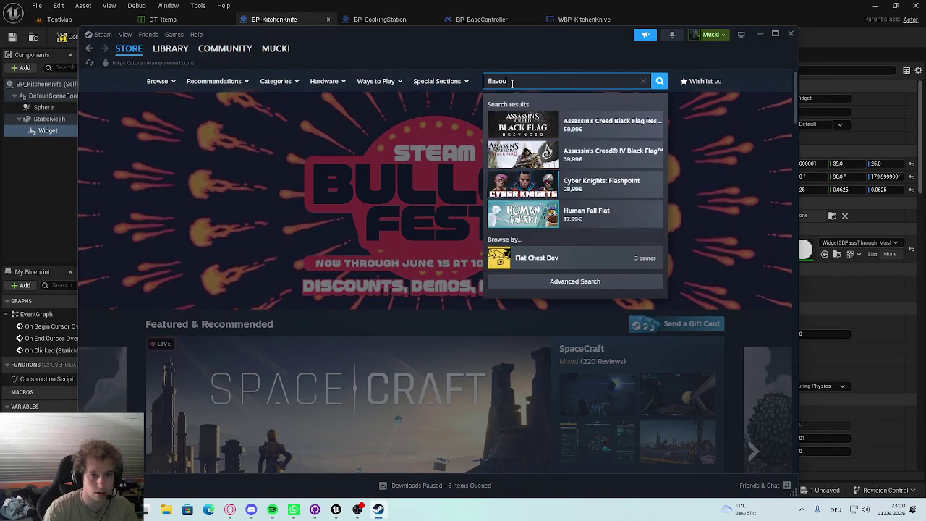
click(590, 152)
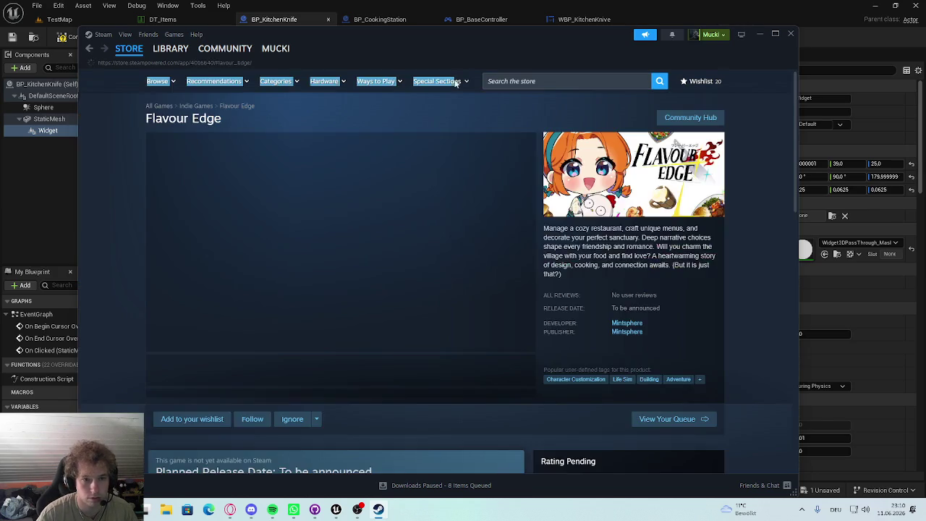
click(557, 87)
text(vour)
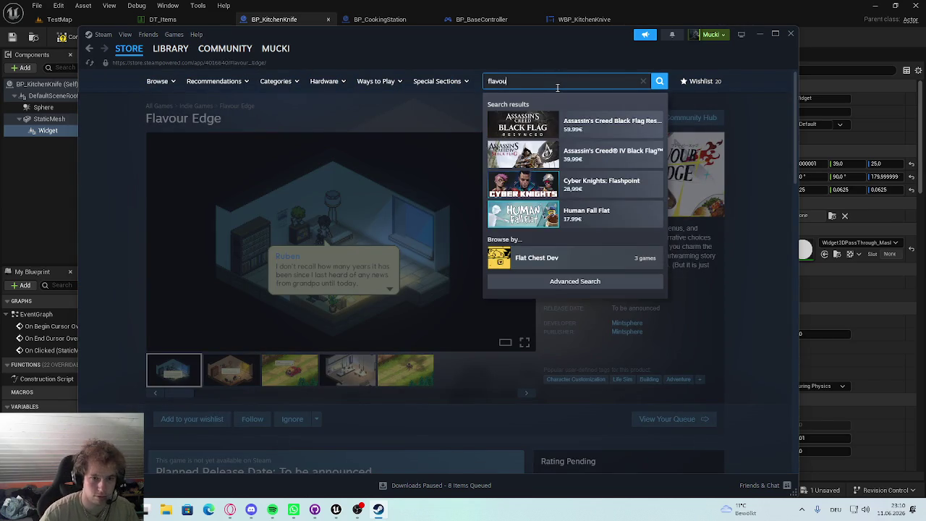
click(618, 180)
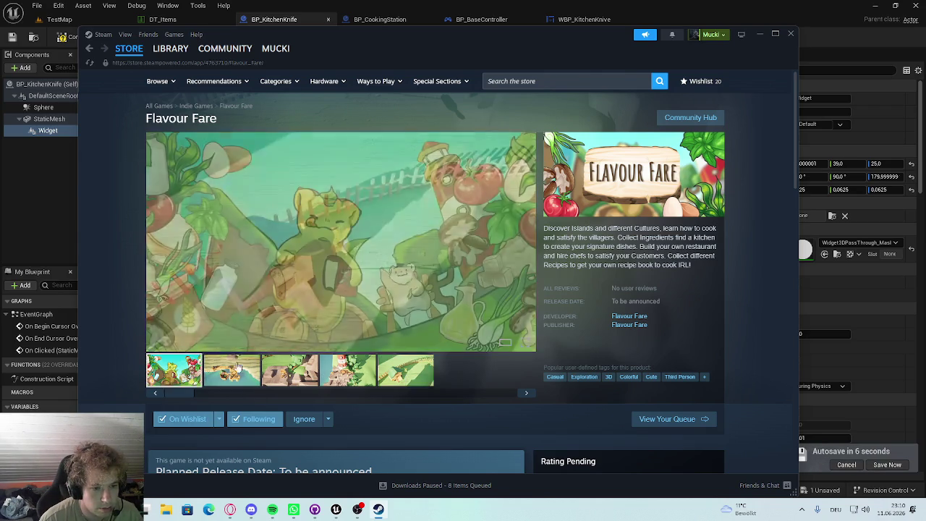
Step: Scroll the Flavour Fare page, close Steam and return to TestMap
scroll(194, 251, down, 7)
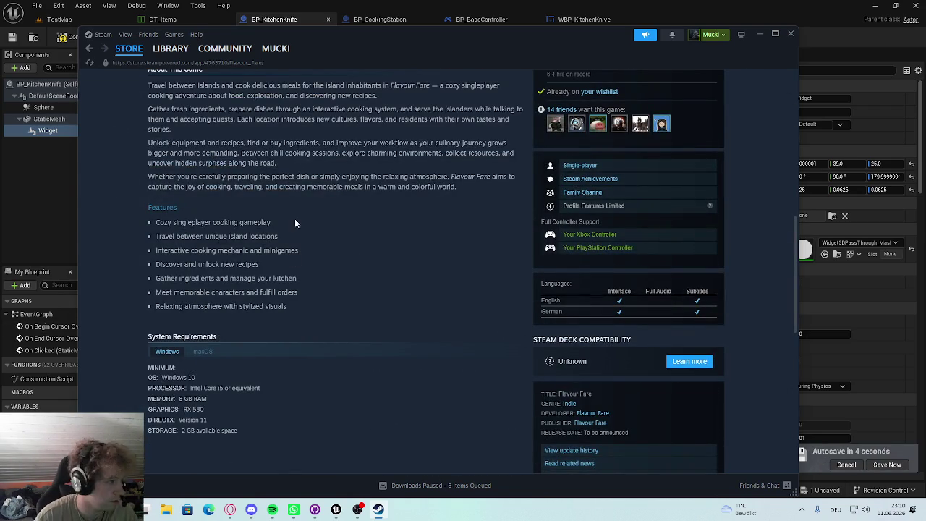
scroll(293, 222, up, 10)
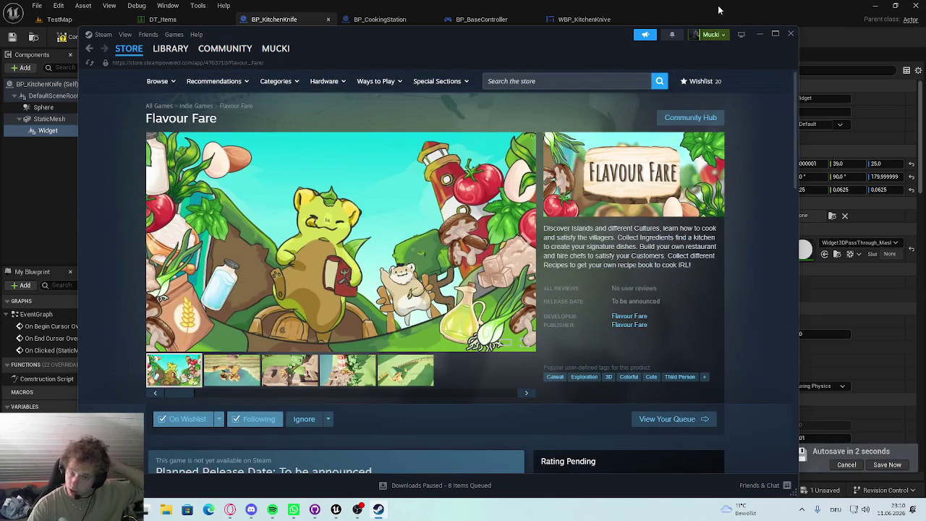
click(65, 28)
click(63, 22)
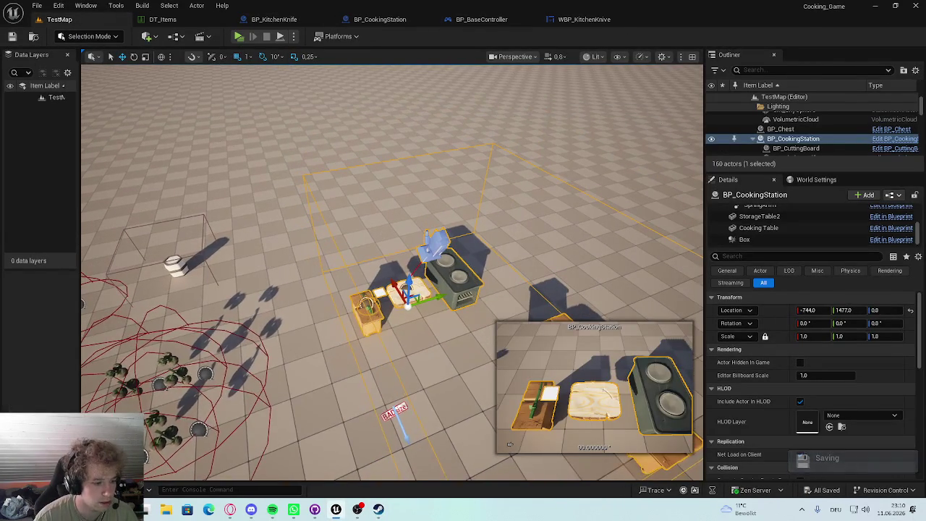
Step: Load L_TutorialIsland from the Content Drawer and look over the lighthouse island
key(ctrl+space)
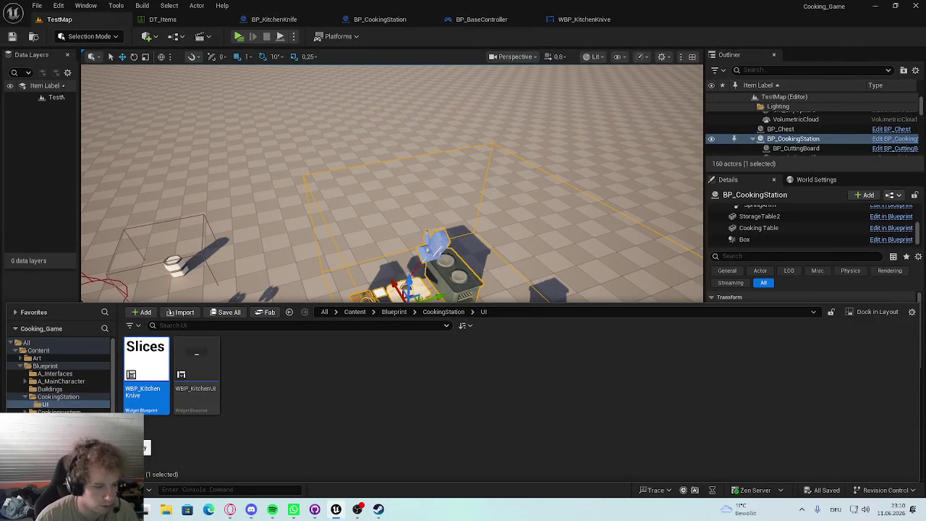
click(58, 428)
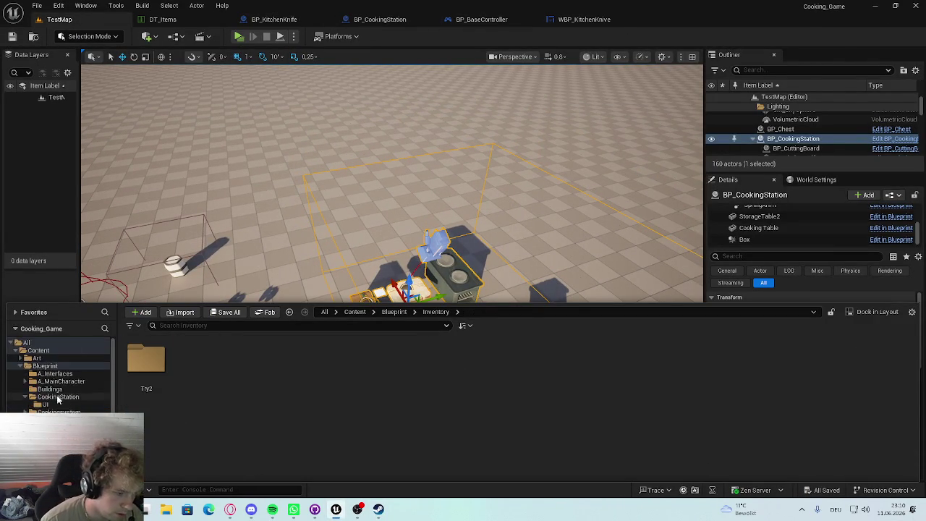
click(43, 367)
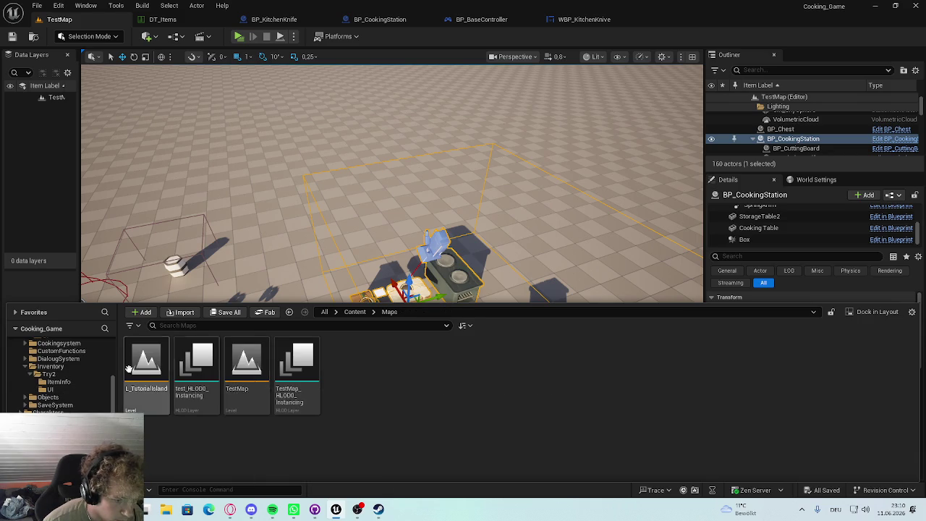
double_click(139, 371)
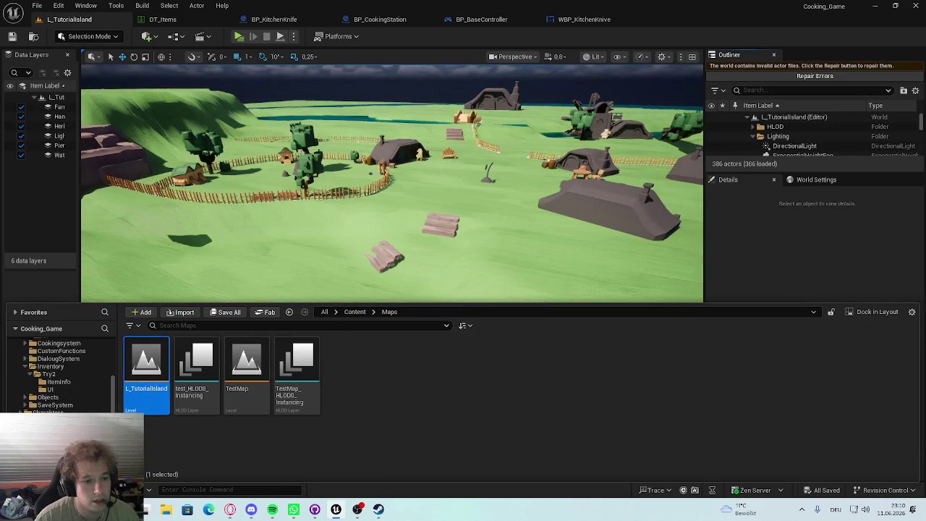
mouse_move(391, 217)
mouse_down()
mouse_move(361, 232)
mouse_move(311, 228)
mouse_move(297, 188)
mouse_move(147, 203)
mouse_move(316, 310)
mouse_up()
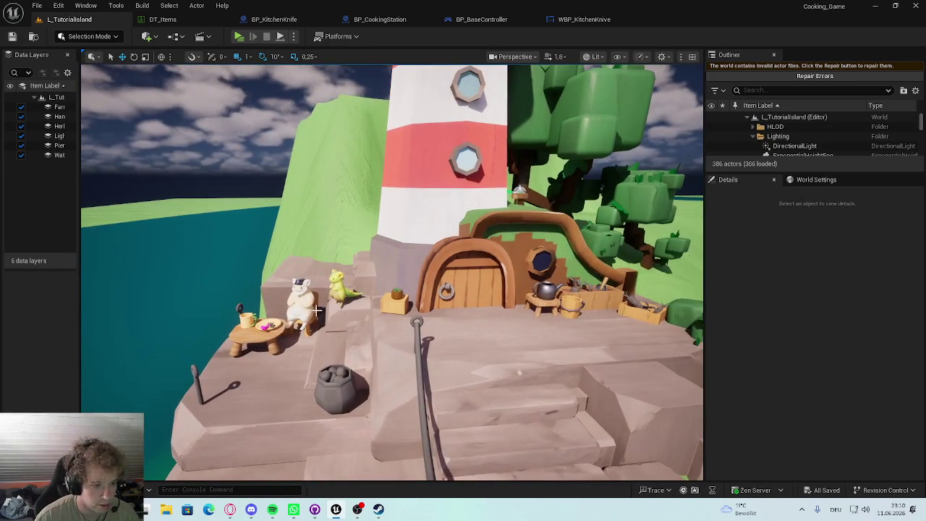
Step: Inspect the lighthouse house, grandpa character, PersonPost3 and houses S_HouseSmall4 and S_HouseBig4
click(430, 123)
mouse_move(391, 275)
mouse_down()
mouse_move(394, 348)
mouse_move(401, 238)
mouse_up()
click(313, 220)
drag(312, 220, 365, 322)
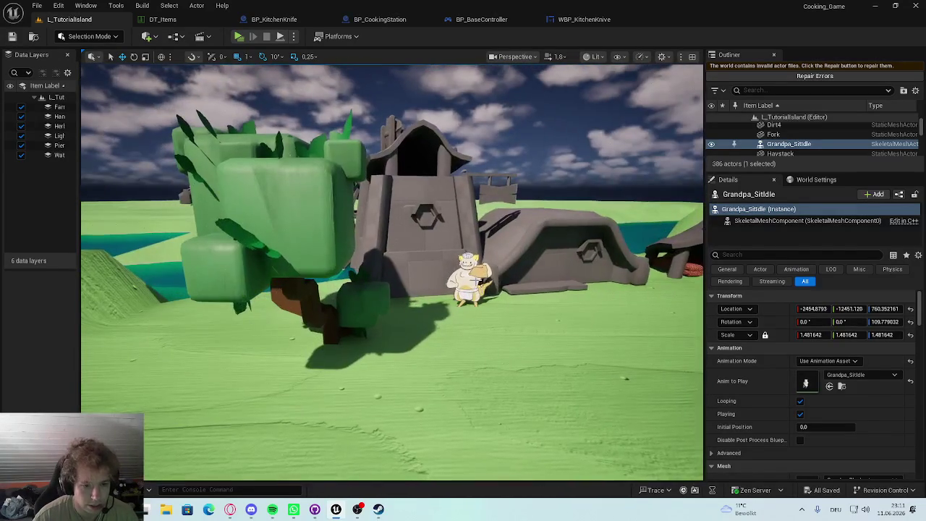
click(469, 297)
key(f)
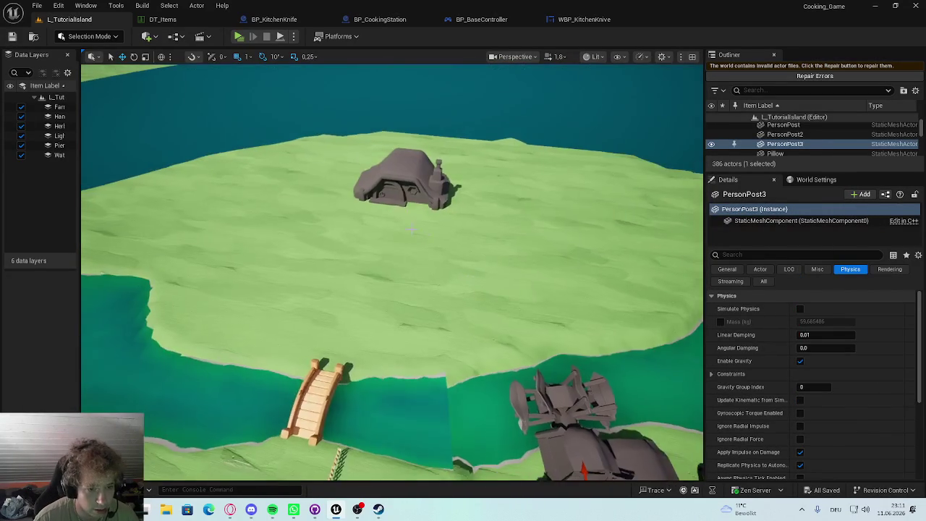
click(401, 181)
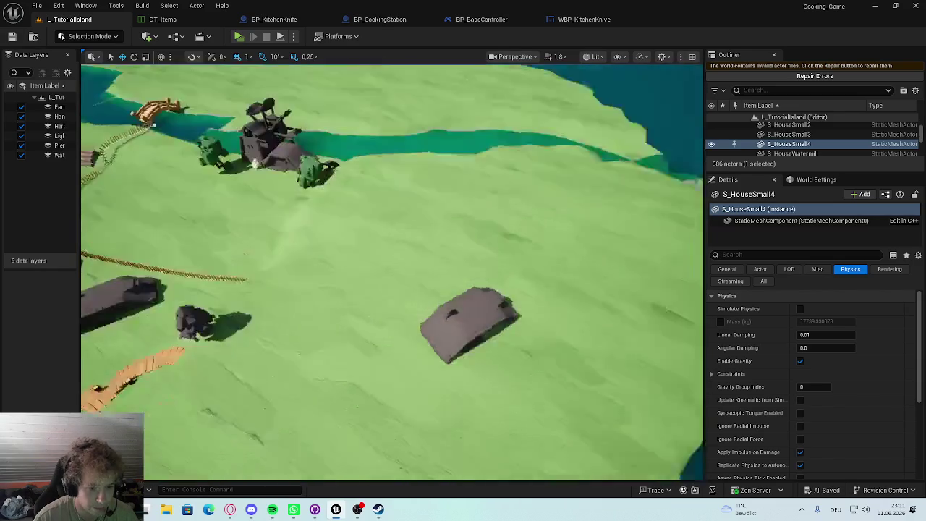
click(584, 215)
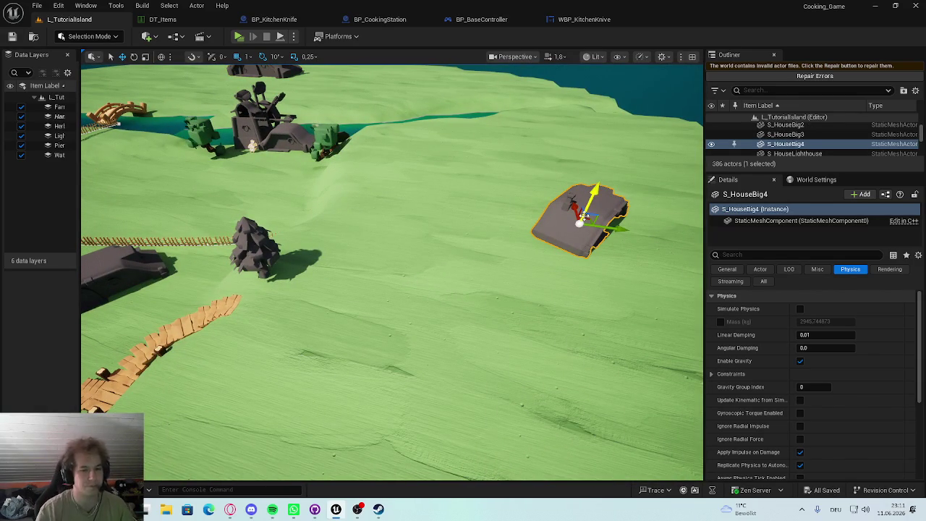
Step: Fly to the coast and focus on the boat beside the dock and beach
key(w)
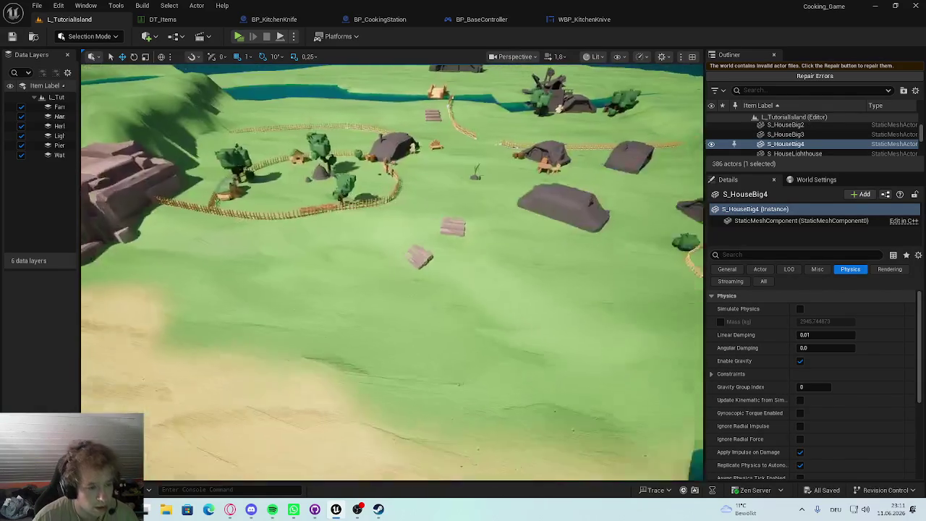
key(s)
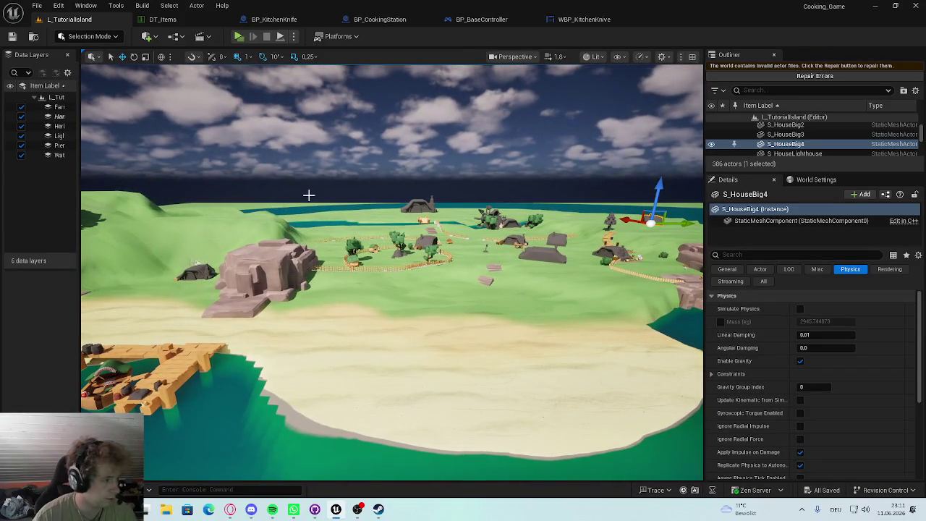
mouse_move(308, 195)
mouse_down()
mouse_move(297, 210)
mouse_move(239, 217)
mouse_move(217, 232)
mouse_move(227, 346)
mouse_up()
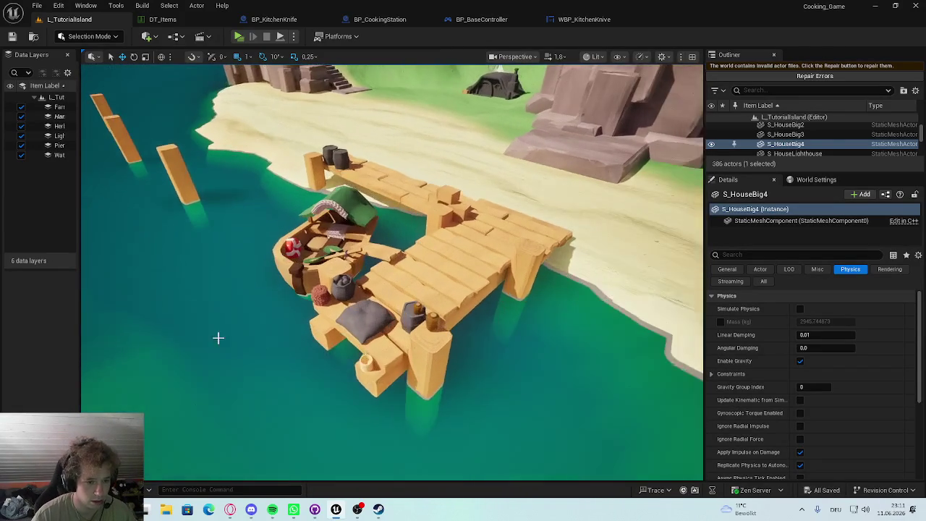
click(347, 224)
key(f)
drag(347, 225, 304, 217)
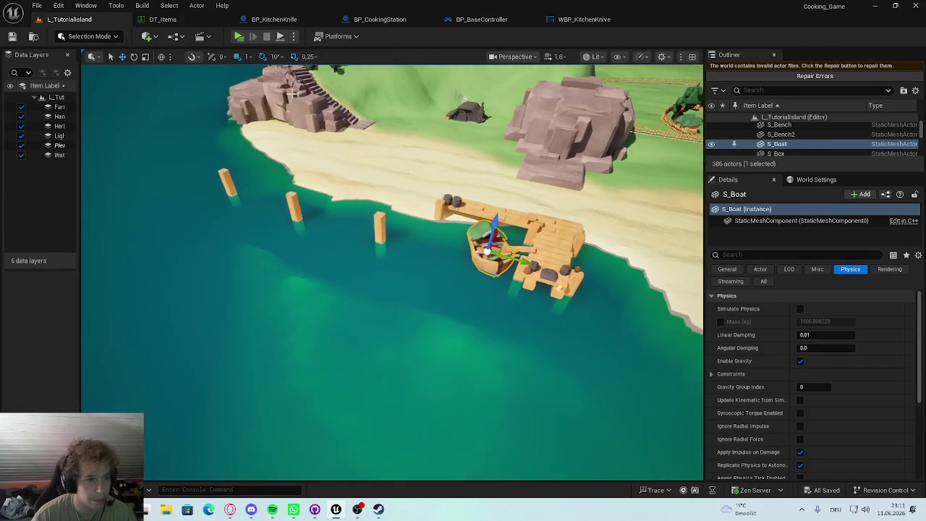
Step: Load the TestMap level from the Content Drawer and select BP_CookingStation on the cutting board
key(ctrl+space)
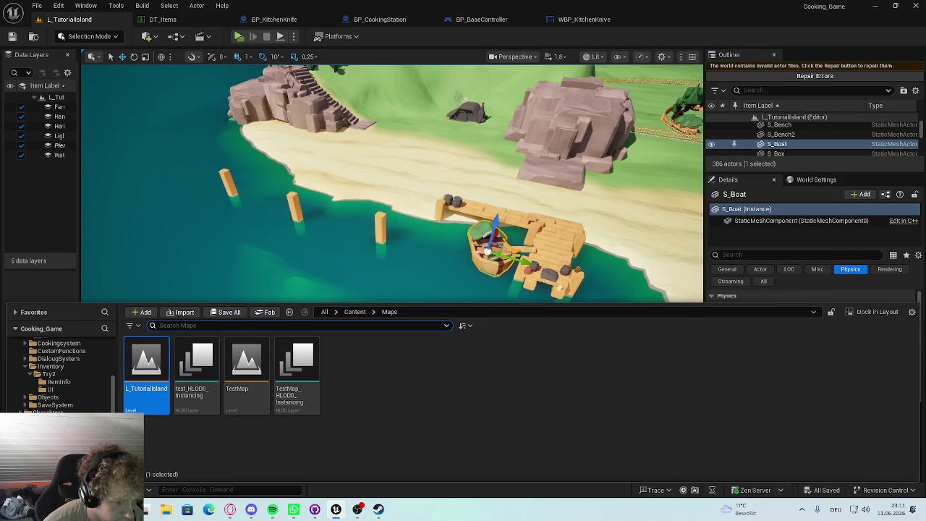
double_click(246, 369)
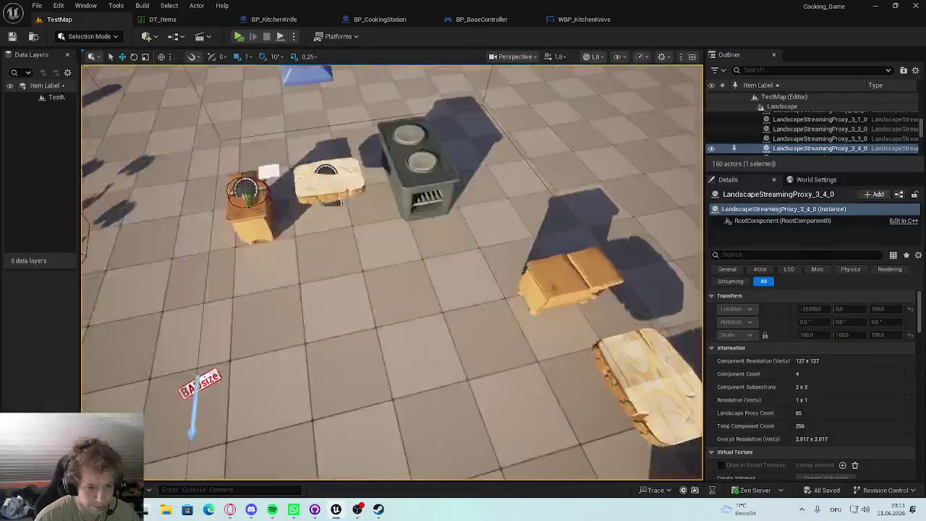
mouse_move(391, 271)
mouse_down()
mouse_move(391, 217)
mouse_move(391, 289)
mouse_move(405, 304)
mouse_up()
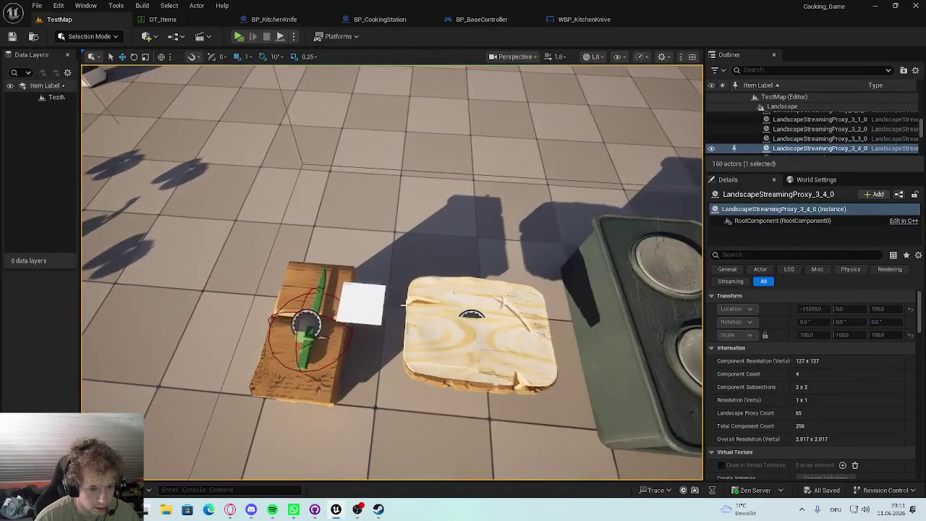
click(432, 296)
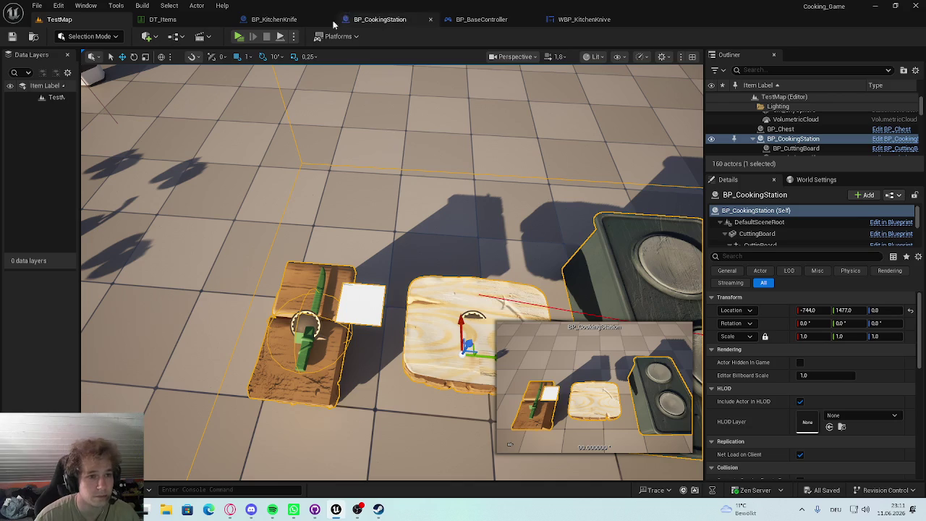
Step: In BP_KitchenKnife, untick the Widget component's Visible property, then go to the EventGraph
click(277, 24)
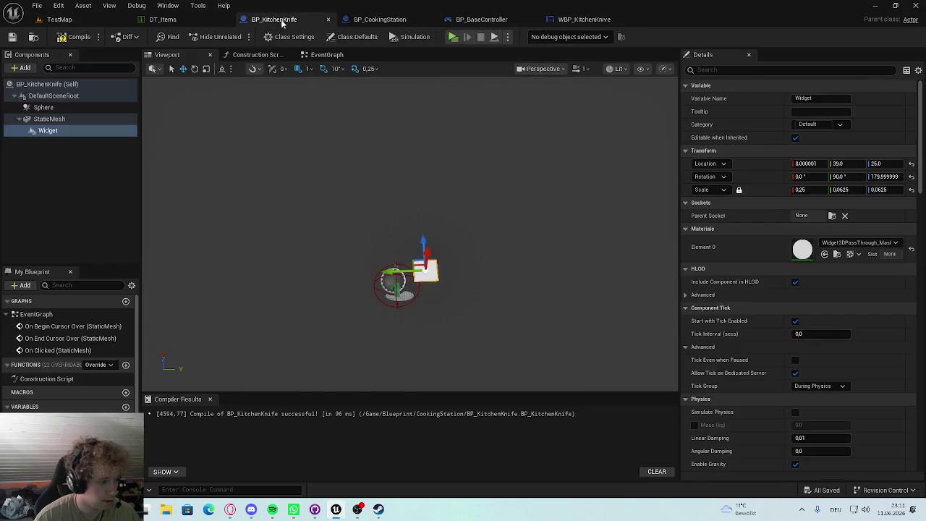
drag(461, 115, 199, 116)
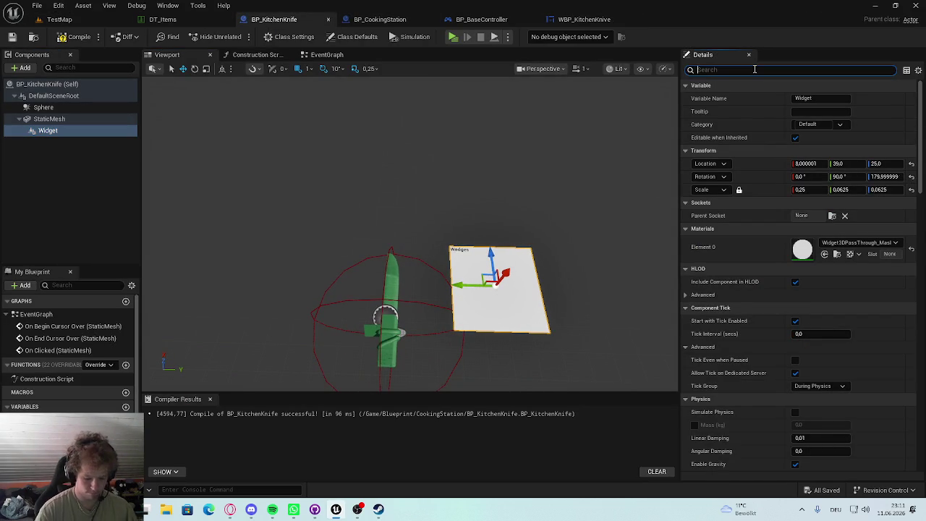
text(vis)
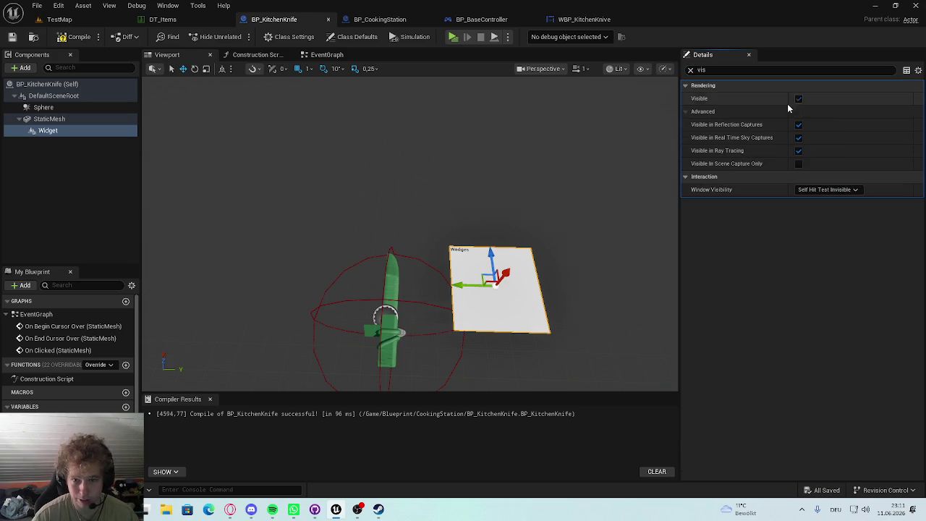
click(798, 99)
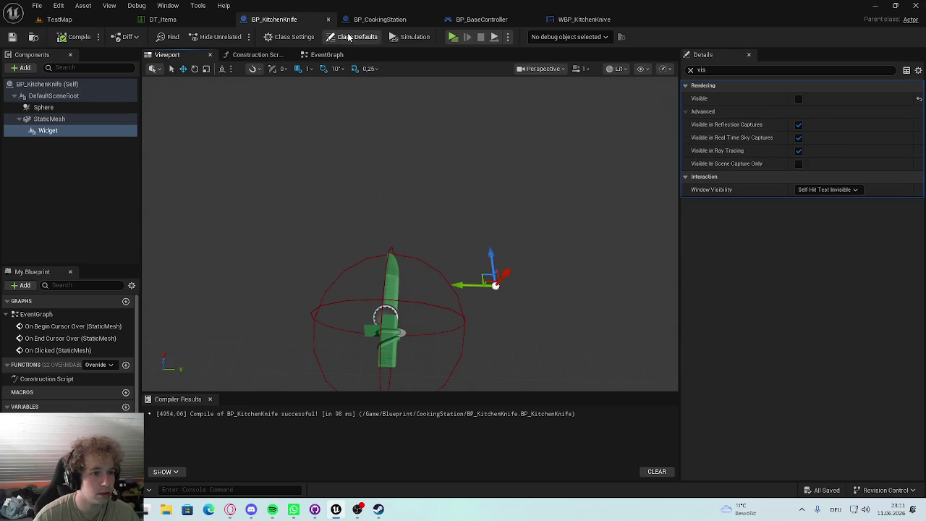
click(326, 54)
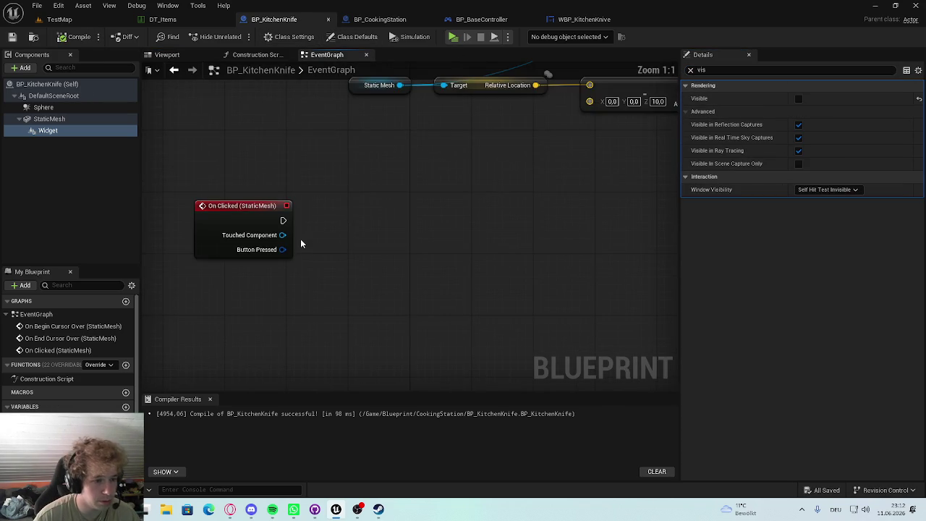
Step: Place a Widget getter with a Set Visibility node and move both to the right
mouse_move(47, 130)
mouse_down()
mouse_move(228, 311)
mouse_move(323, 279)
mouse_up()
text(set visi)
click(382, 330)
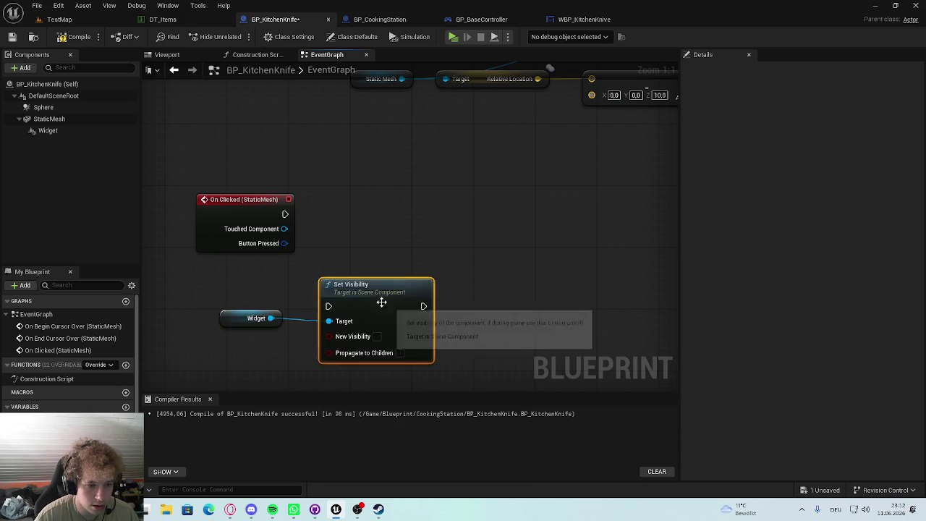
drag(382, 308, 402, 248)
drag(285, 214, 348, 246)
click(382, 197)
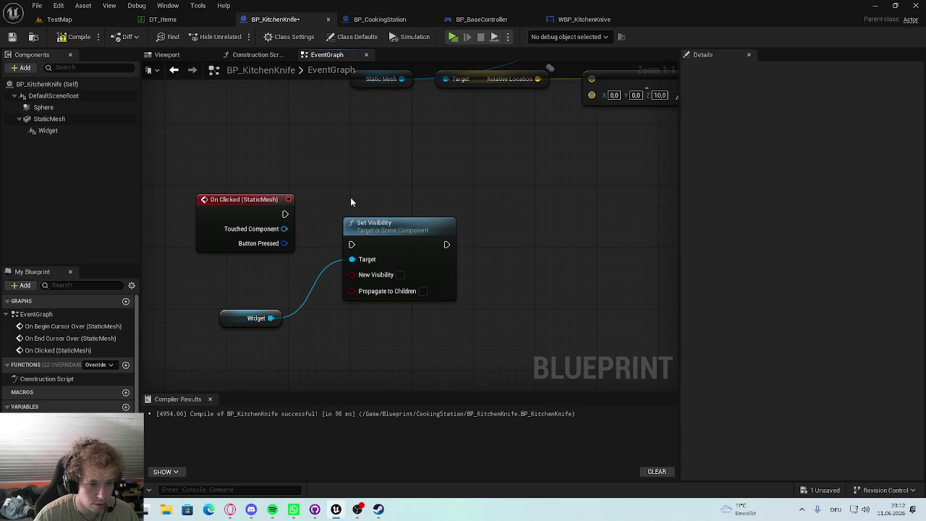
drag(531, 213, 351, 314)
drag(288, 342, 401, 285)
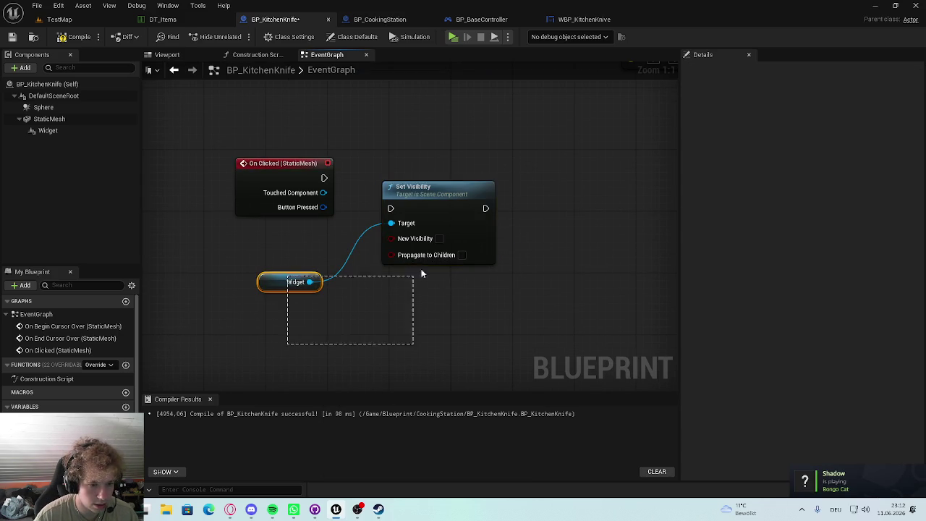
drag(450, 200, 590, 196)
click(299, 258)
Step: Browse the graph action list near On Clicked, then save the blueprint
right_click(298, 257)
right_click(262, 237)
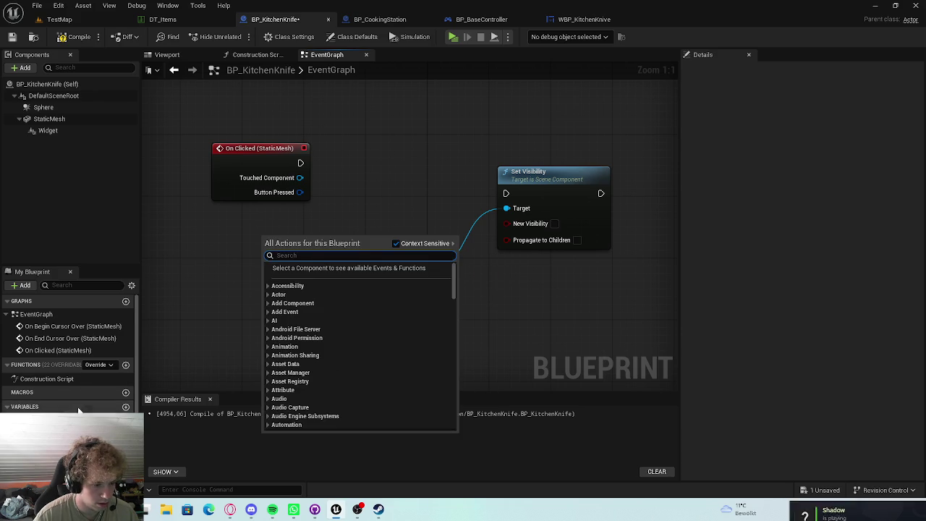
scroll(73, 401, down, 1)
click(123, 402)
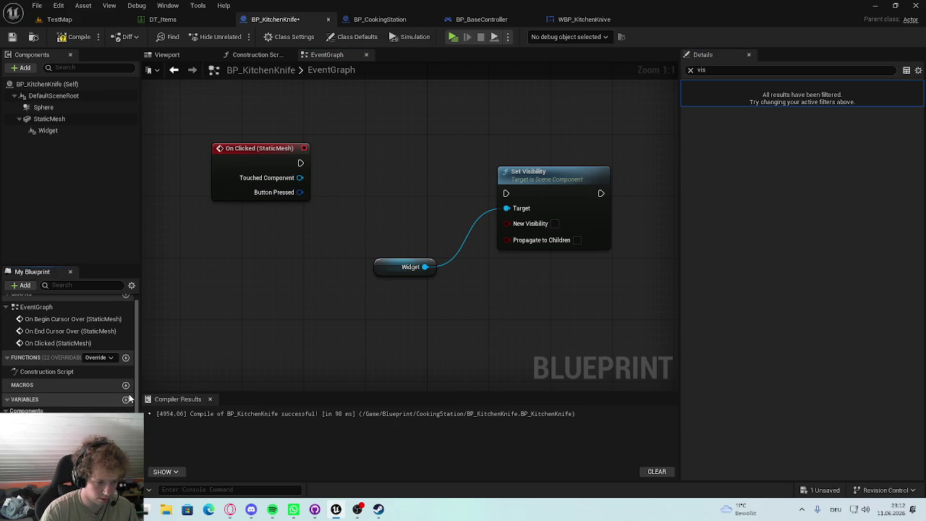
key(ctrl+s)
Step: Add a Branch after On Clicked conditioned on Knife Clicked, setting Knife Clicked on True
drag(298, 163, 380, 166)
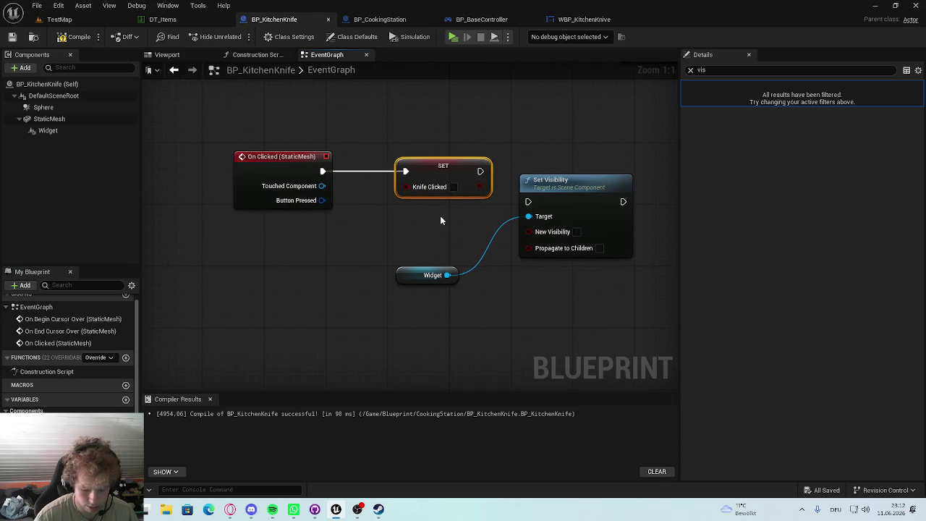
key(Delete)
mouse_move(323, 171)
mouse_down()
mouse_move(347, 181)
mouse_move(460, 157)
mouse_up()
mouse_move(420, 186)
mouse_down()
mouse_move(344, 188)
mouse_move(343, 252)
mouse_move(311, 259)
mouse_up()
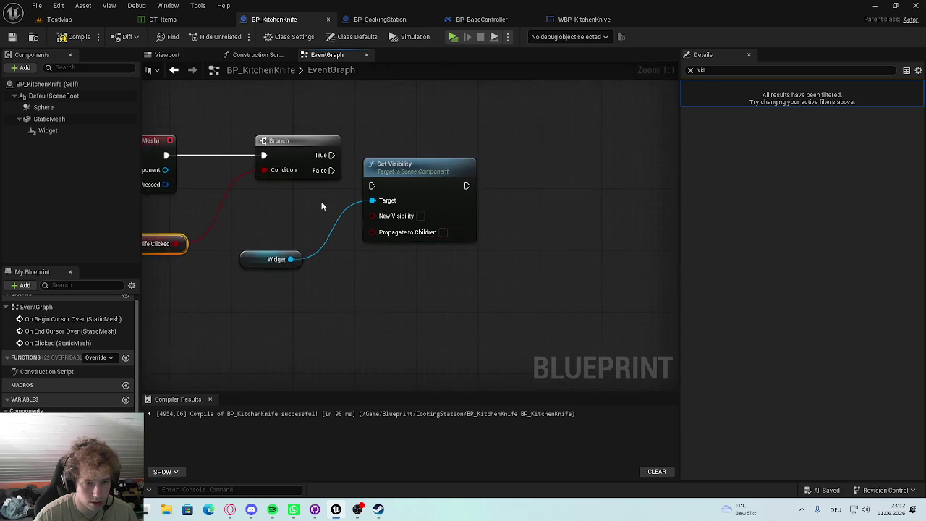
scroll(319, 289, down, 3)
drag(314, 297, 440, 242)
drag(441, 208, 546, 189)
scroll(427, 210, up, 3)
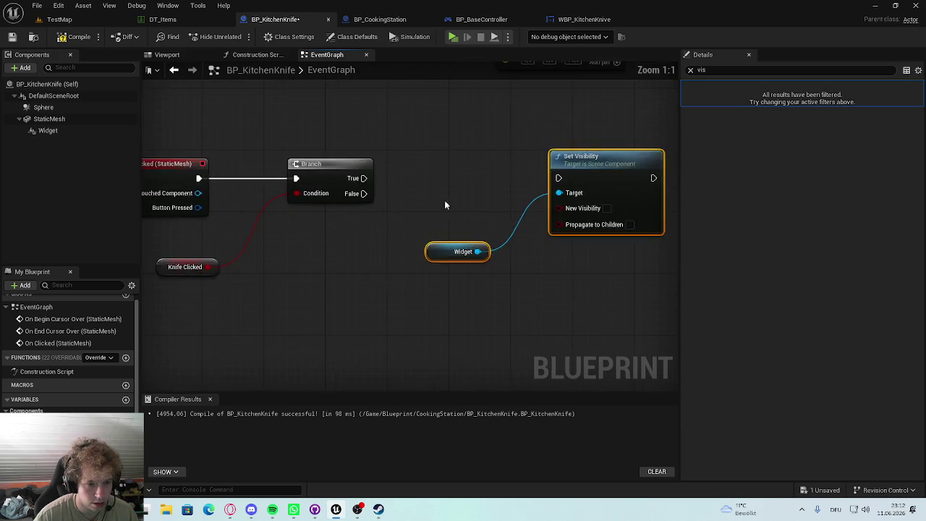
mouse_move(50, 423)
mouse_down()
mouse_move(217, 303)
mouse_move(253, 227)
mouse_move(340, 217)
mouse_move(372, 194)
mouse_up()
click(347, 253)
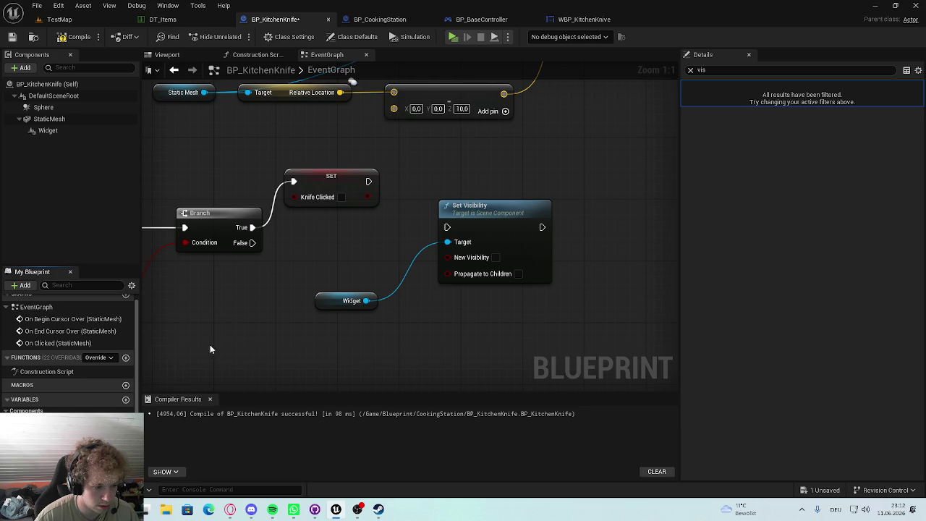
Step: Set Knife Clicked on the Branch's False path and run Set Visibility after it
mouse_move(51, 423)
mouse_down()
mouse_move(236, 258)
mouse_move(340, 283)
mouse_move(418, 264)
mouse_up()
right_click(389, 340)
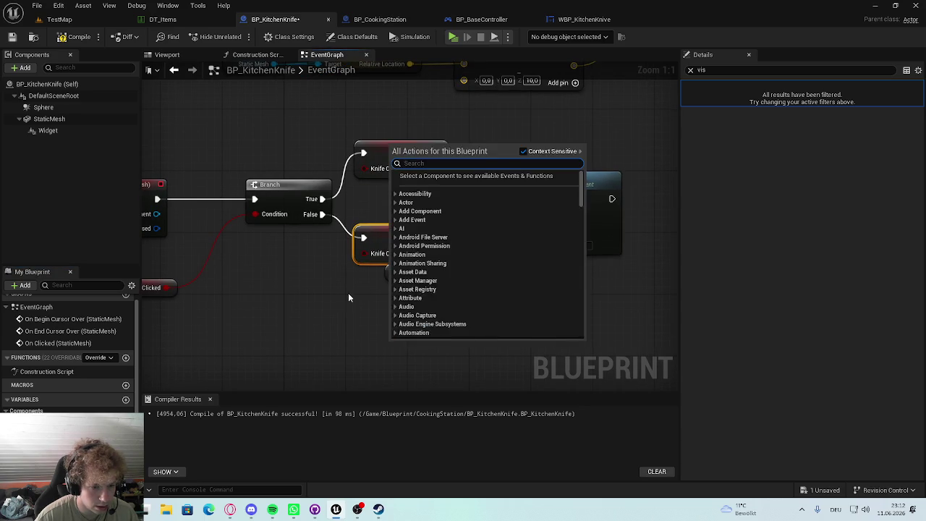
click(404, 294)
mouse_move(437, 238)
mouse_down()
mouse_move(556, 195)
mouse_move(577, 230)
mouse_move(546, 238)
mouse_up()
drag(395, 281, 390, 333)
drag(391, 239, 332, 291)
Step: Add another Set Visibility node pulled from the Widget output
mouse_move(336, 202)
mouse_down()
mouse_move(412, 205)
mouse_move(335, 209)
mouse_move(403, 217)
mouse_up()
text(remove from)
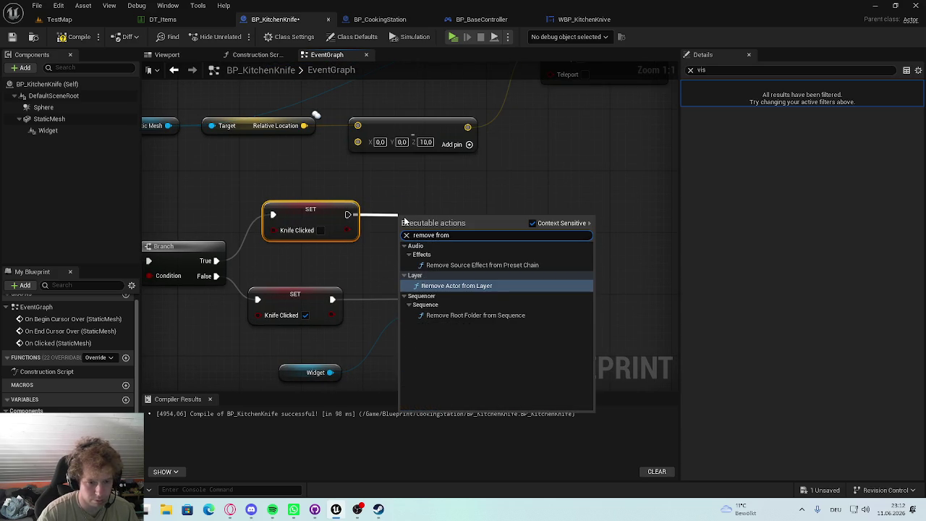
click(408, 176)
drag(330, 372, 418, 239)
text(re)
key(BackSpace)
key(BackSpace)
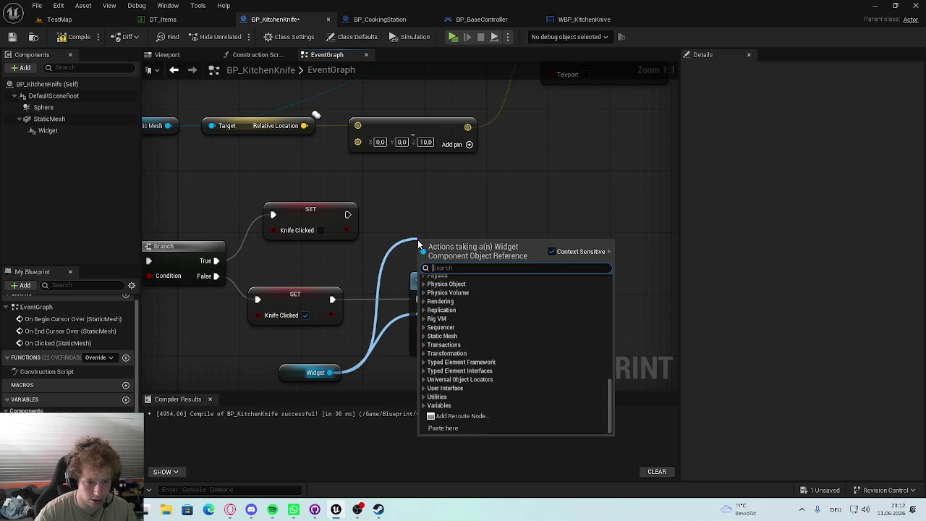
text(vis)
key(Return)
mouse_move(316, 372)
mouse_down()
mouse_move(362, 285)
mouse_move(358, 258)
mouse_up()
Step: Duplicate Set Visibility for the top setter, target it at Widget, align nodes, return to TestMap
mouse_move(370, 219)
mouse_down()
mouse_move(467, 212)
mouse_move(419, 206)
mouse_move(556, 223)
mouse_up()
click(547, 264)
key(ctrl+c)
key(ctrl+v)
drag(619, 220, 588, 190)
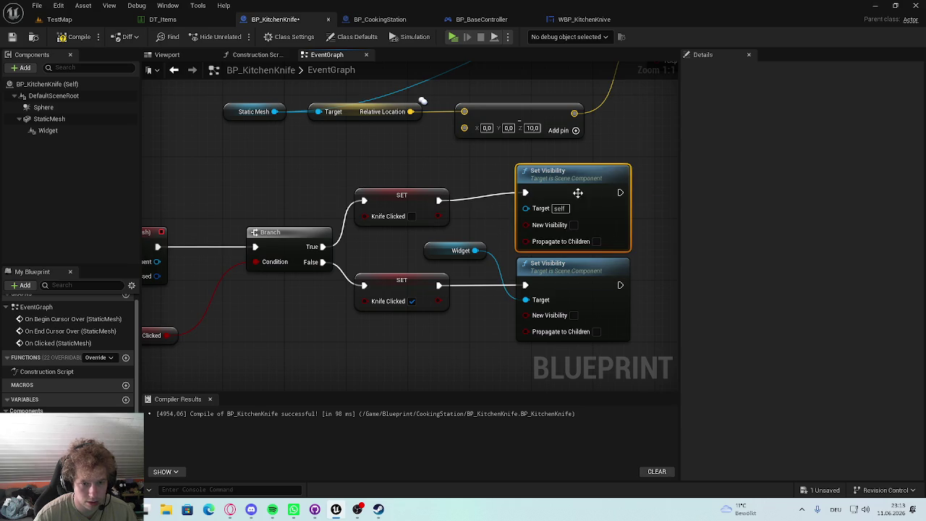
drag(475, 251, 526, 208)
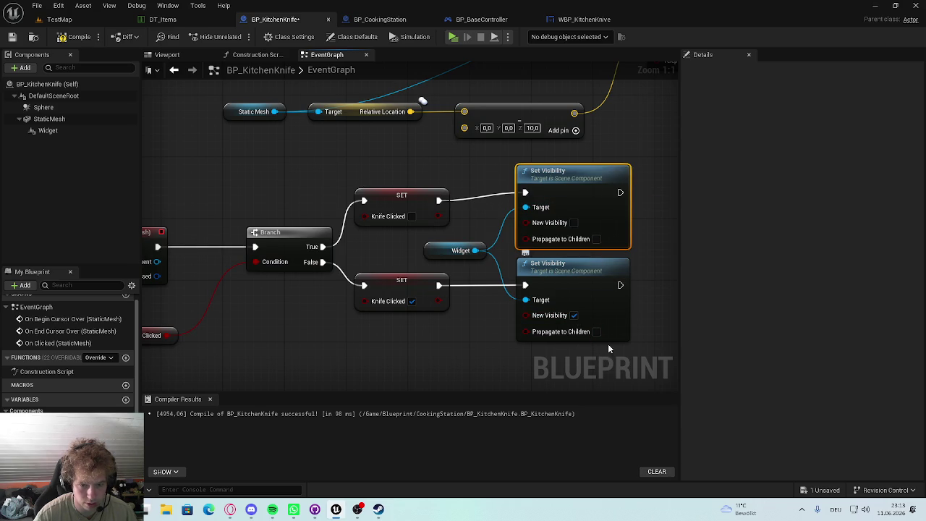
drag(582, 274, 590, 280)
click(58, 20)
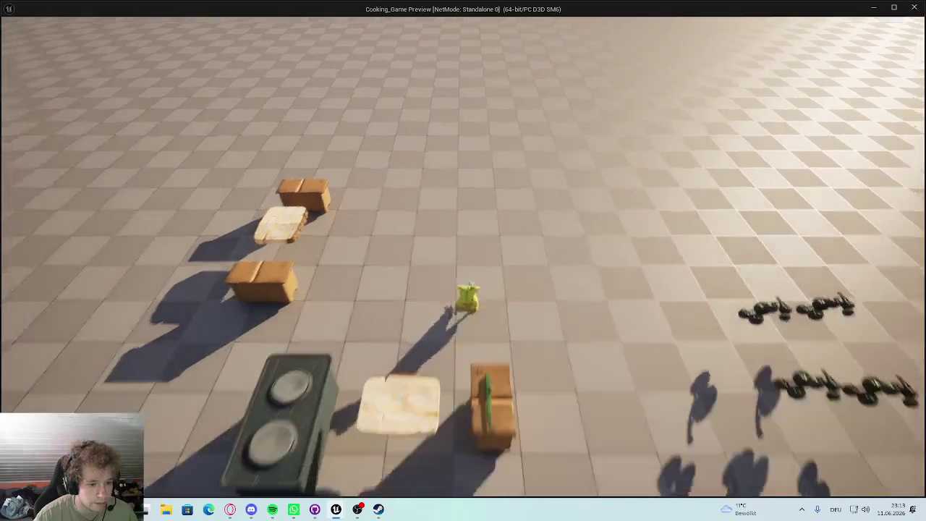
Step: Play a standalone game, click the knife on the cutting board twice, then return to the editor
key(i)
click(197, 311)
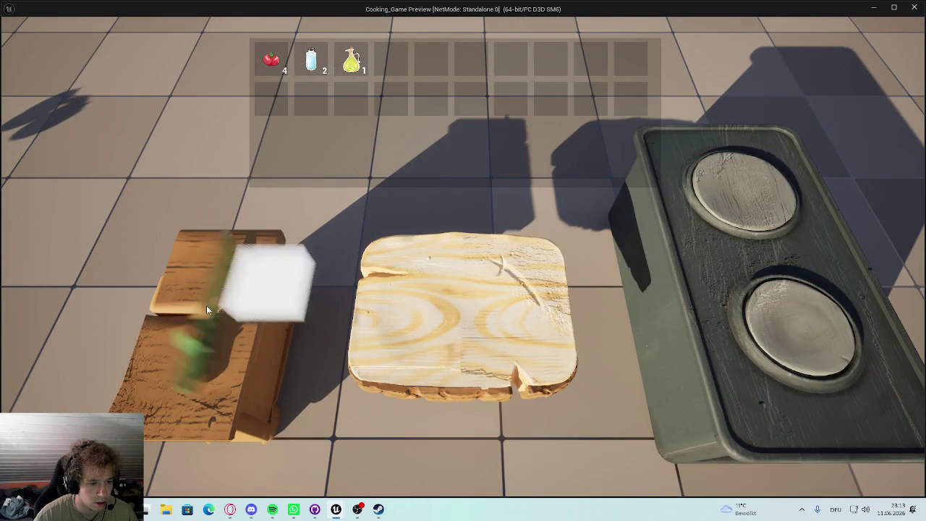
click(187, 343)
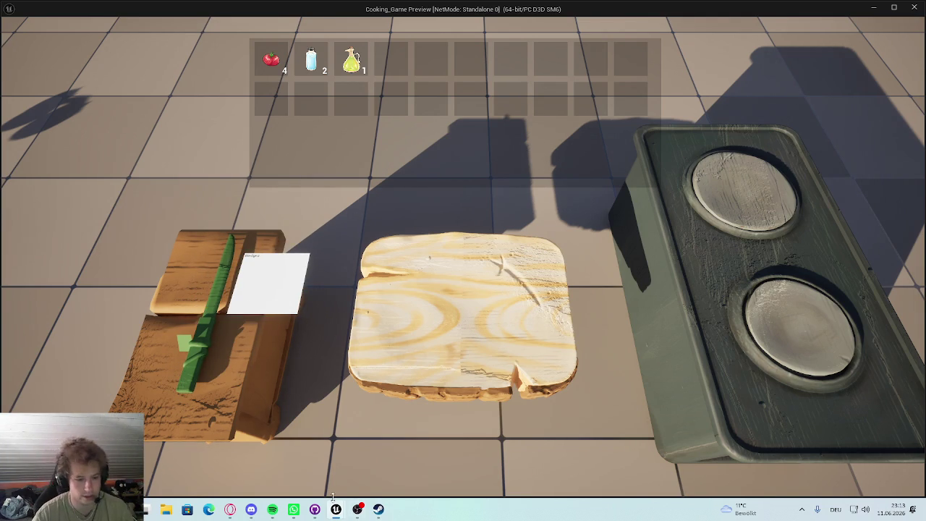
mouse_move(335, 506)
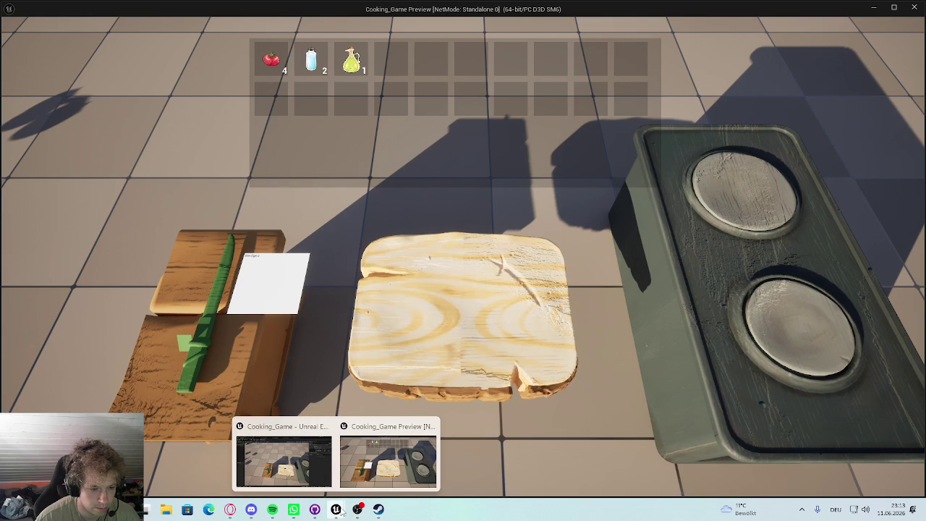
click(283, 461)
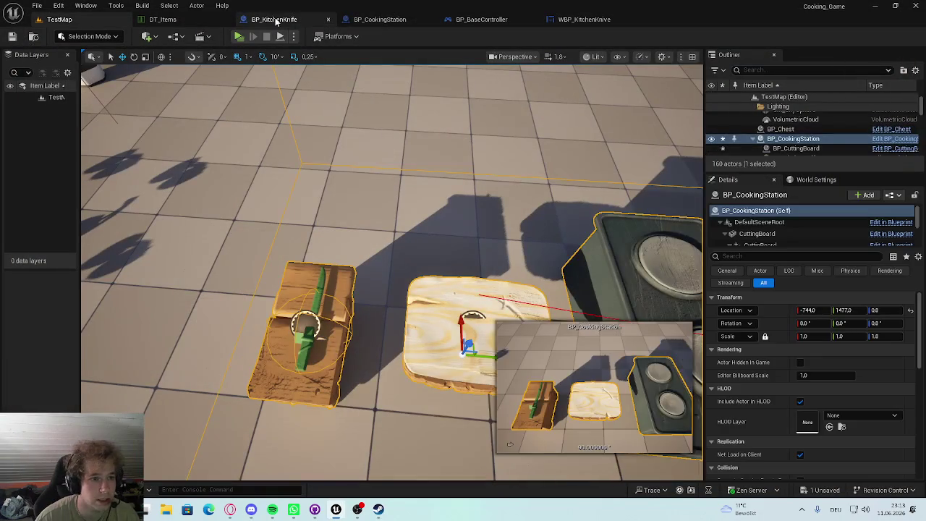
Step: In BP_KitchenKnife, add an On Clicked event for the Widget component
click(284, 20)
scroll(353, 152, up, 3)
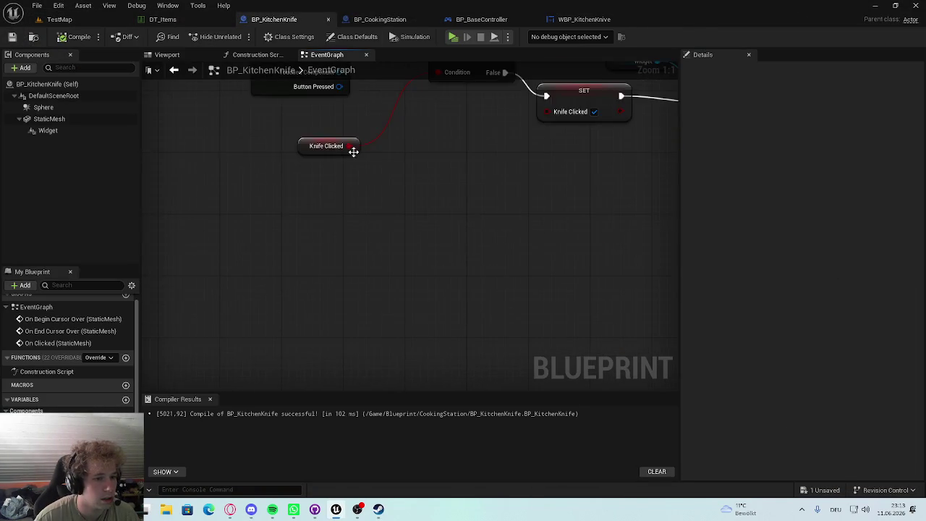
scroll(353, 152, down, 2)
click(48, 130)
click(693, 71)
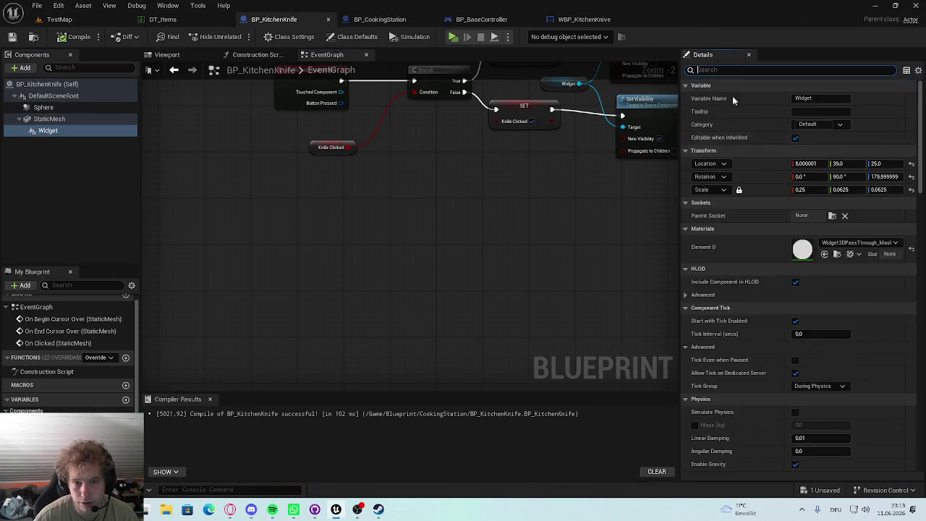
scroll(720, 214, down, 5)
scroll(720, 214, down, 10)
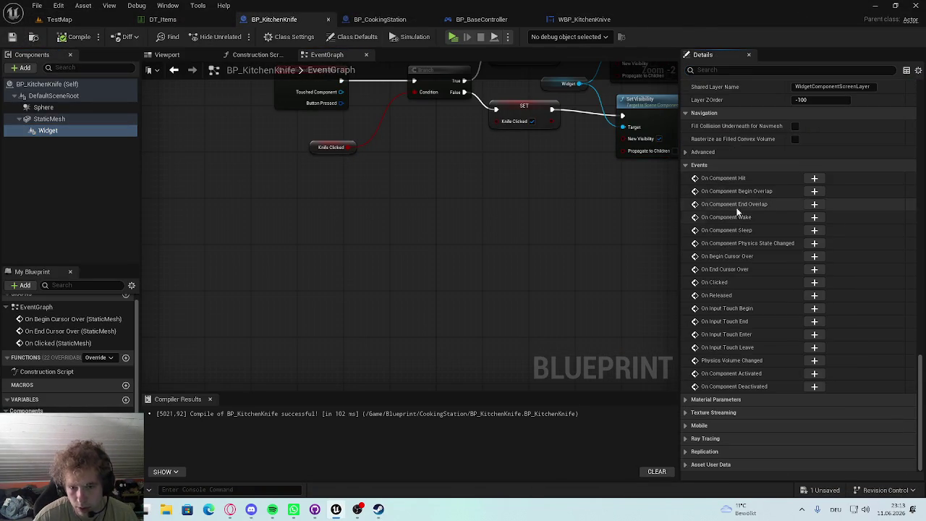
click(70, 133)
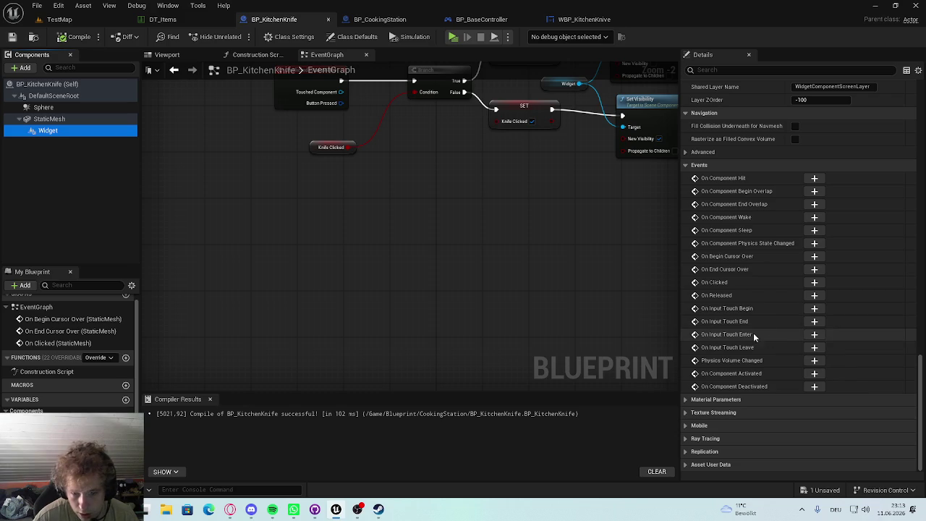
click(813, 285)
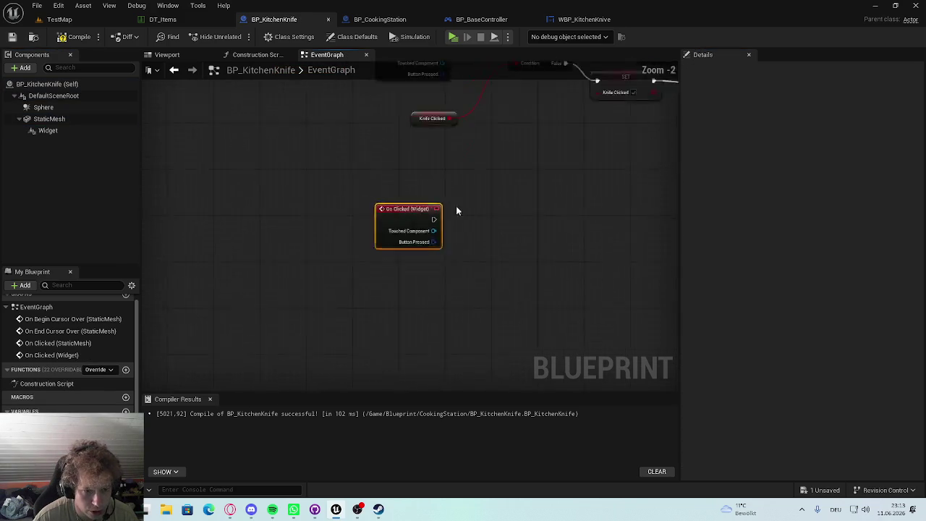
Step: Wrap all existing nodes in a 'Hovered and Clicked' comment and reposition the On Clicked (Widget) event
scroll(461, 209, down, 6)
key(ctrl+a)
drag(388, 160, 380, 115)
key(c)
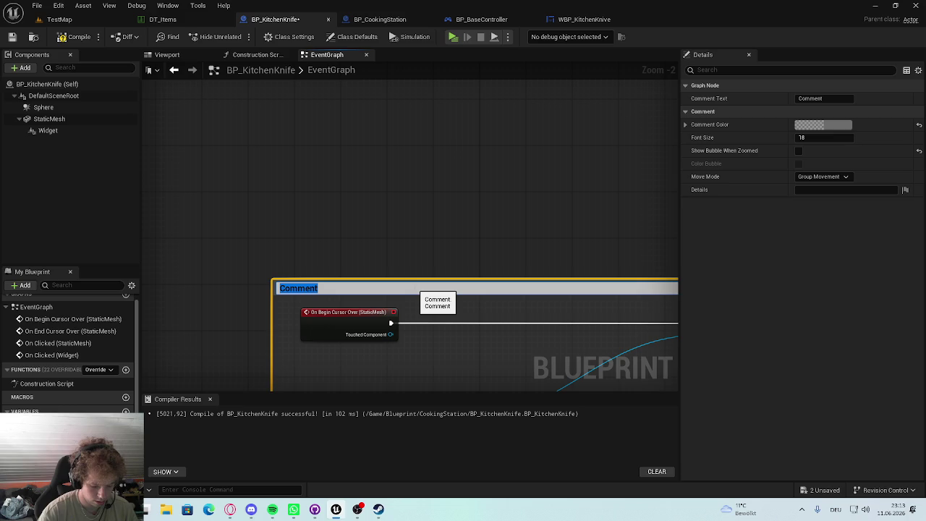
text(Hovered and Clicked)
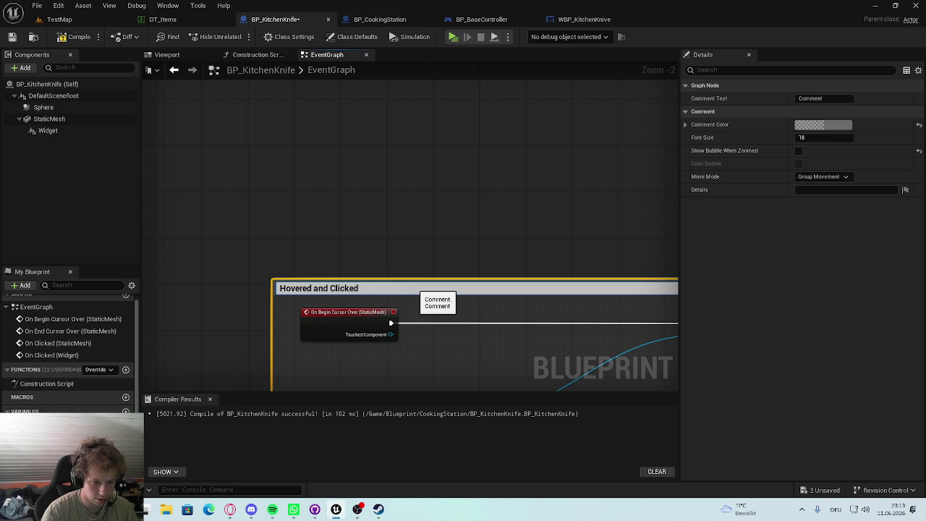
click(434, 269)
scroll(473, 205, down, 2)
scroll(384, 306, up, 5)
mouse_move(298, 257)
mouse_down()
mouse_move(413, 239)
mouse_move(385, 191)
mouse_move(441, 210)
mouse_up()
click(504, 212)
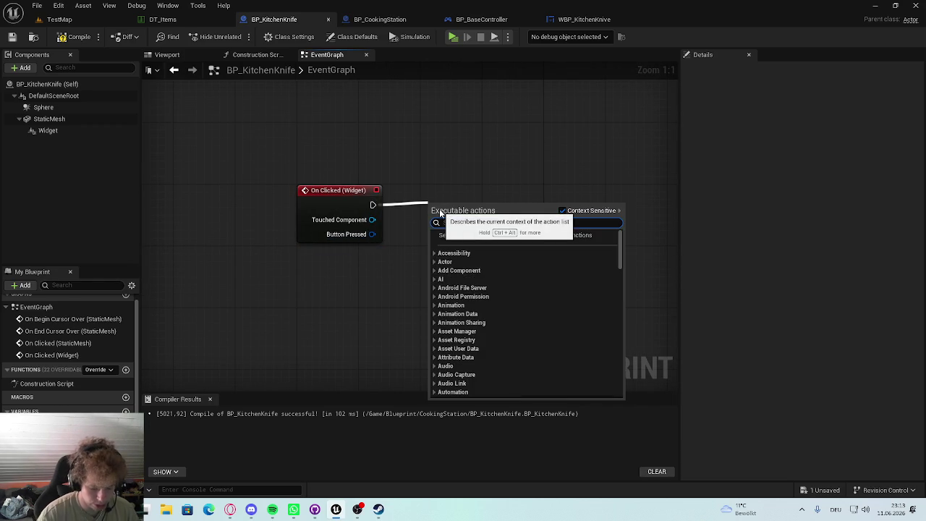
Step: Connect a Print String reading 'Wedges Enabled' to On Clicked (Widget), compile, and return to TestMap
text(print)
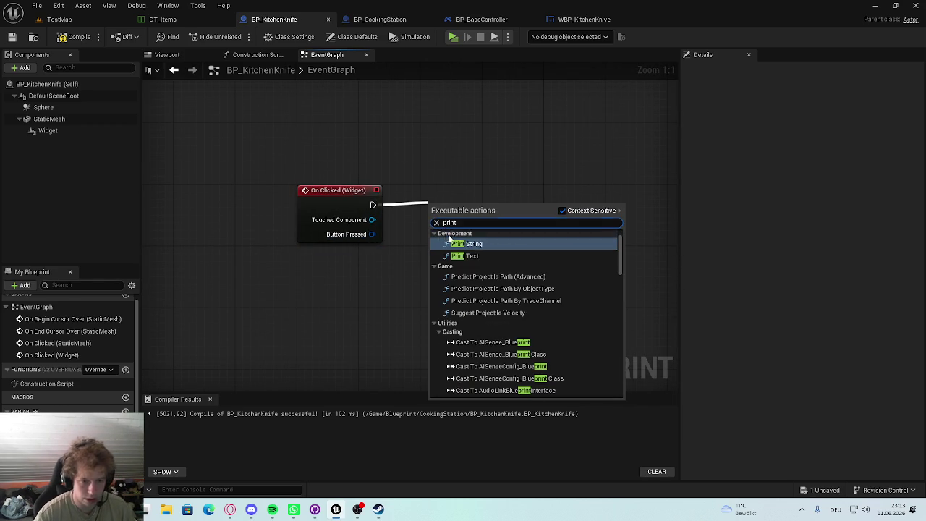
click(455, 241)
key(ctrl+s)
drag(548, 203, 555, 210)
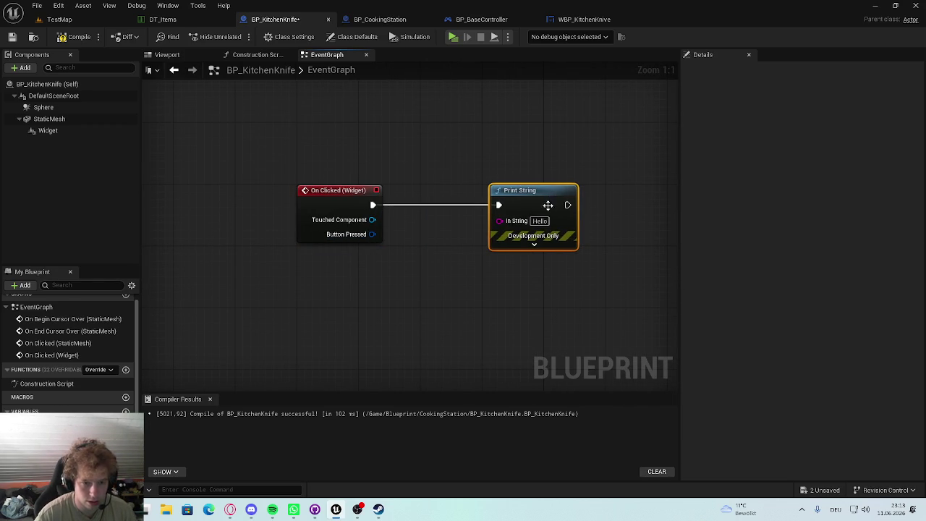
text(Wedges Eba)
key(BackSpace)
key(BackSpace)
text(nabled)
click(425, 133)
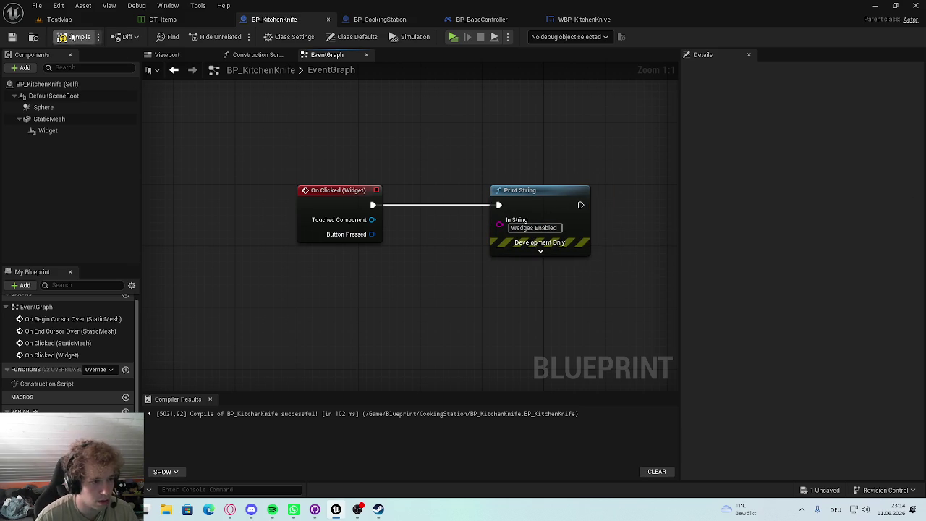
click(62, 19)
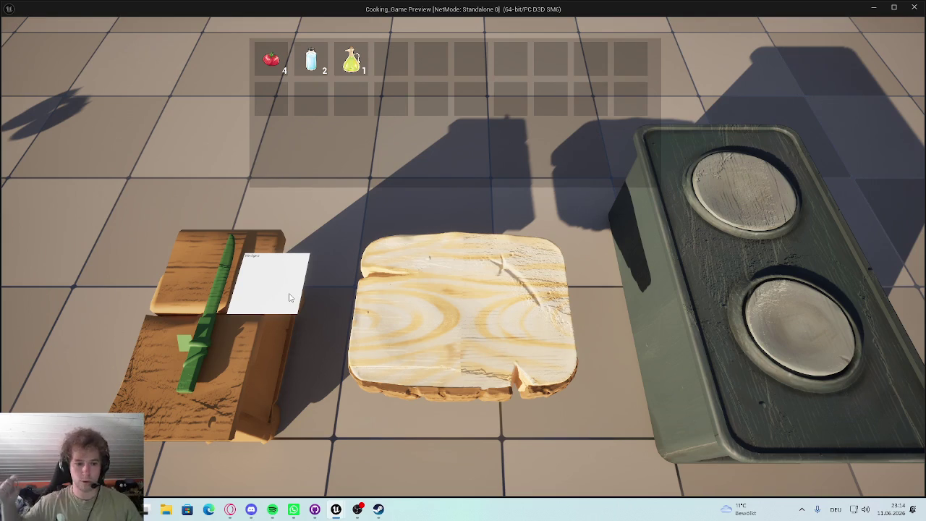
Step: Close the standalone preview with Esc and frame the cooking station in the viewport
key(Escape)
key(f)
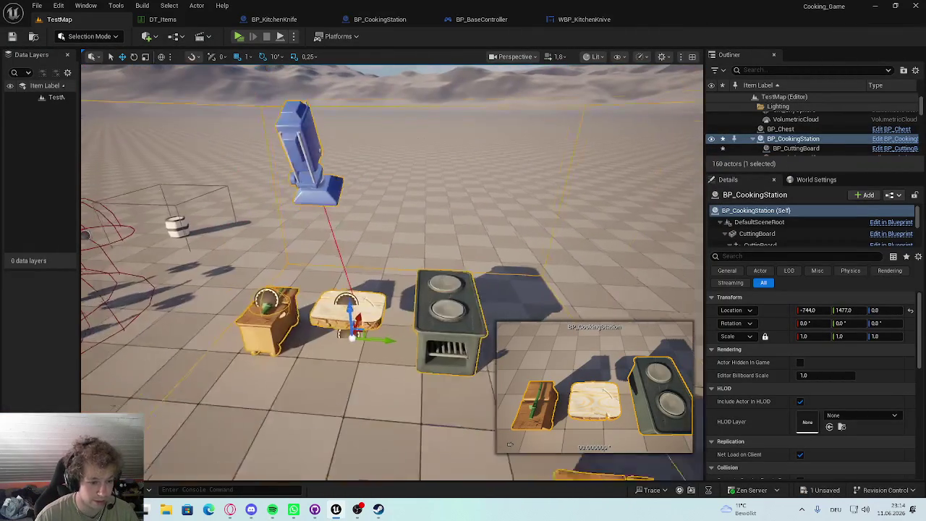
Step: Open BP_SlicableObject from the Blueprint > Cookingsystem folder in the Content Drawer
key(ctrl+space)
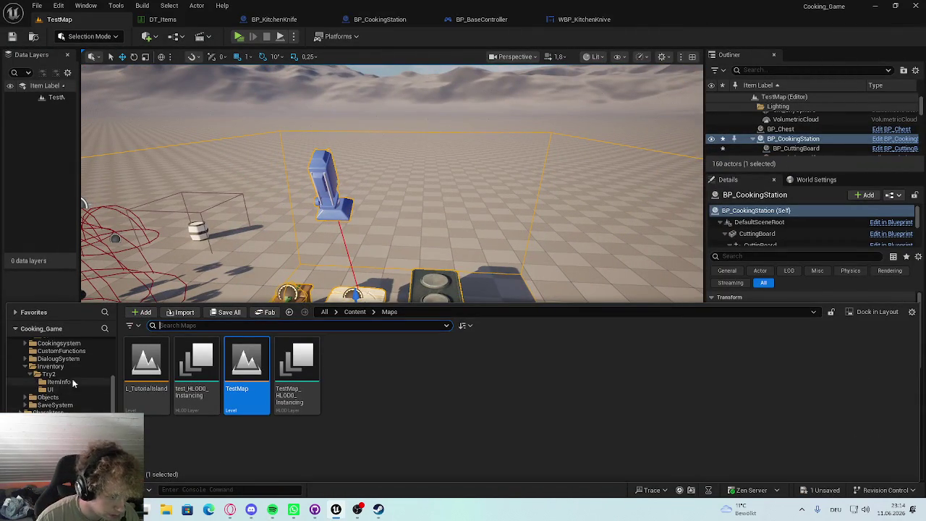
scroll(65, 406, up, 2)
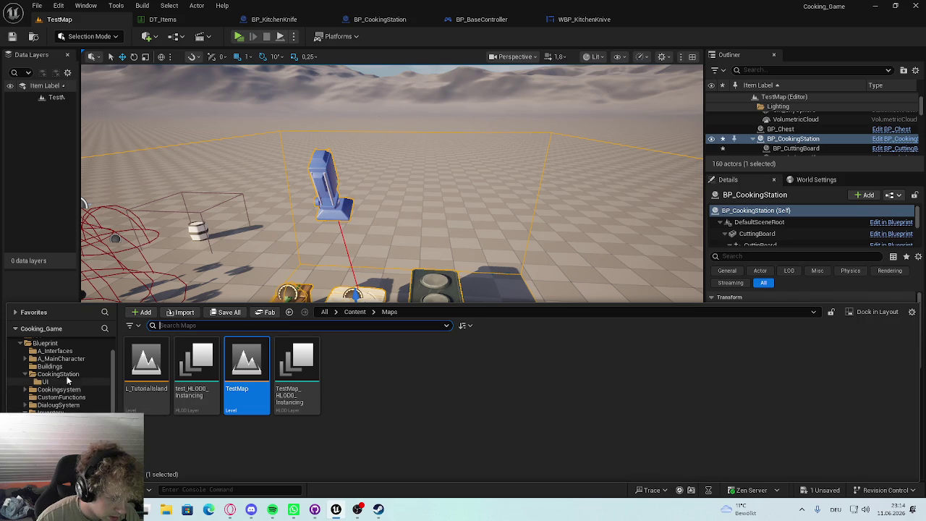
click(59, 389)
double_click(246, 365)
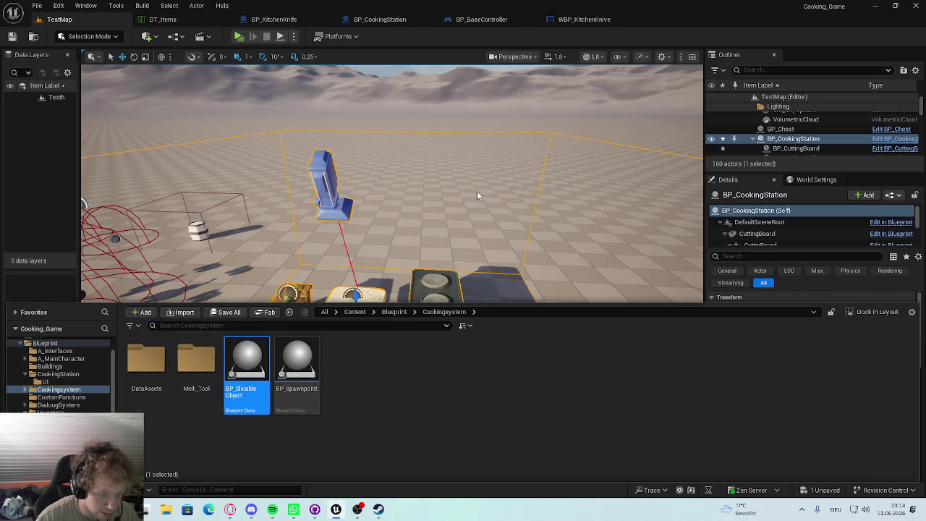
Step: Survey the graph's Calculate size, A/S/D/W key, Slice the asset and Slice Activate groups
scroll(384, 211, up, 4)
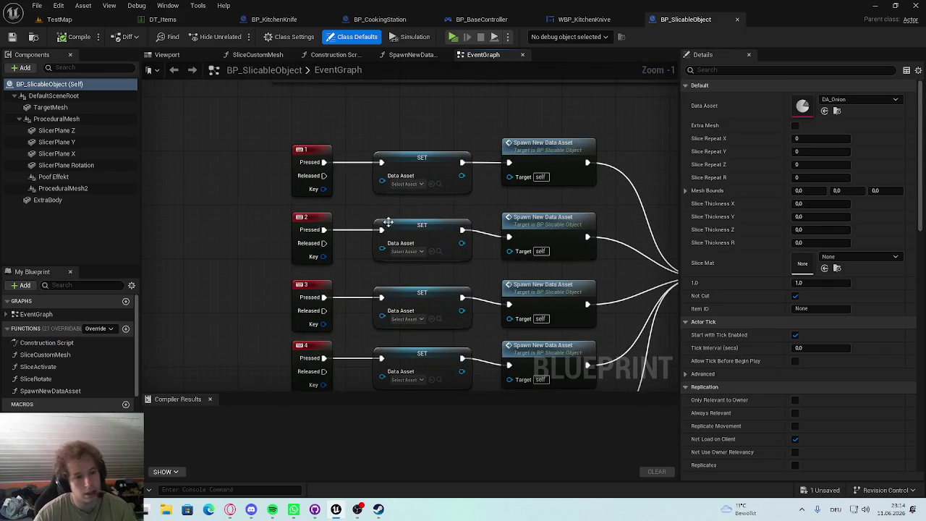
drag(500, 274, 231, 224)
scroll(351, 230, down, 3)
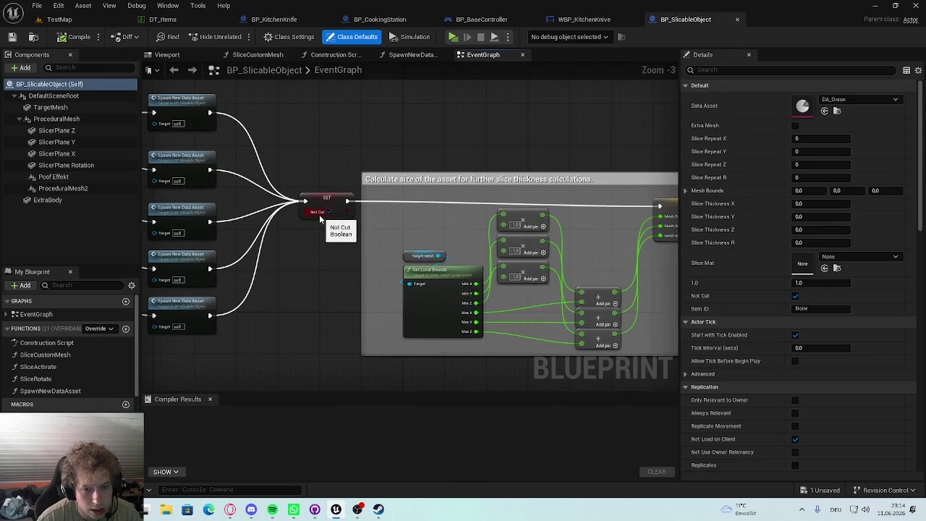
scroll(398, 250, up, 1)
mouse_move(565, 320)
mouse_down()
mouse_move(398, 250)
mouse_move(488, 347)
mouse_up()
scroll(398, 250, up, 1)
mouse_move(328, 288)
mouse_down()
mouse_move(367, 328)
mouse_move(436, 353)
mouse_move(619, 300)
mouse_up()
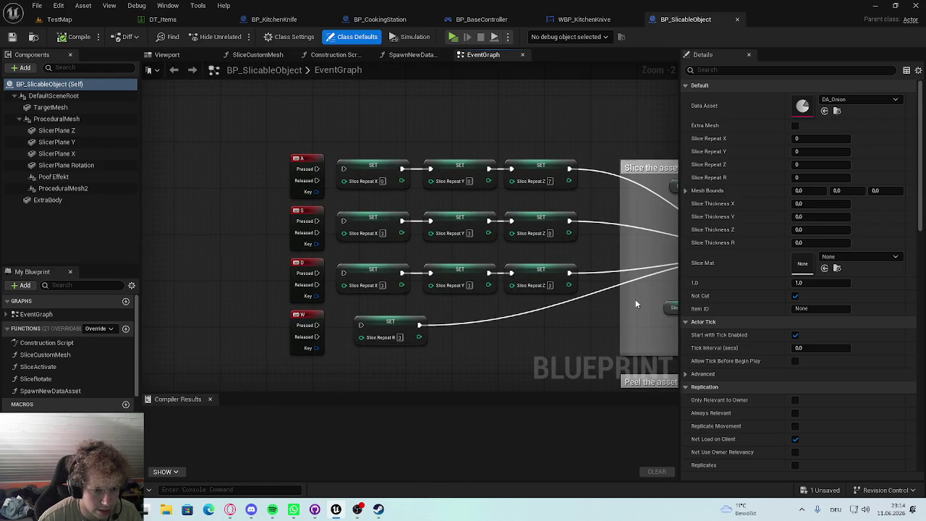
drag(634, 301, 330, 290)
mouse_move(449, 302)
mouse_down()
mouse_move(304, 297)
mouse_move(285, 287)
mouse_up()
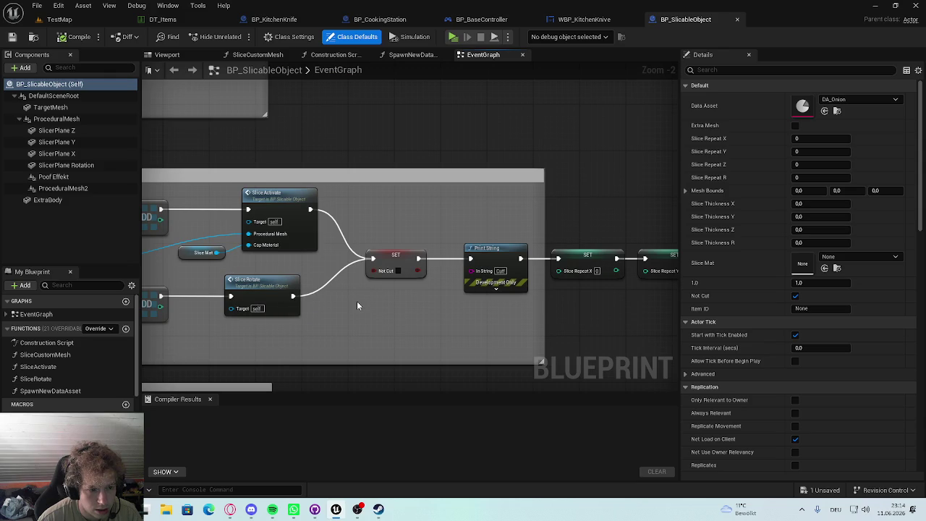
scroll(360, 301, down, 3)
scroll(416, 307, up, 4)
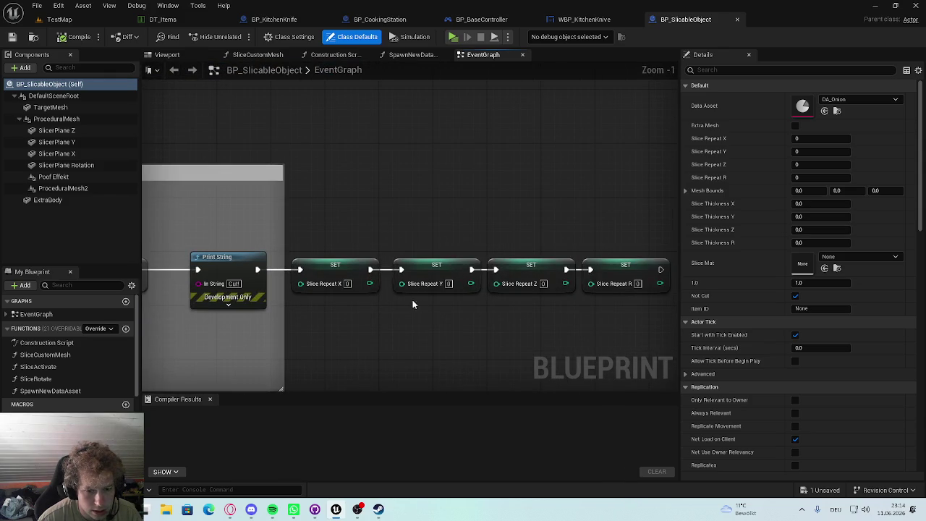
scroll(417, 306, down, 3)
mouse_move(145, 221)
mouse_down()
mouse_move(395, 258)
mouse_move(265, 274)
mouse_move(235, 365)
mouse_up()
scroll(285, 273, up, 2)
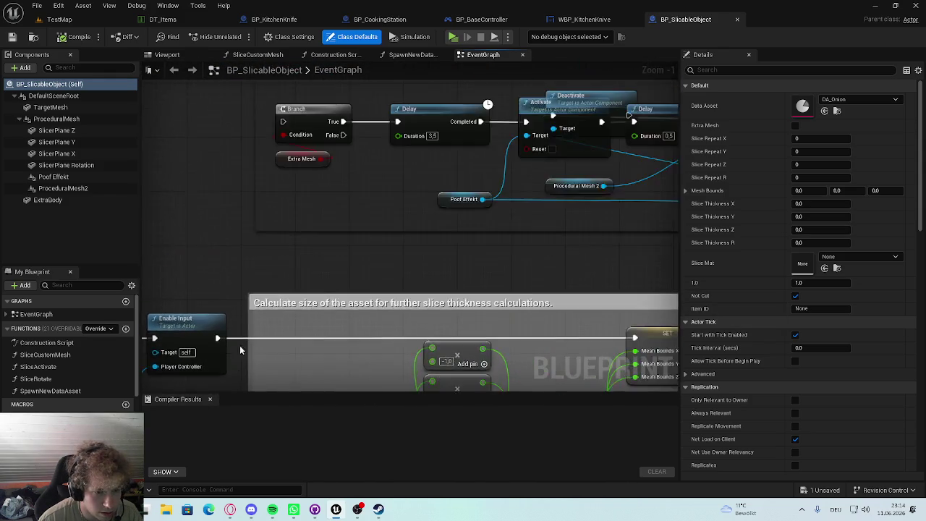
scroll(235, 365, down, 3)
scroll(316, 229, up, 1)
scroll(443, 156, up, 1)
scroll(502, 226, down, 1)
scroll(502, 227, down, 1)
scroll(444, 225, up, 1)
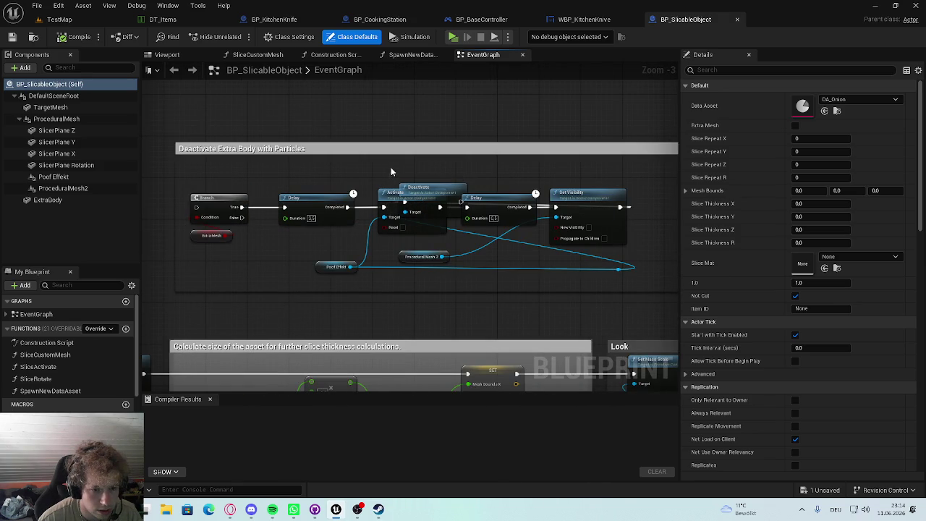
Step: Move the Deactivate node inside a widened comment box, then start a wire from Event BeginPlay
mouse_move(443, 187)
mouse_down()
mouse_move(502, 159)
mouse_move(680, 177)
mouse_move(541, 197)
mouse_up()
drag(566, 235, 621, 232)
click(532, 287)
drag(196, 269, 387, 246)
mouse_move(244, 211)
mouse_down()
mouse_move(416, 211)
mouse_move(343, 234)
mouse_move(188, 234)
mouse_move(305, 233)
mouse_up()
drag(420, 232, 515, 199)
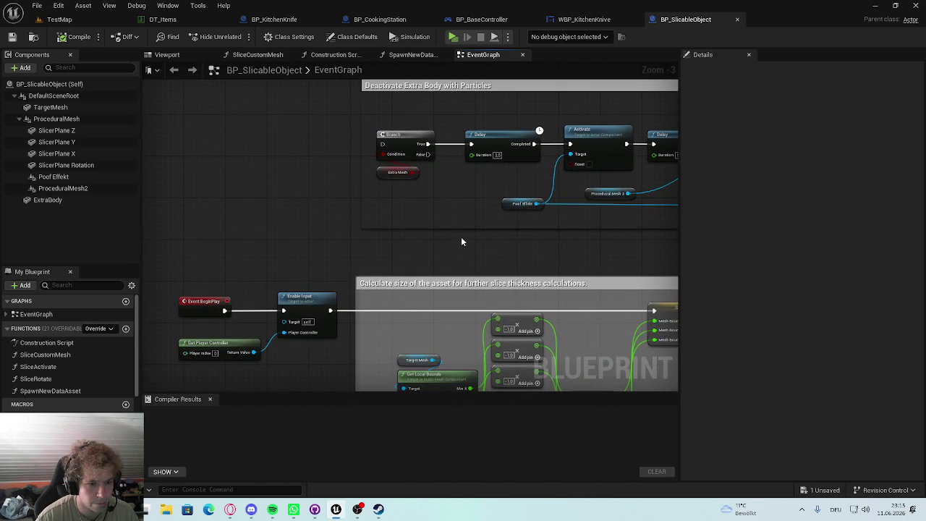
mouse_move(224, 310)
mouse_down()
mouse_move(372, 193)
mouse_move(353, 149)
mouse_move(341, 147)
mouse_up()
Step: Delete the stray reroute knot and chain Event BeginPlay through Enable Input into the mesh-bounds SET node
click(283, 152)
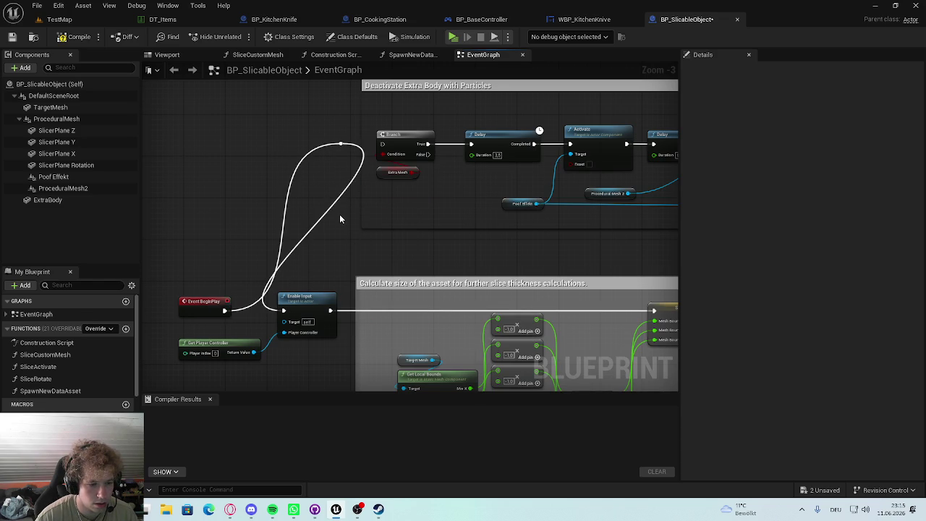
click(341, 145)
key(Delete)
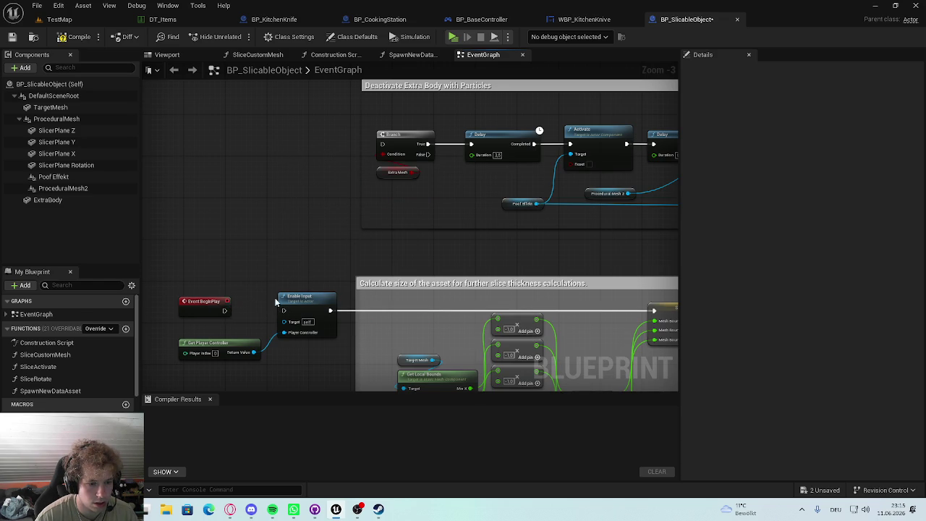
mouse_move(224, 310)
mouse_down()
mouse_move(287, 303)
mouse_move(352, 191)
mouse_move(351, 165)
mouse_up()
click(349, 166)
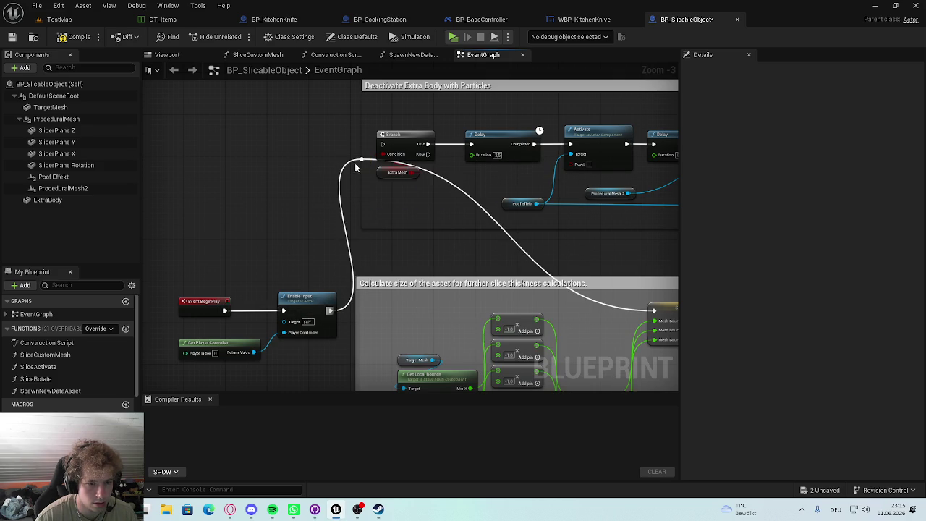
mouse_move(332, 311)
mouse_down()
mouse_move(527, 325)
mouse_move(523, 312)
mouse_up()
Step: Delete the leftover reroute knot and save the blueprint
right_click(226, 197)
click(231, 159)
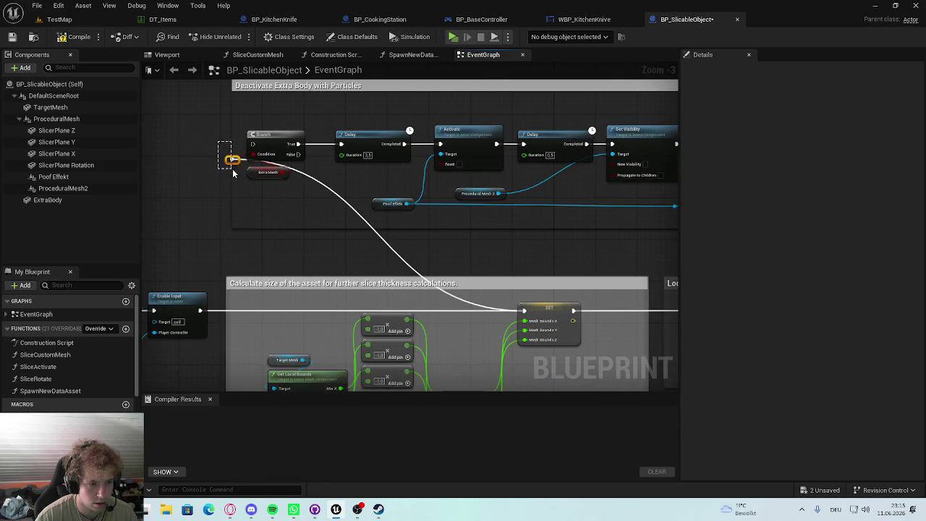
key(Delete)
key(ctrl+s)
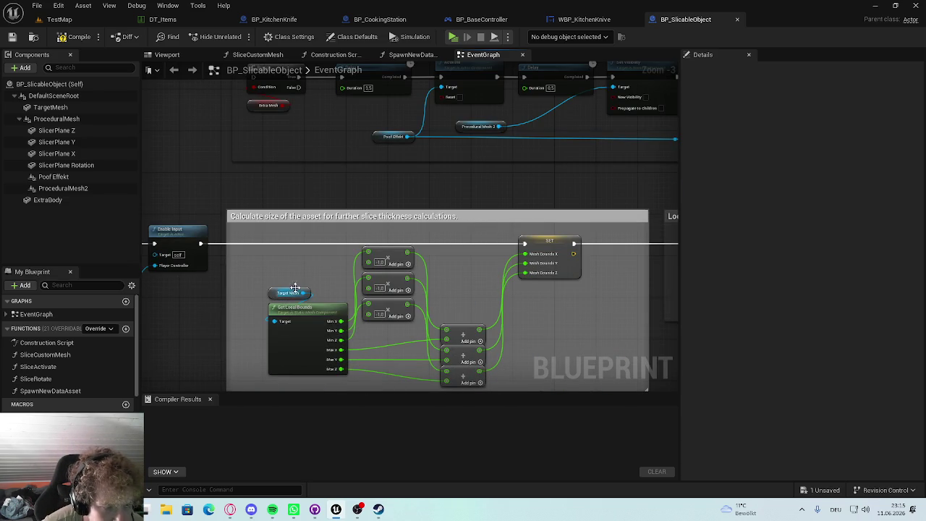
Step: Look over the BeginPlay, Enable Input and bounds-calculation nodes, then bring up the Drive instruction PDF
scroll(299, 282, down, 1)
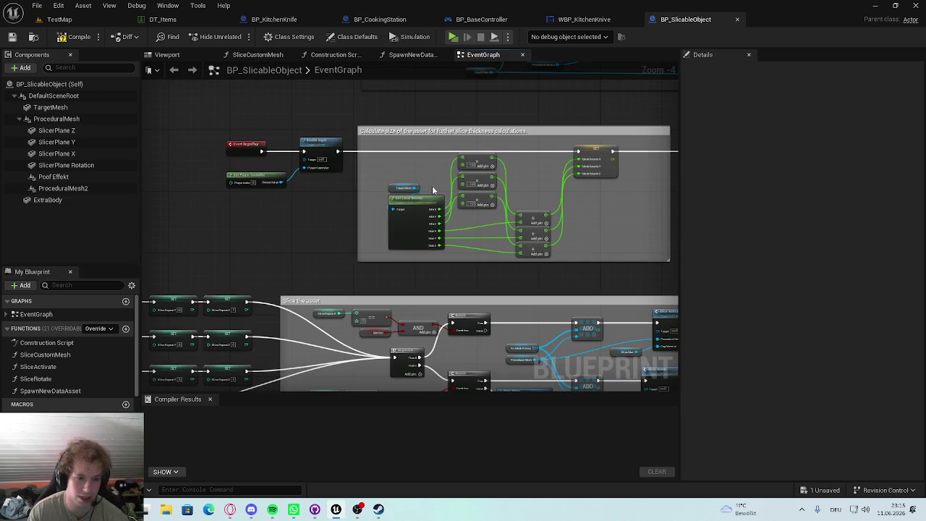
scroll(401, 297, up, 3)
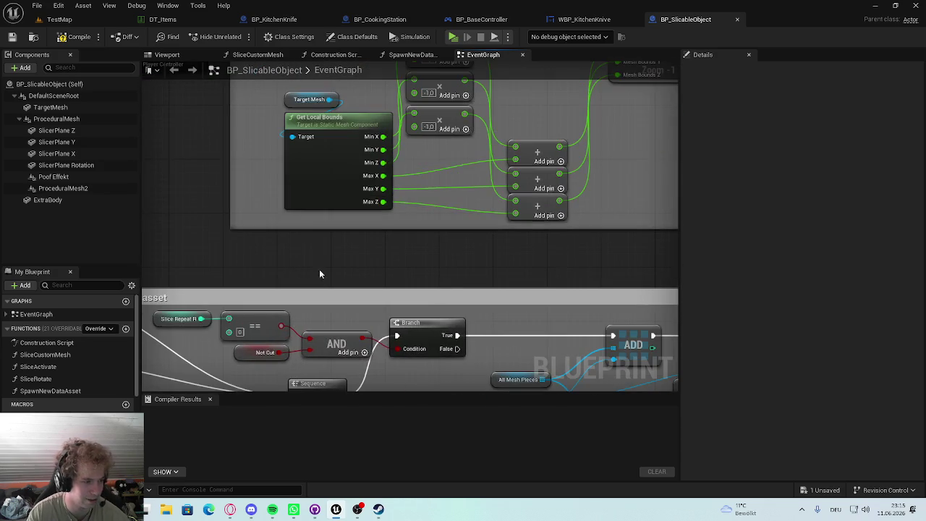
mouse_move(312, 171)
mouse_down()
mouse_move(314, 275)
mouse_move(354, 326)
mouse_move(458, 334)
mouse_move(421, 280)
mouse_up()
drag(377, 250, 453, 253)
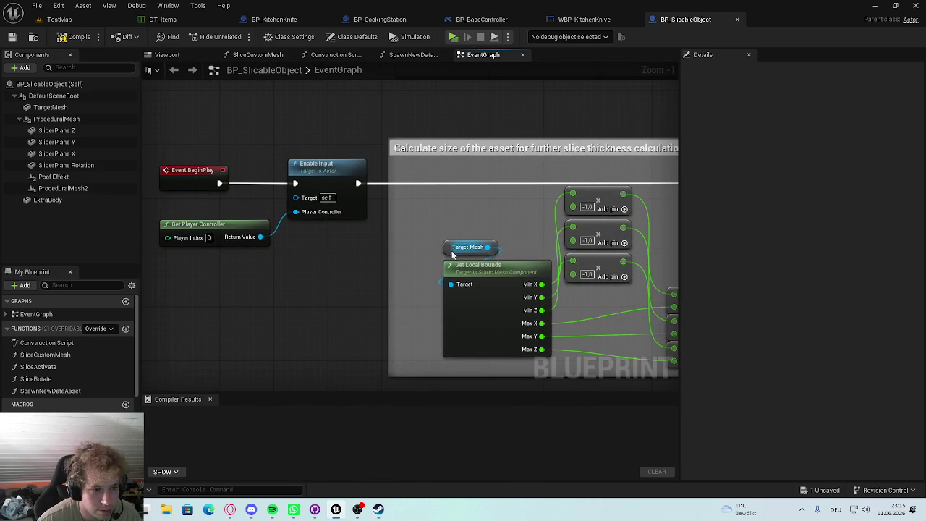
mouse_move(649, 225)
mouse_down()
mouse_move(456, 201)
mouse_move(529, 194)
mouse_move(405, 202)
mouse_up()
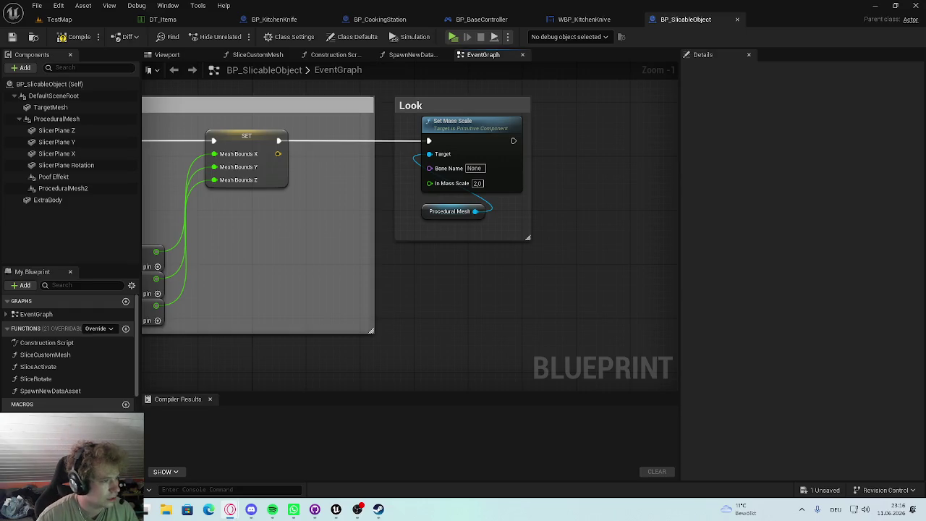
click(230, 509)
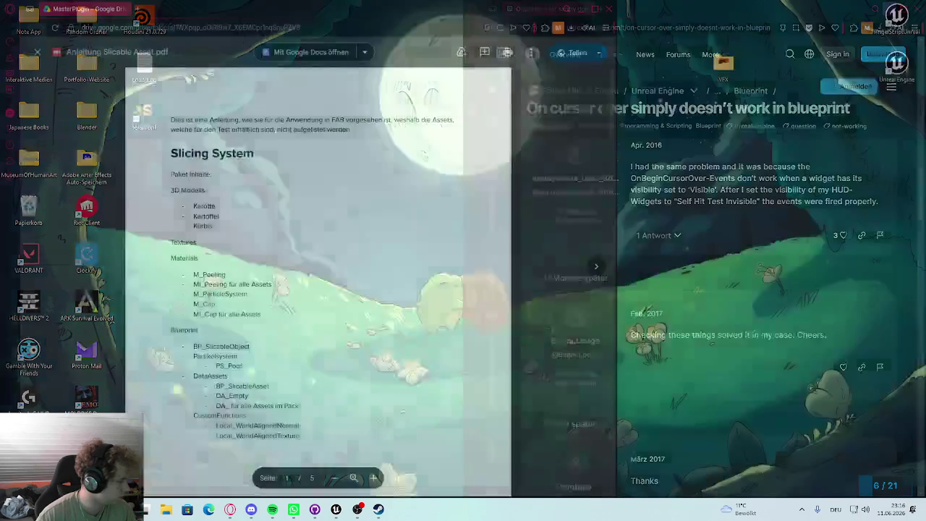
Step: Read Anleitung Slicable Asset.pdf through to its final page
key(super+d)
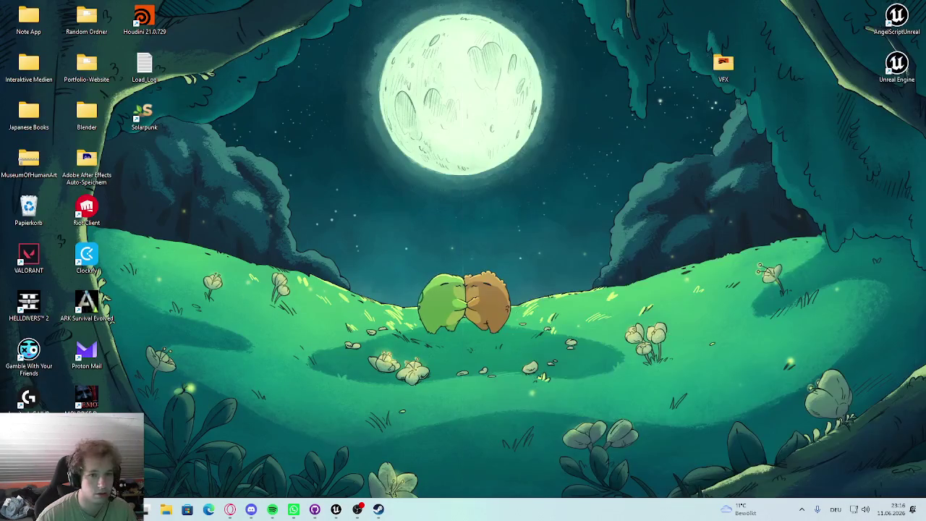
key(super+d)
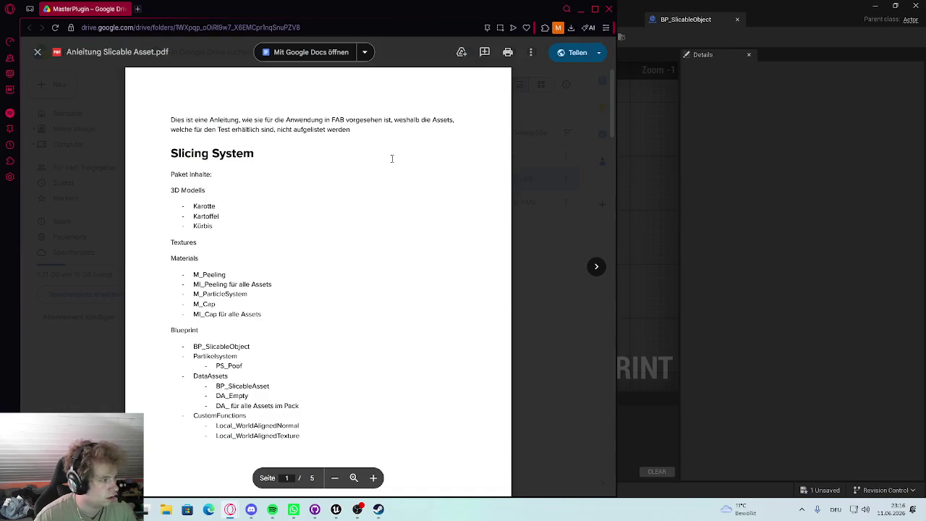
scroll(307, 220, down, 7)
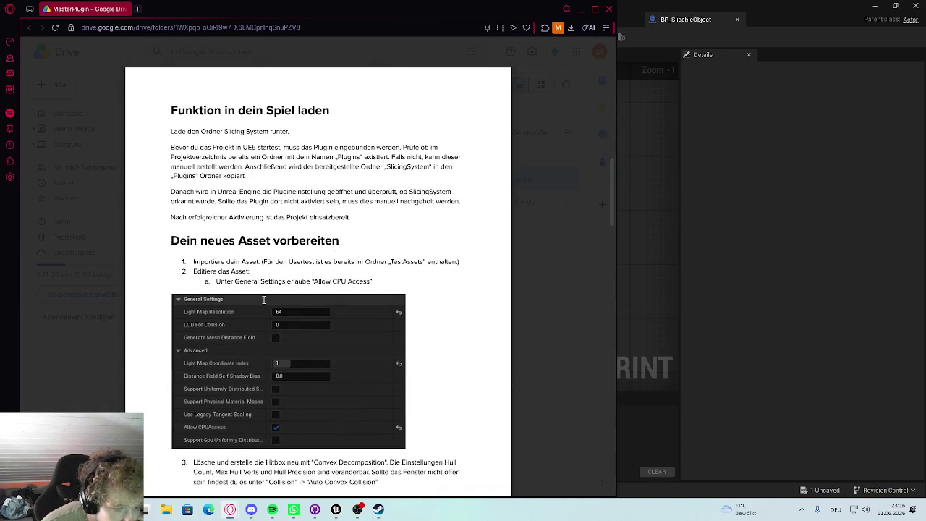
scroll(264, 300, down, 6)
scroll(278, 231, down, 5)
scroll(193, 220, down, 5)
scroll(213, 227, down, 6)
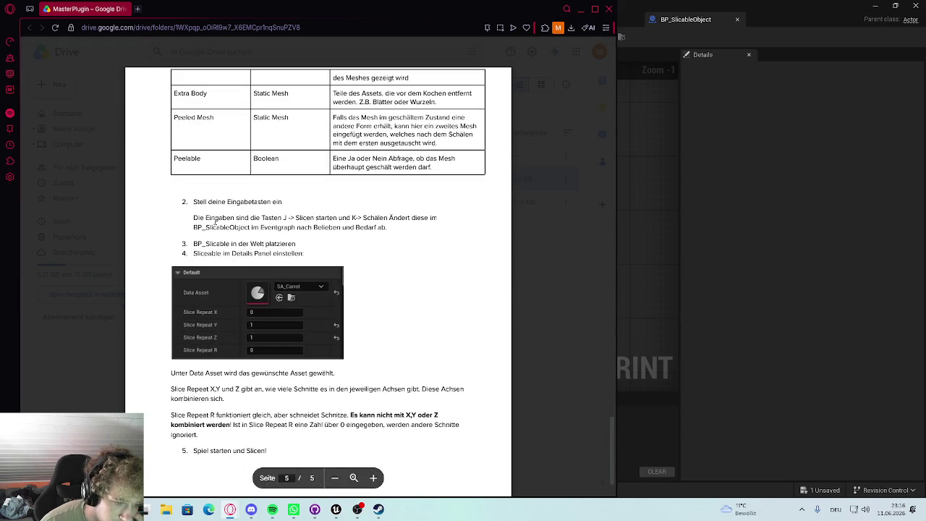
scroll(215, 222, down, 2)
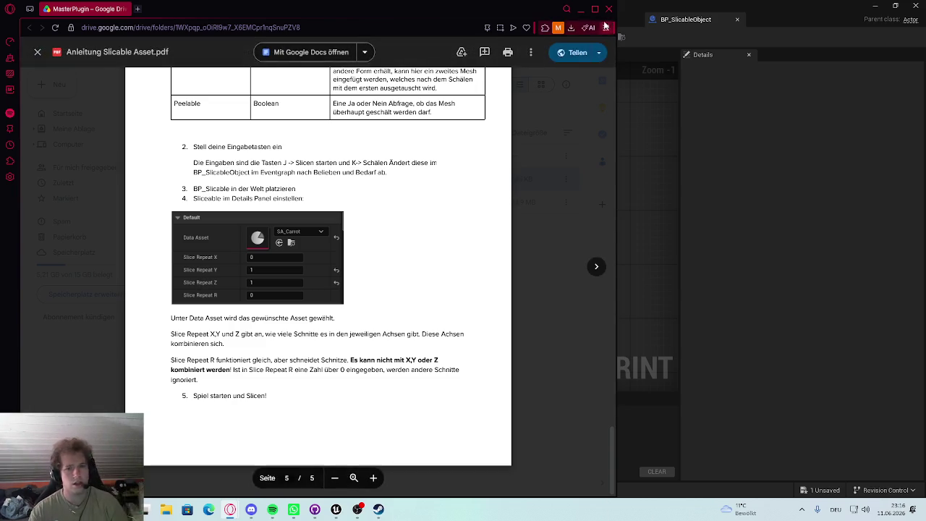
Step: Minimize the browser and compile BP_SlicableObject, then view the A/S/D/W key events
click(580, 9)
key(F7)
drag(362, 235, 464, 168)
scroll(288, 168, down, 3)
mouse_move(288, 168)
mouse_down()
mouse_move(427, 250)
mouse_move(385, 215)
mouse_up()
Step: Wire the A, S, D and W Pressed pins into their first Slice Repeat SET nodes, then play TestMap
scroll(427, 250, up, 3)
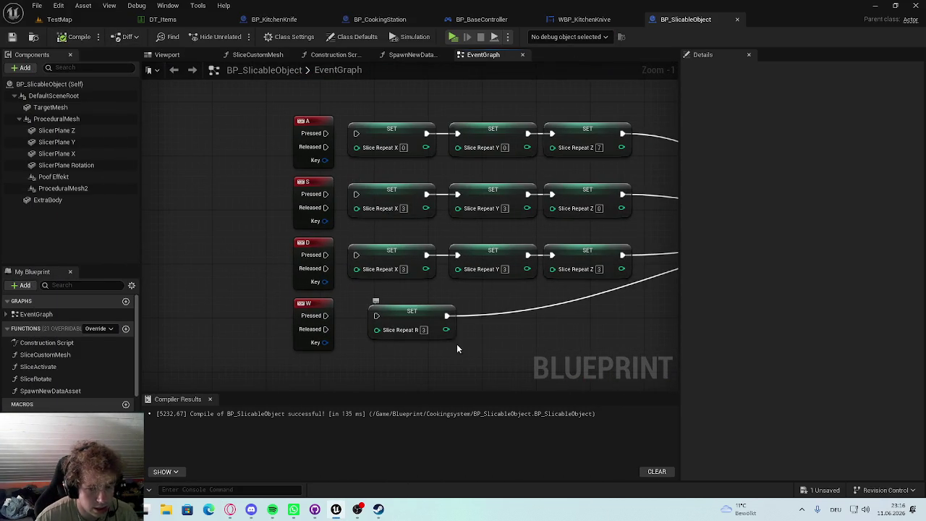
drag(325, 133, 356, 133)
drag(326, 193, 356, 194)
drag(326, 255, 356, 254)
drag(325, 316, 376, 316)
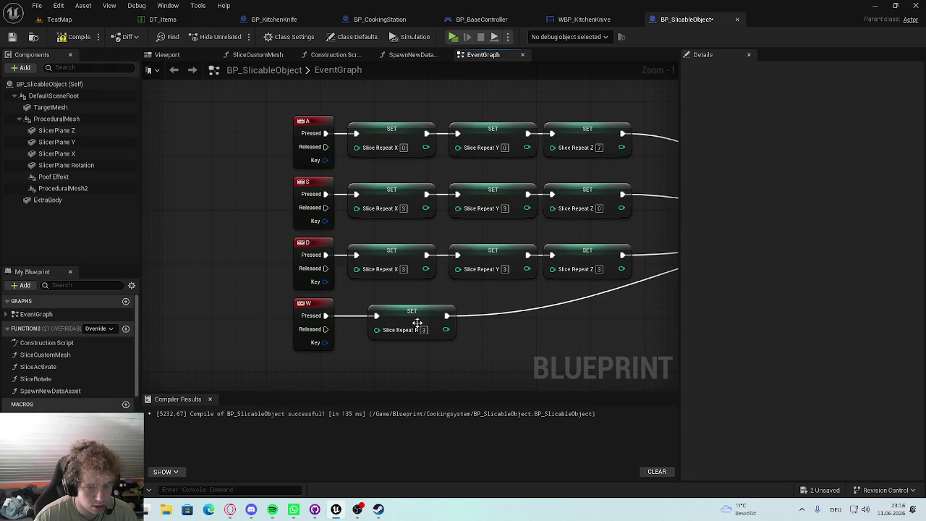
click(60, 19)
key(alt+p)
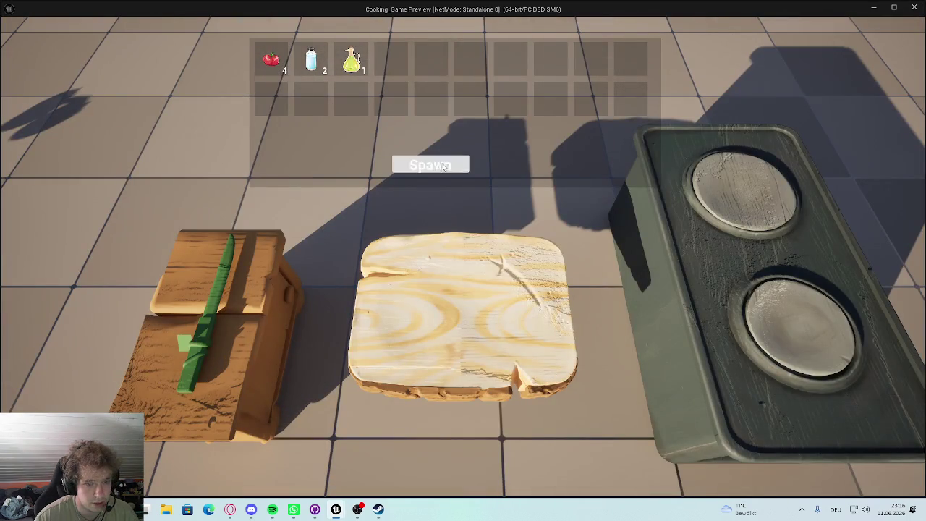
Step: Spawn and slice four tomatoes on the cutting board, then stop play and dismiss the error notice
click(444, 166)
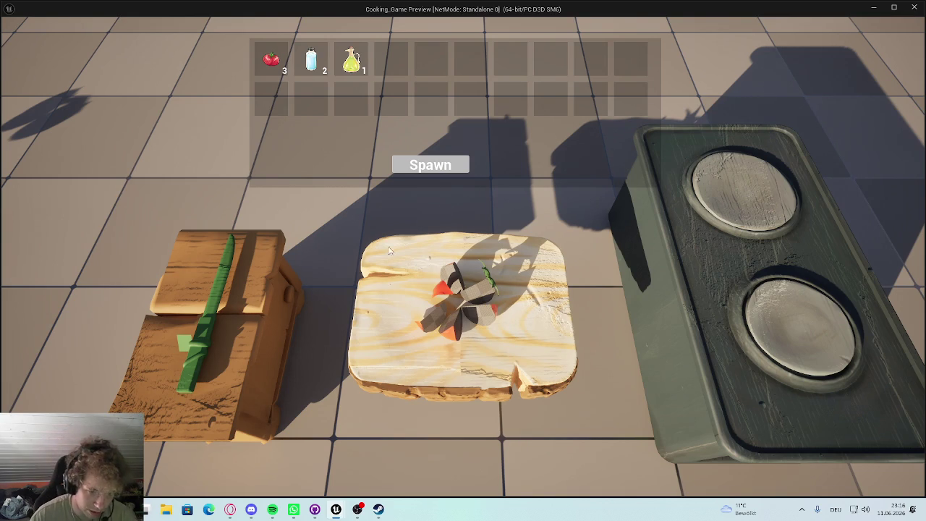
click(445, 160)
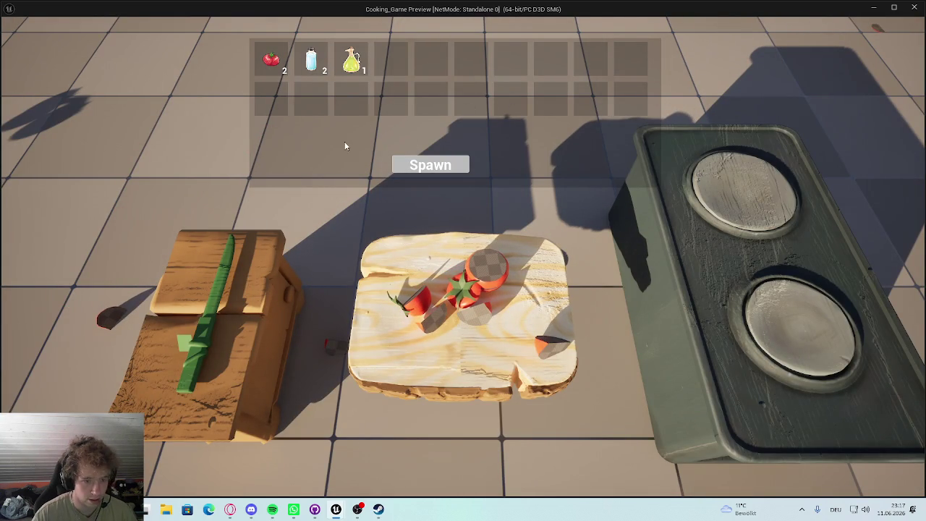
click(431, 165)
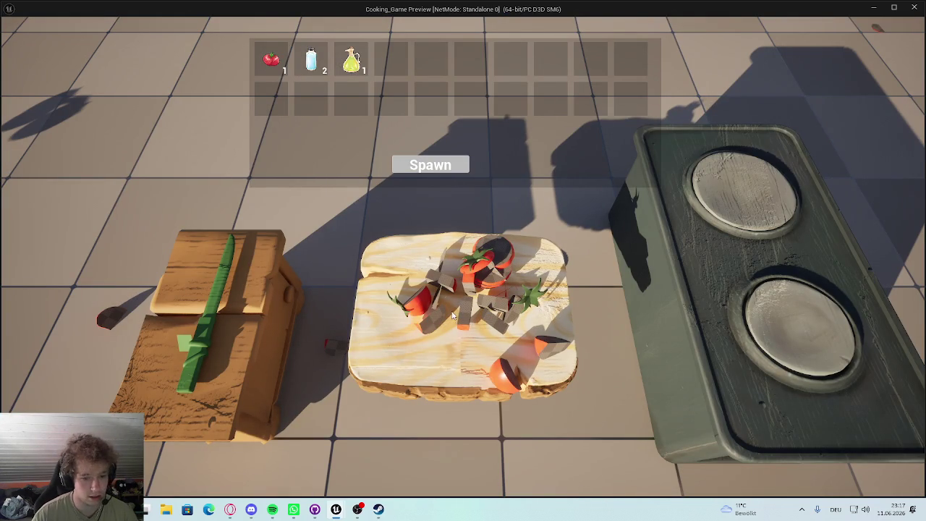
click(438, 166)
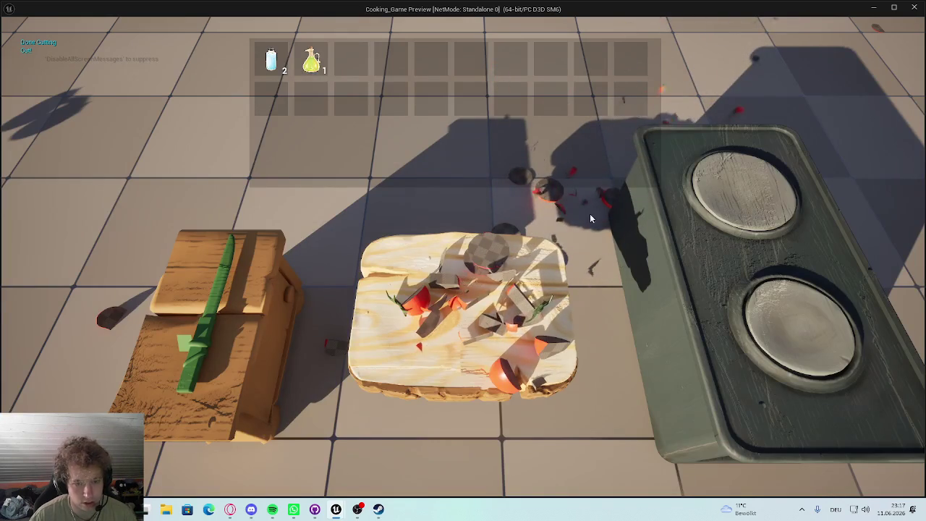
key(Escape)
click(572, 144)
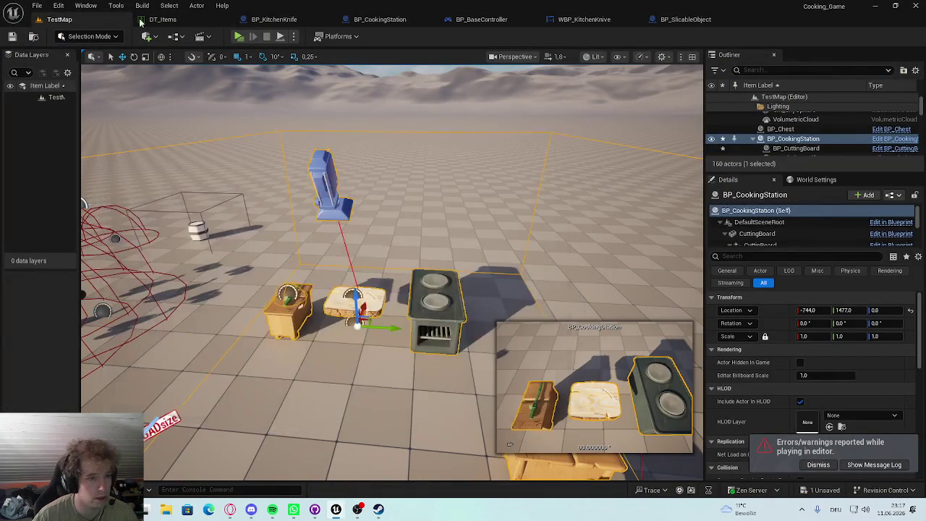
Step: Wrap the W key event in a comment titled 'Wedges'
click(275, 19)
click(481, 20)
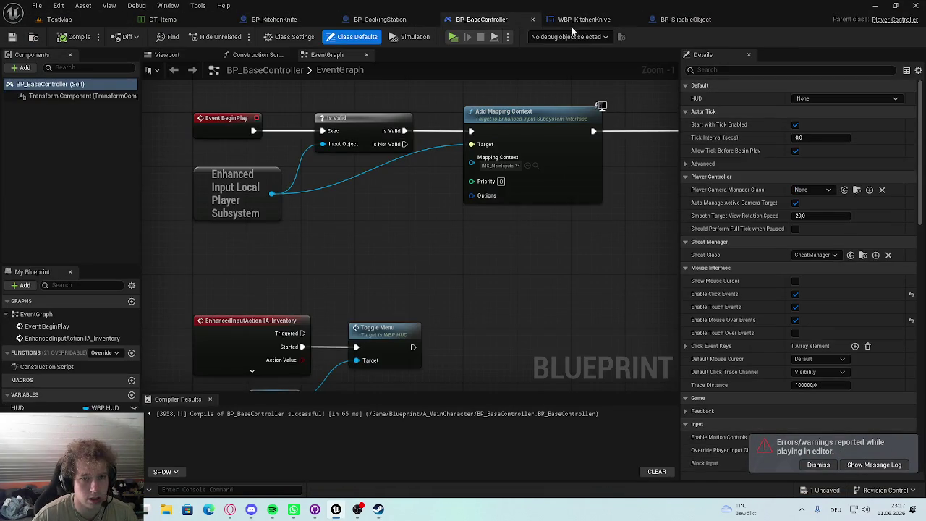
click(693, 19)
scroll(337, 291, up, 1)
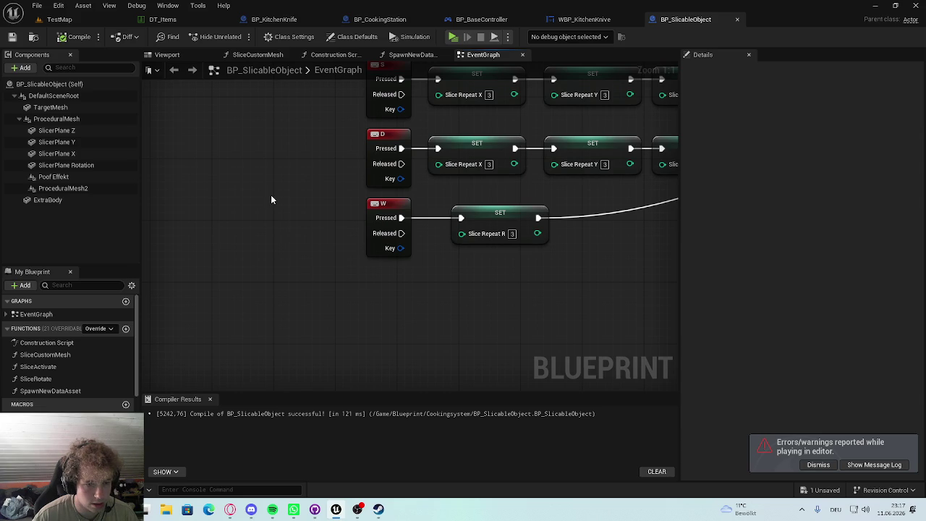
mouse_move(332, 244)
mouse_down()
mouse_move(403, 232)
mouse_move(362, 207)
mouse_move(421, 260)
mouse_up()
key(c)
click(467, 318)
mouse_move(353, 180)
mouse_down()
mouse_move(358, 225)
mouse_move(350, 222)
mouse_up()
click(397, 245)
double_click(351, 219)
text(W)
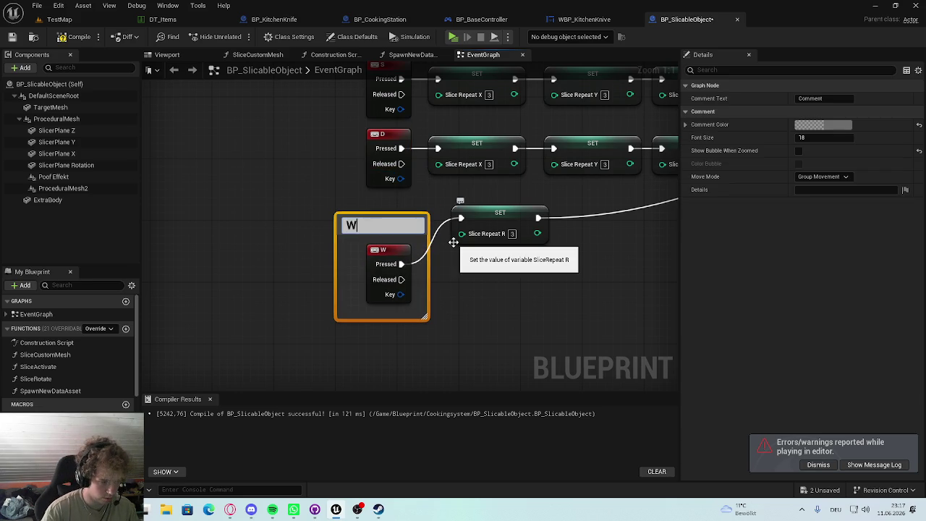
text(edges)
click(517, 295)
Step: Move the A key event up-left and wrap it in a 'Slices' comment
drag(334, 122, 335, 247)
drag(352, 146, 317, 183)
mouse_move(366, 165)
mouse_down()
mouse_move(342, 132)
mouse_move(390, 150)
mouse_move(413, 143)
mouse_up()
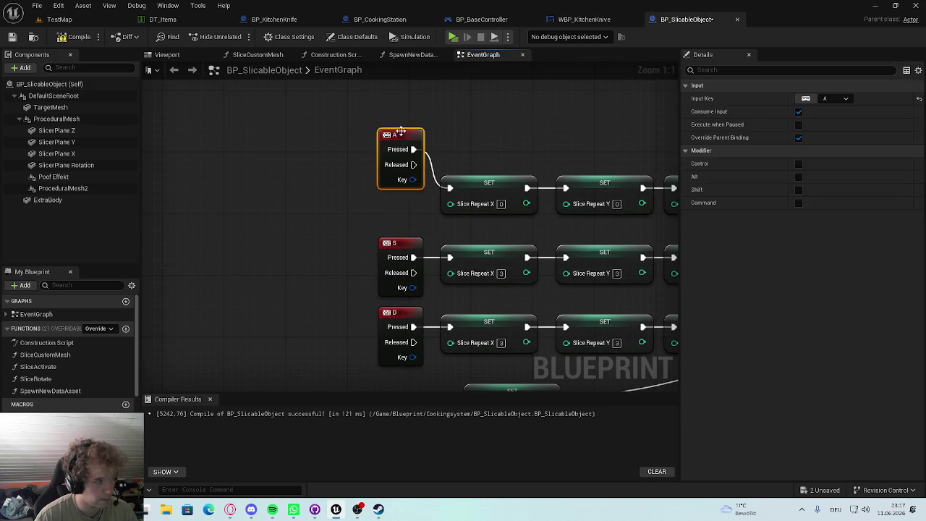
text(cSlices)
key(Return)
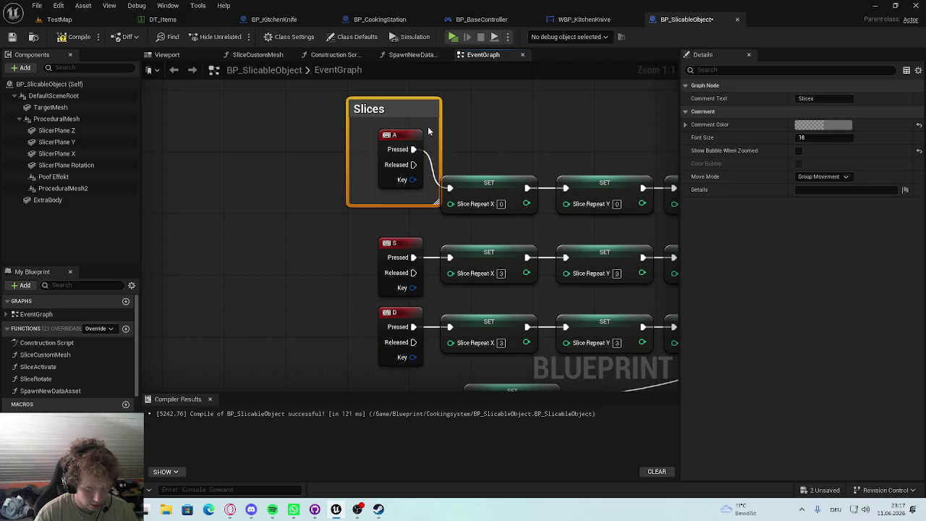
Step: Wrap the S and D key events in comments titled 'Sticks' and 'Cubes'
drag(402, 245, 393, 230)
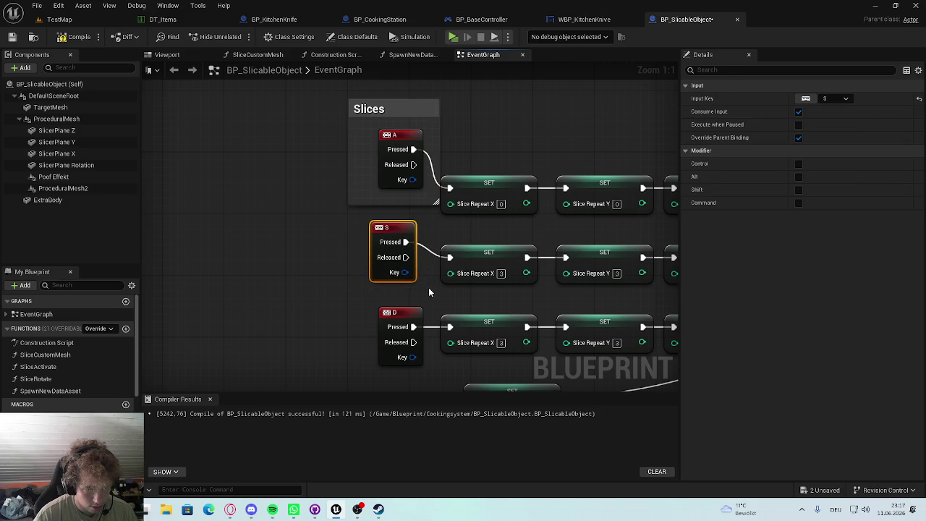
key(c)
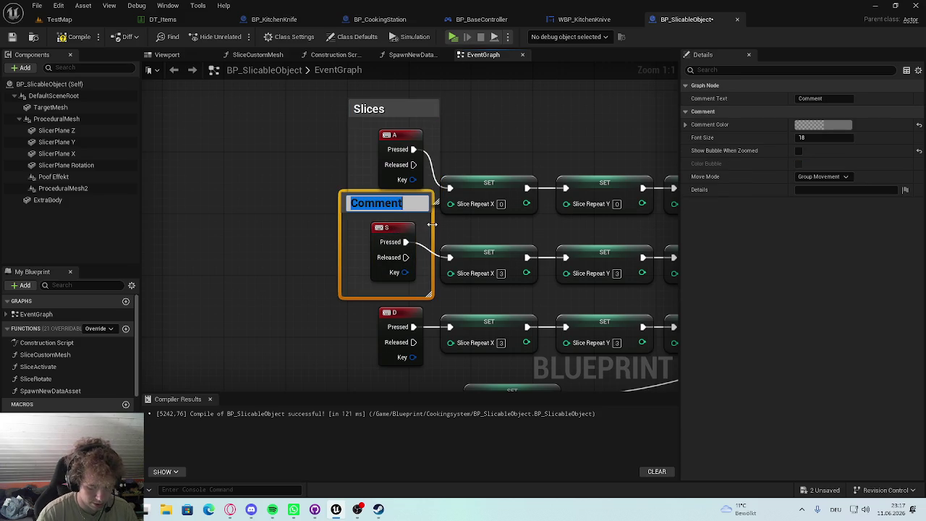
text(Srticks)
key(Return)
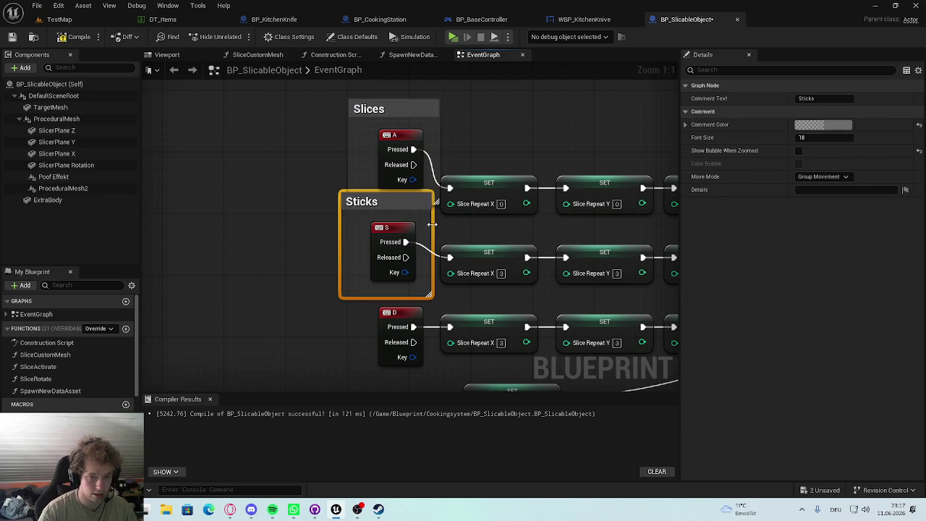
click(369, 186)
key(c)
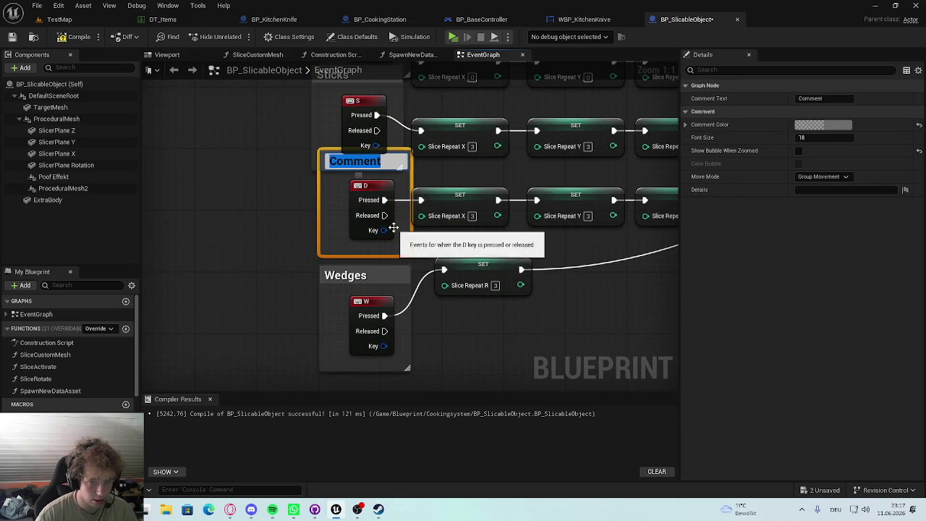
text(C)
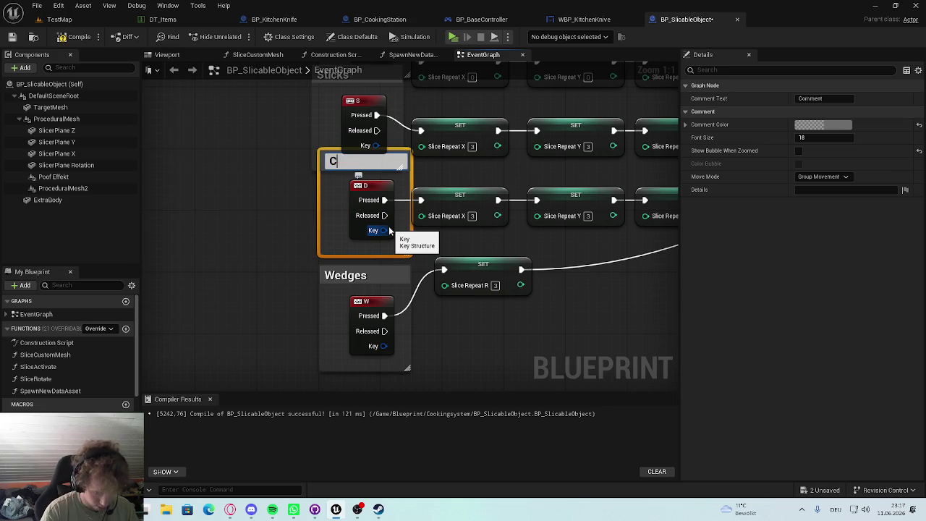
text(ubes)
key(Return)
Step: Shift and resize the Wedges, Cubes, Sticks and Slices comment boxes so they line up
scroll(334, 300, down, 3)
click(360, 311)
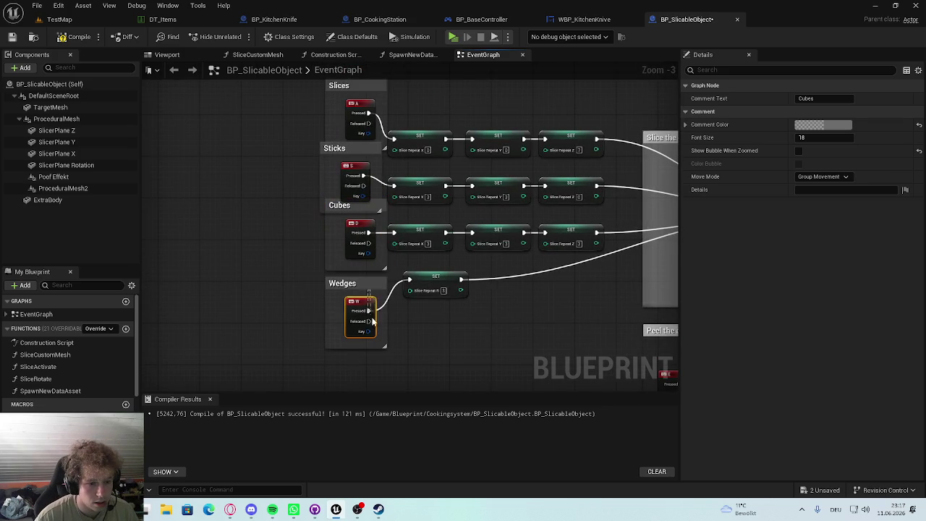
drag(370, 287, 371, 307)
drag(354, 206, 355, 225)
drag(339, 163, 339, 174)
drag(356, 81, 366, 123)
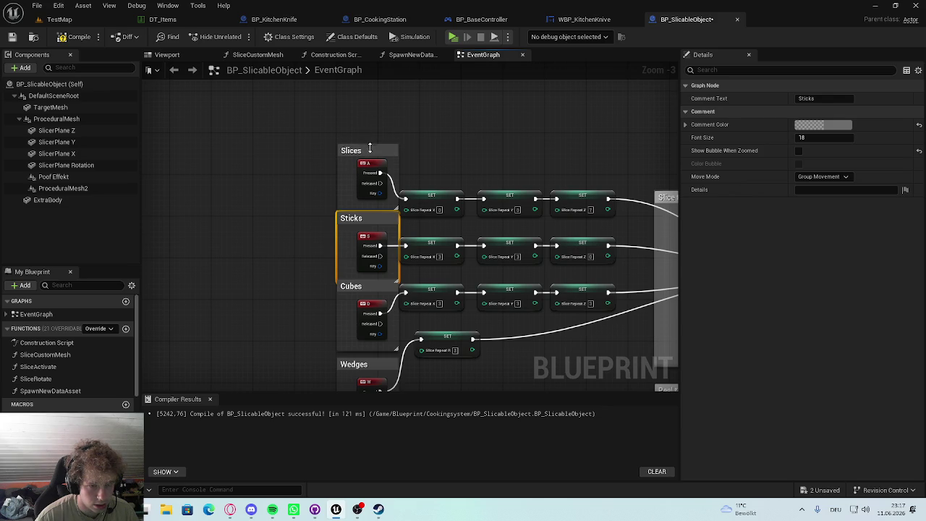
click(361, 122)
drag(354, 212, 358, 202)
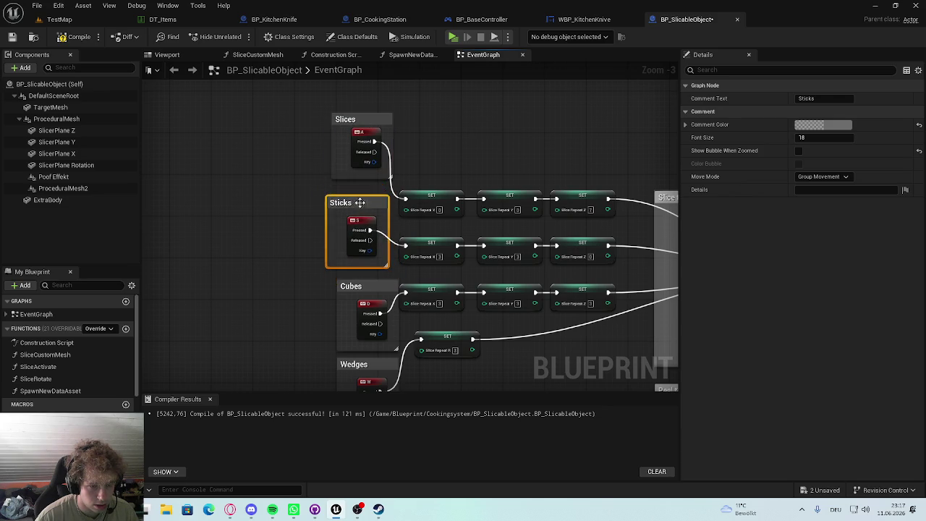
drag(431, 207, 419, 201)
drag(445, 292, 436, 285)
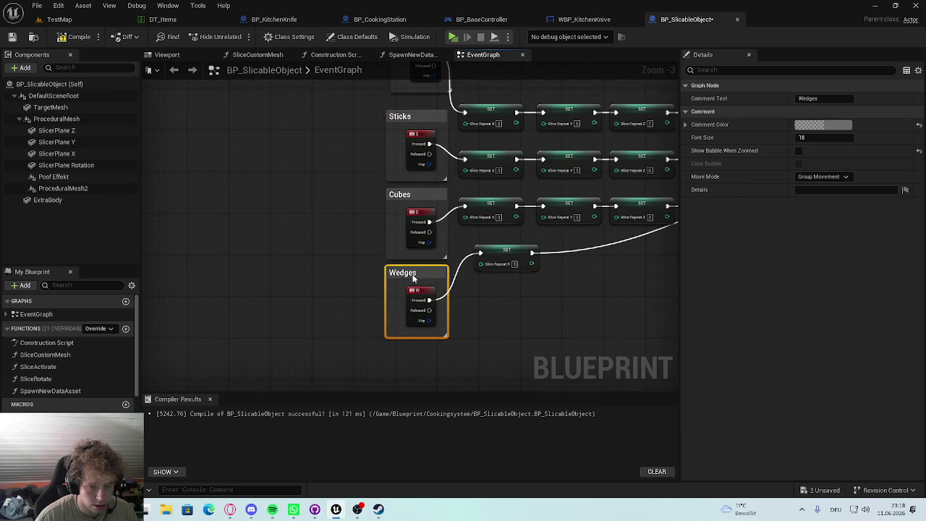
Step: Check the BeginPlay and Cubes/Wedges areas, then switch to the TestMap level
scroll(467, 290, down, 1)
drag(556, 321, 537, 343)
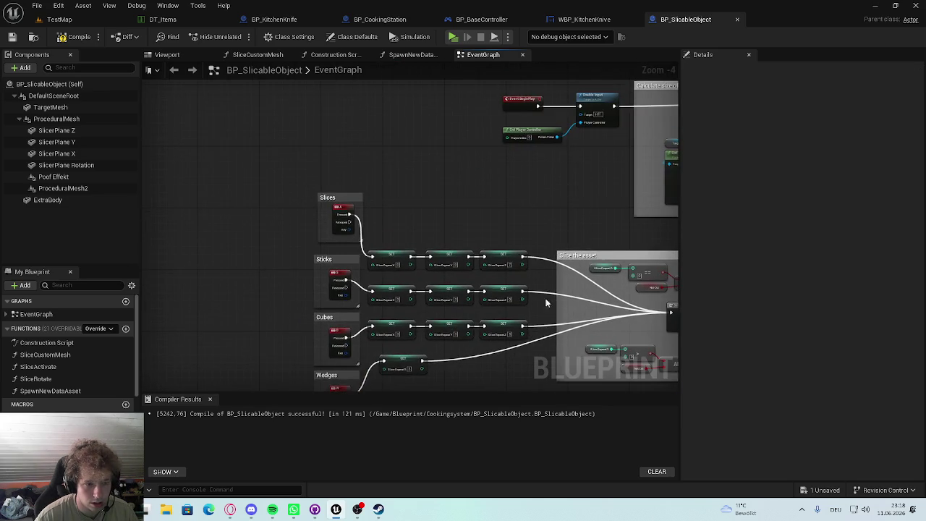
scroll(411, 251, up, 4)
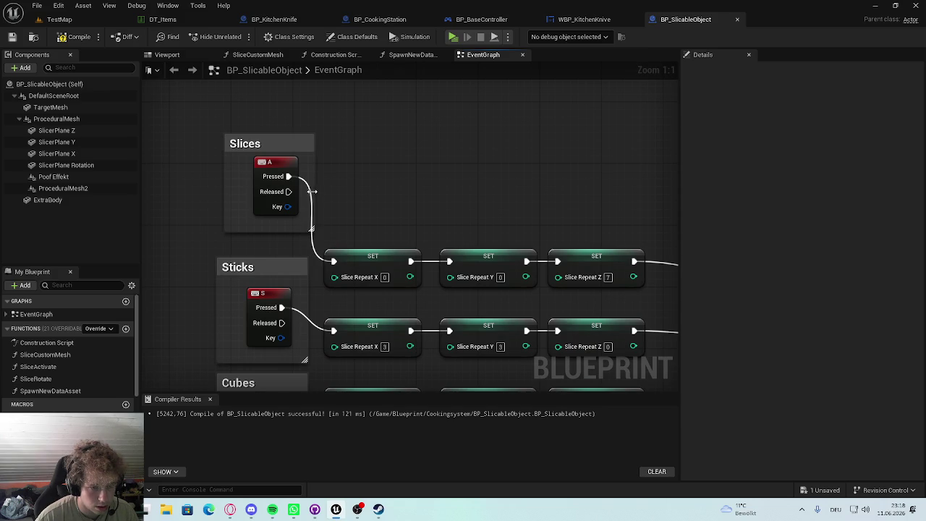
mouse_move(323, 191)
mouse_down()
mouse_move(434, 58)
mouse_move(449, 159)
mouse_move(415, 247)
mouse_move(416, 230)
mouse_up()
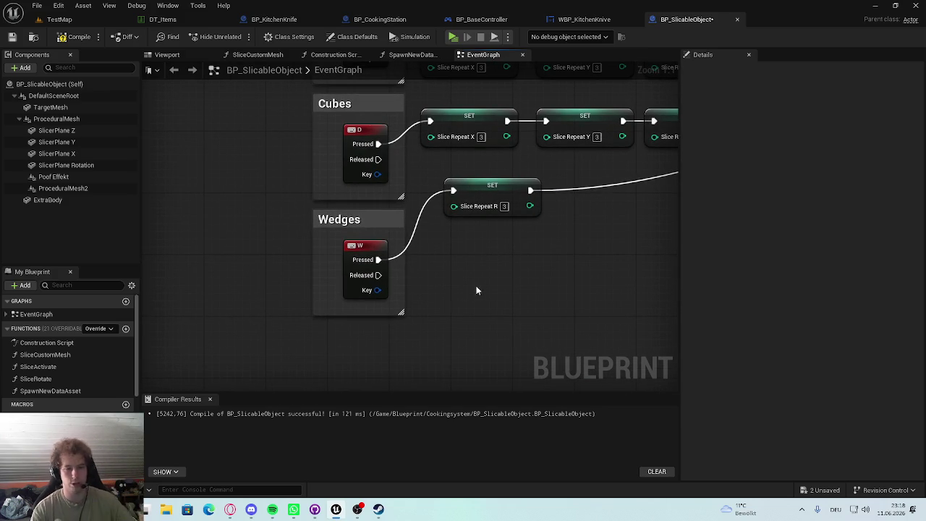
click(82, 5)
click(85, 40)
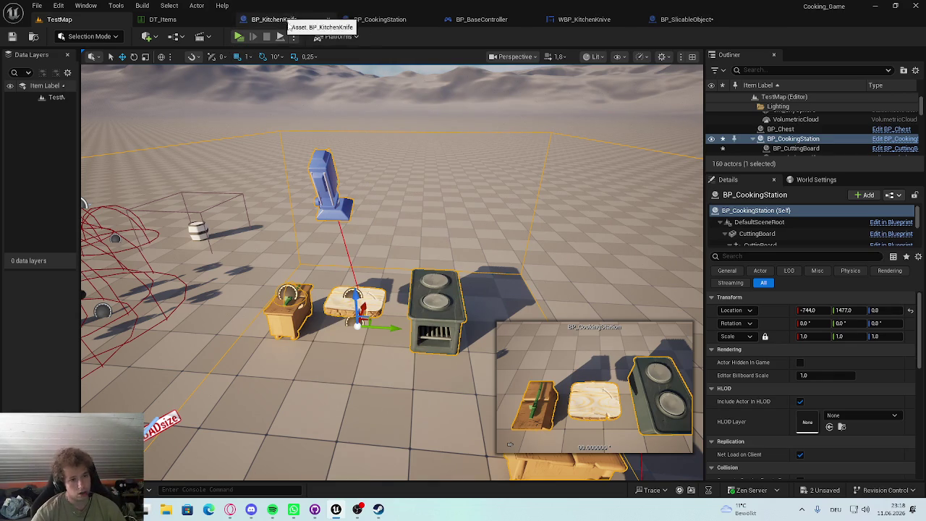
Step: Inspect the cutting board in TestMap, then return to BP_SlicableObject's Slices group
drag(366, 339, 247, 318)
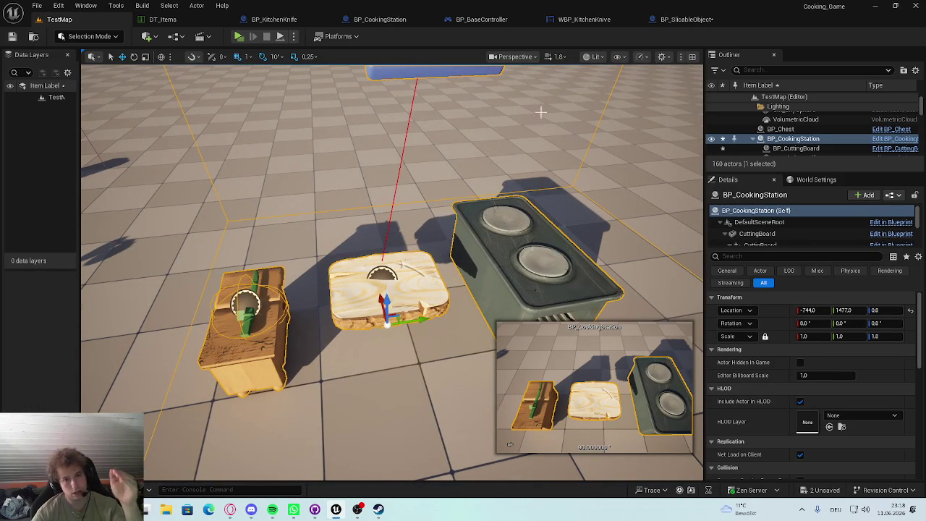
click(683, 19)
scroll(449, 277, down, 2)
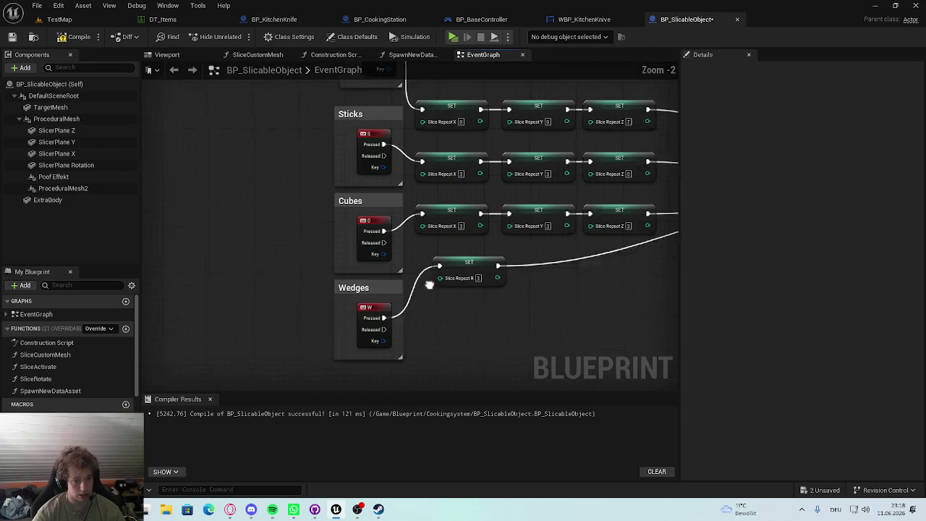
mouse_move(284, 275)
mouse_down()
mouse_move(460, 292)
mouse_move(421, 303)
mouse_up()
scroll(332, 155, down, 2)
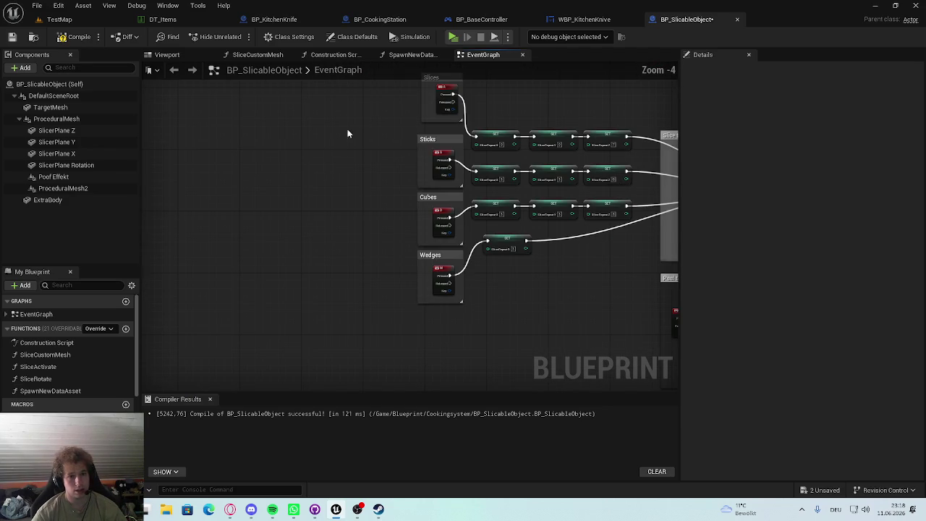
drag(379, 84, 455, 315)
click(250, 233)
scroll(246, 217, up, 4)
Step: Select the TargetMesh component to show its properties
right_click(319, 248)
click(222, 191)
scroll(284, 199, down, 3)
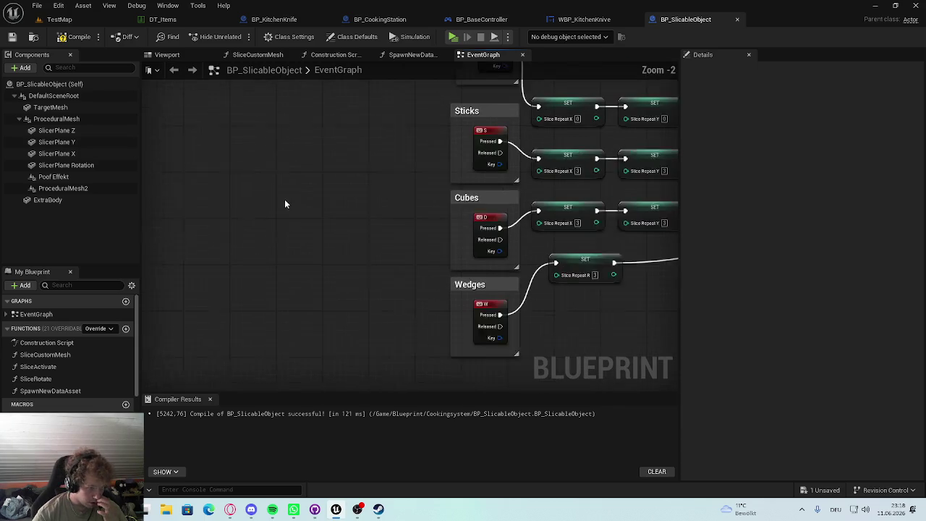
click(51, 107)
drag(250, 168, 311, 175)
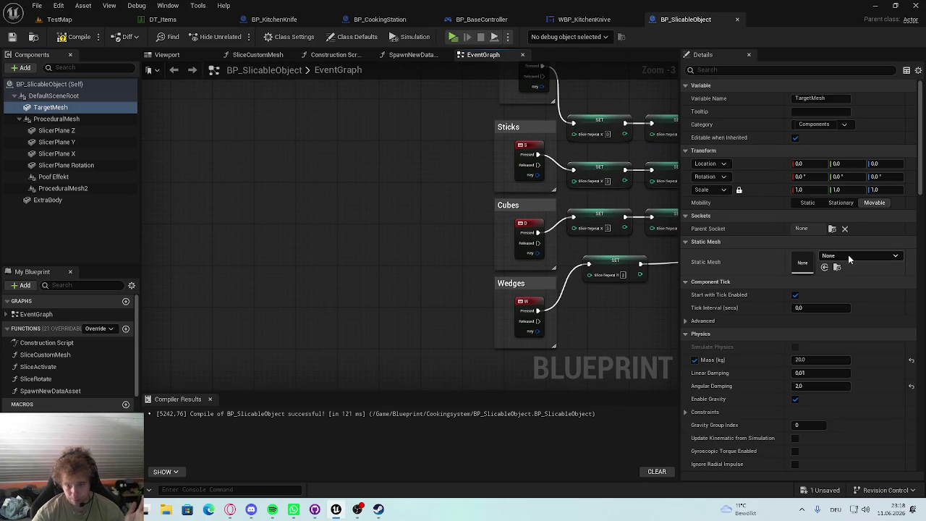
Step: Add an On Clicked (TargetMesh) event and place it beside the Wedges group
drag(917, 189, 915, 459)
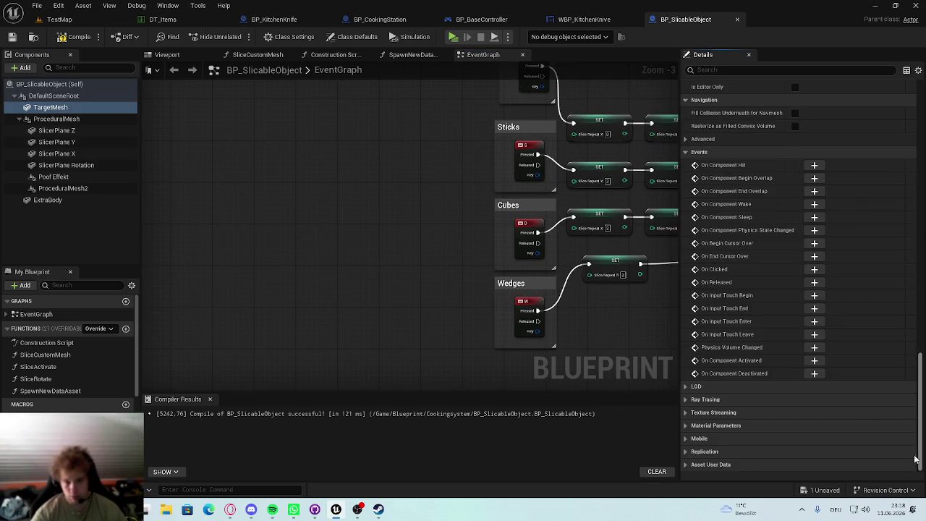
click(814, 271)
scroll(579, 292, down, 5)
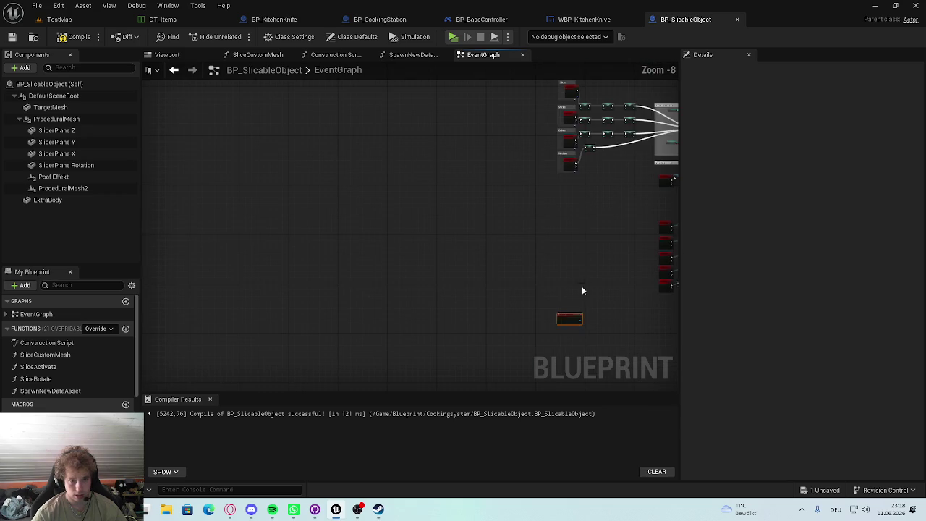
drag(568, 318, 483, 187)
scroll(407, 276, up, 4)
drag(359, 302, 483, 228)
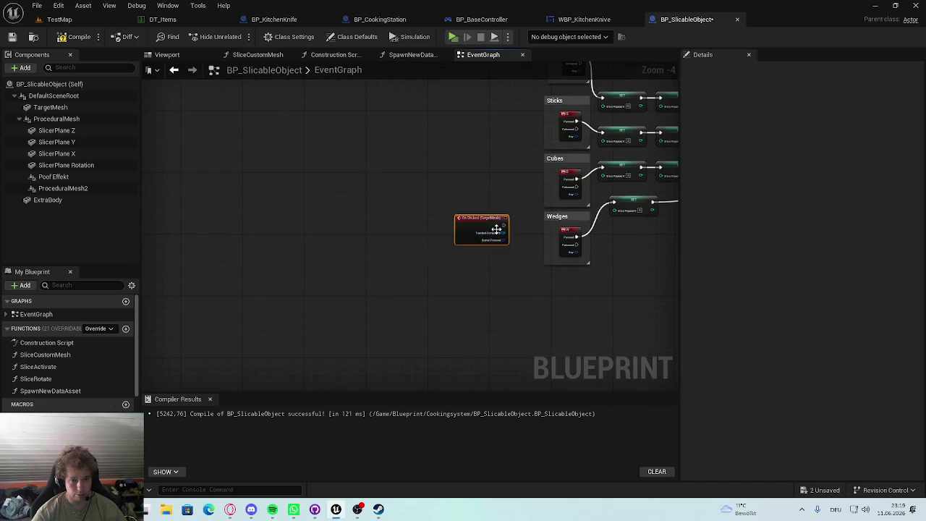
Step: Replace the W key's link to SET Slice Repeat R with On Clicked, then show TestMap
scroll(516, 287, up, 4)
alt+click(540, 238)
drag(386, 215, 614, 169)
click(90, 22)
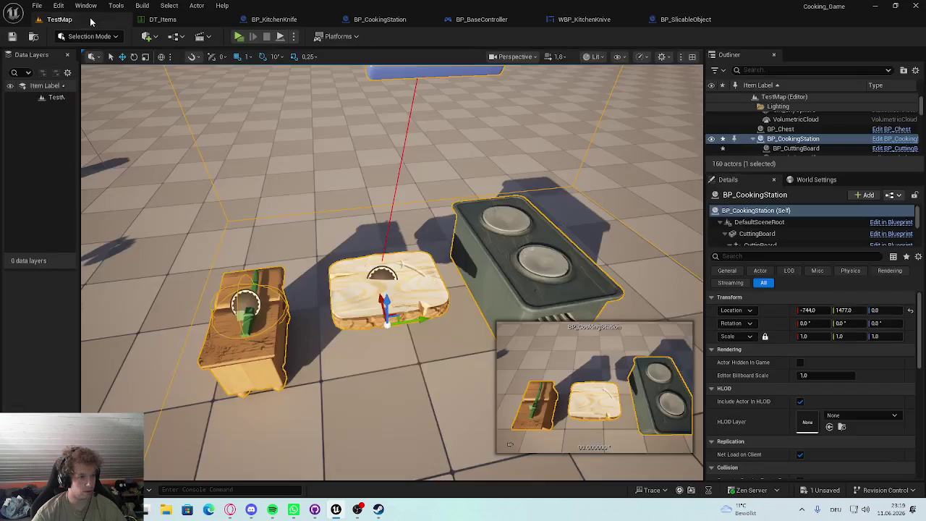
Step: Play the level, spawn a tomato on the cutting board, click it to slice, then stop
key(alt+p)
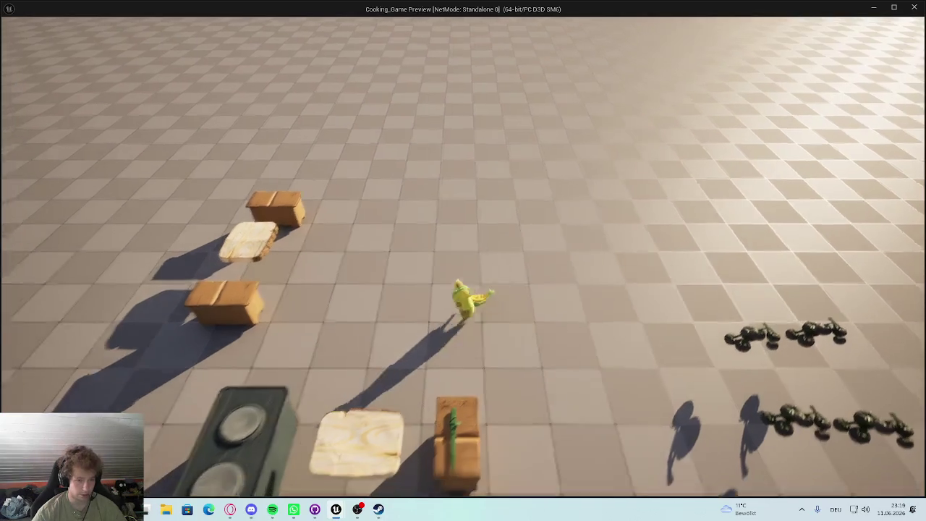
key(Tab)
key(Tab)
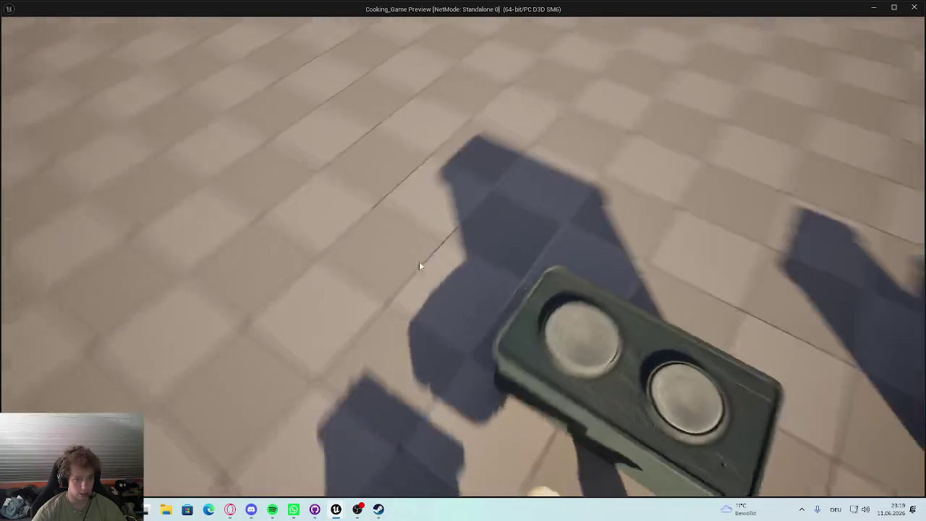
key(d)
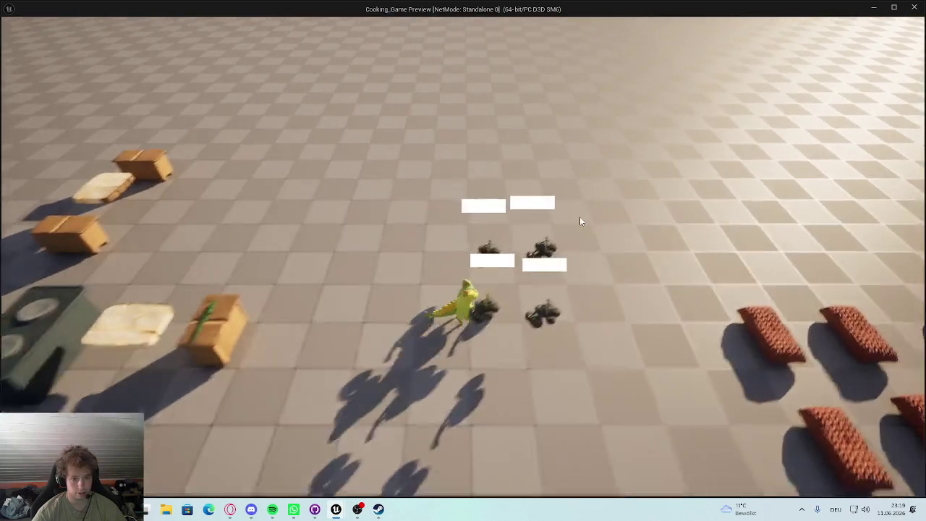
key(a)
key(Tab)
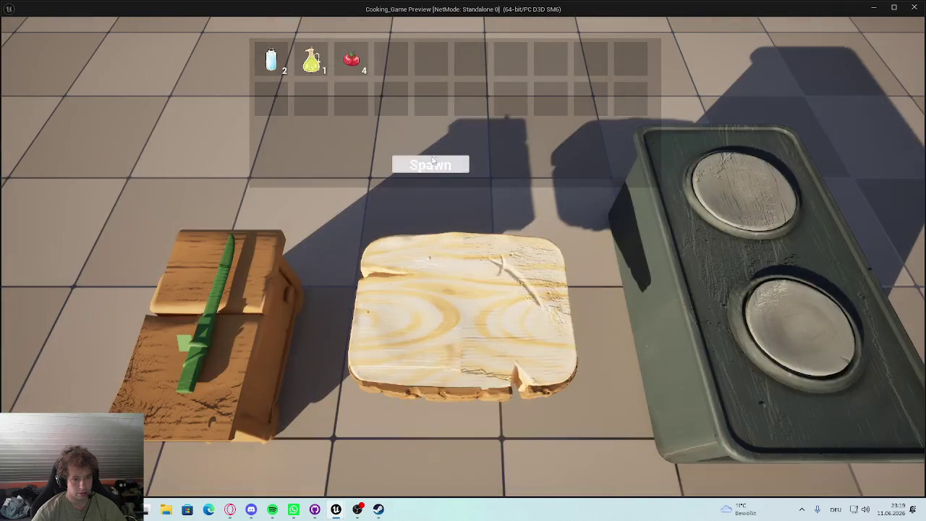
click(430, 165)
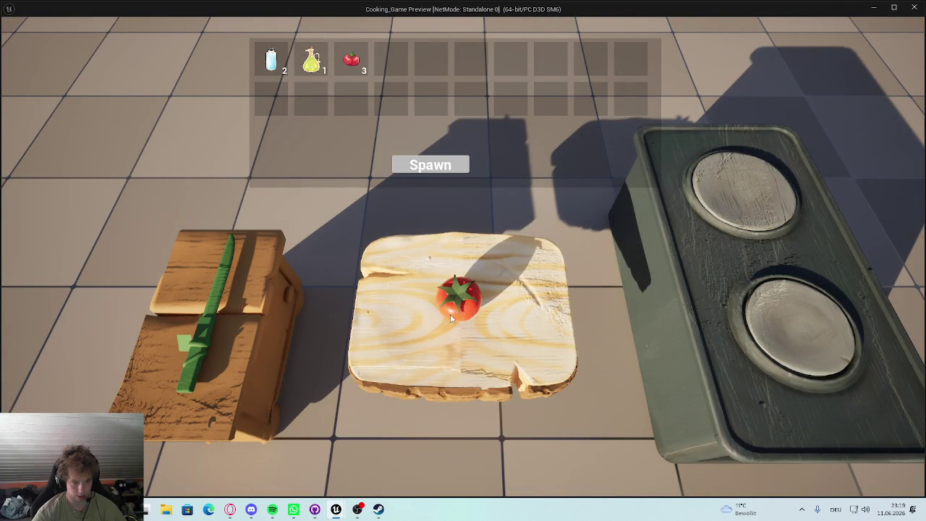
click(428, 295)
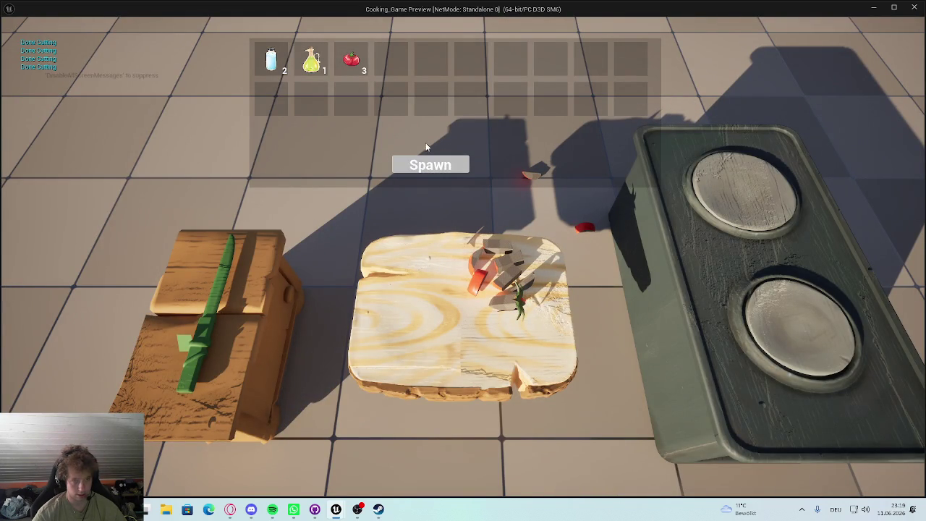
click(430, 165)
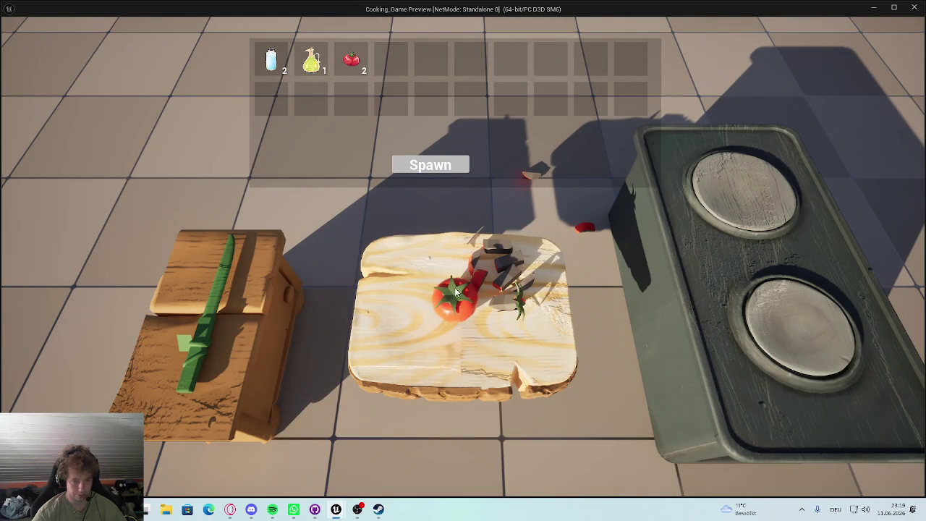
key(Escape)
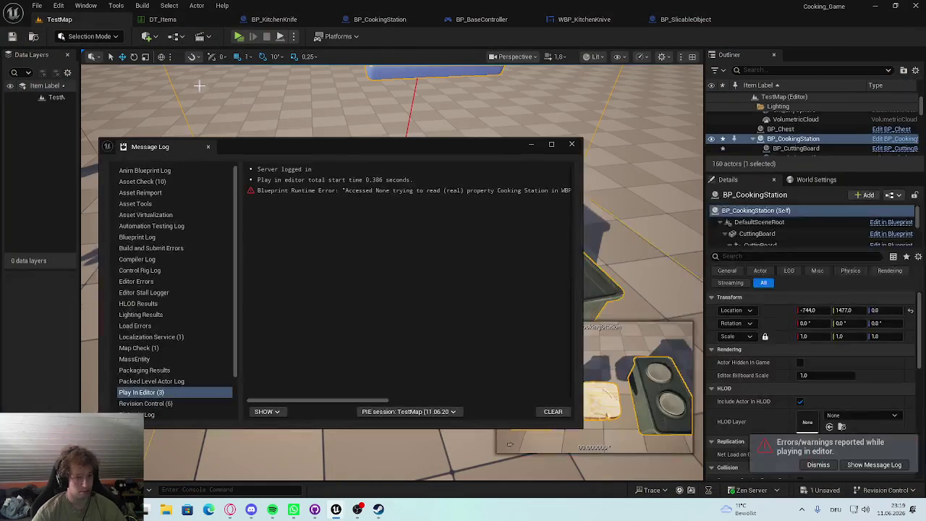
Step: Review the Blueprint runtime error in the Message Log, close it, and reopen BP_SlicableObject
click(526, 180)
click(526, 190)
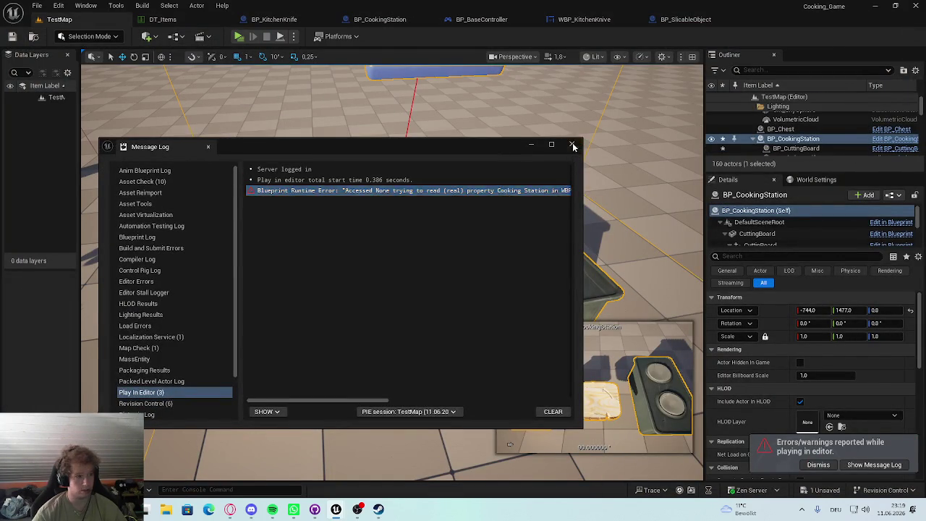
click(571, 143)
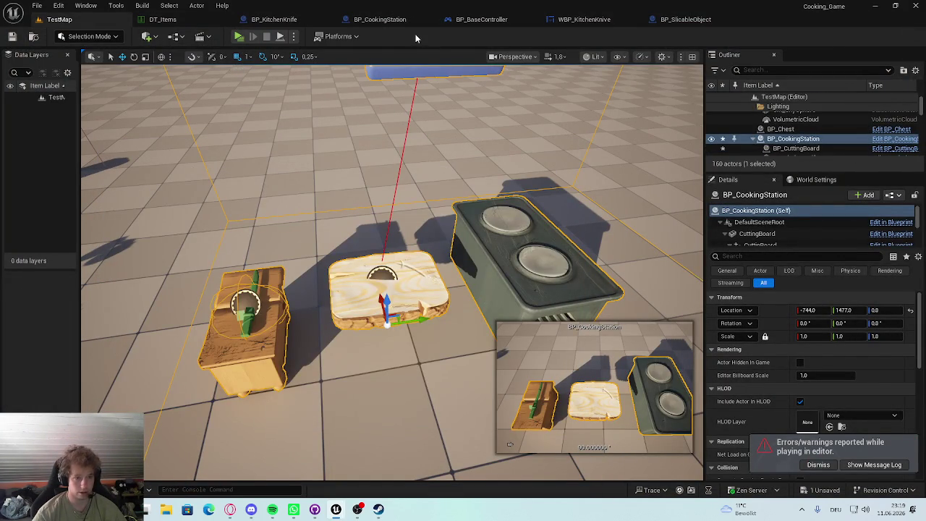
click(380, 20)
click(680, 19)
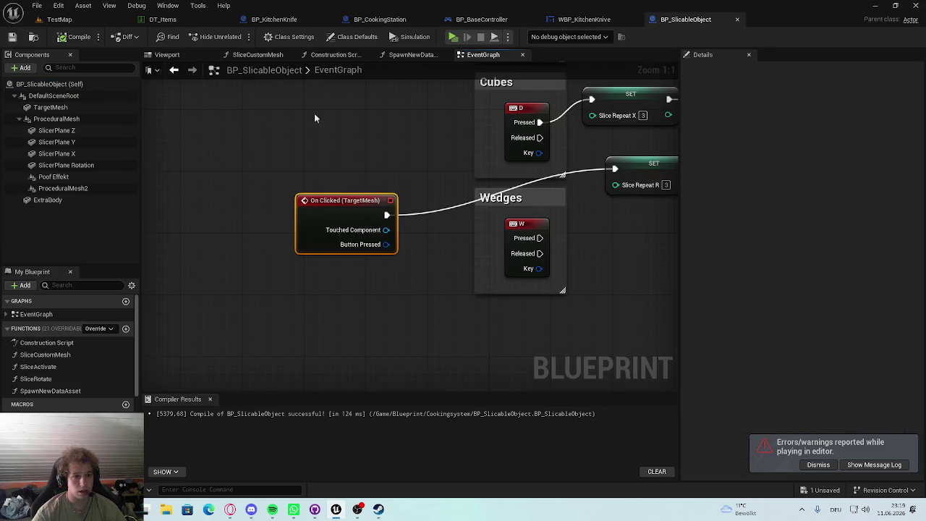
Step: Preview the mesh in the Viewport and select TargetMesh to check its events
click(167, 54)
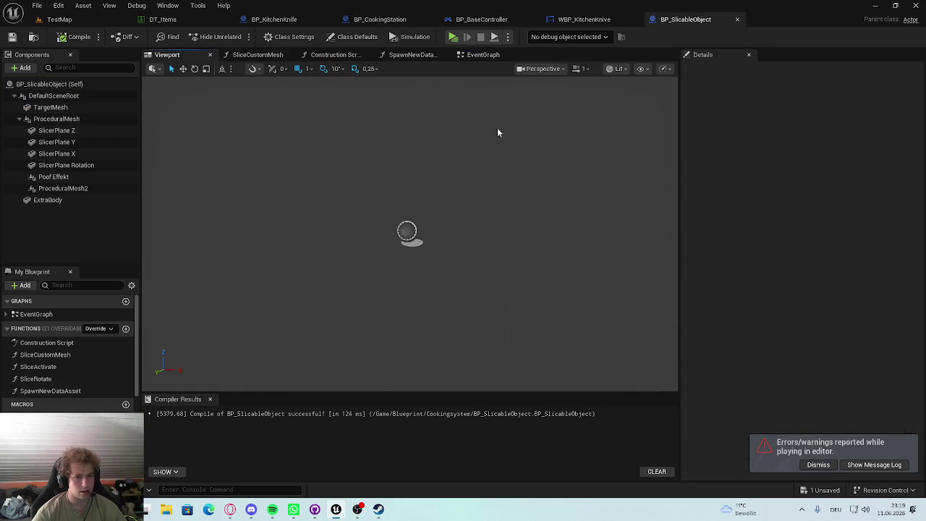
mouse_move(401, 163)
mouse_down()
mouse_move(329, 167)
mouse_move(489, 200)
mouse_move(506, 173)
mouse_move(494, 178)
mouse_up()
click(431, 242)
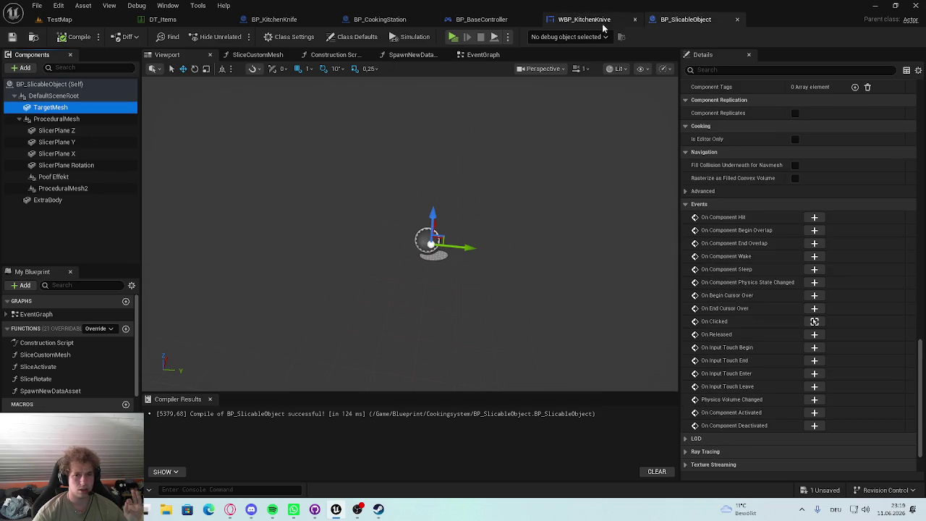
Step: Look through the Construction Script's Set Static Mesh nodes
click(257, 55)
click(335, 54)
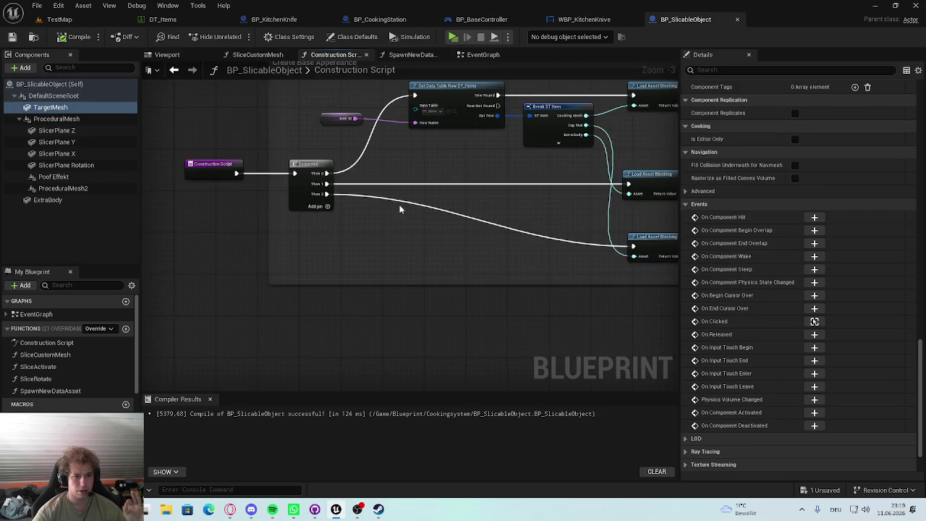
scroll(211, 270, up, 1)
drag(534, 257, 468, 236)
drag(577, 191, 426, 220)
scroll(426, 220, up, 2)
scroll(354, 202, down, 2)
scroll(435, 251, up, 2)
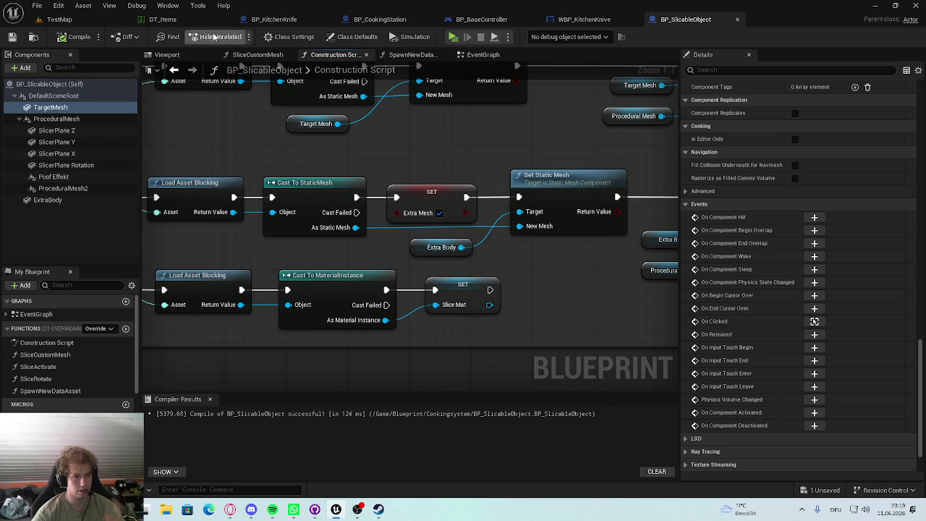
Step: Show the ExtraBody component's events in Details, then switch back to TestMap
click(76, 200)
scroll(722, 256, down, 2)
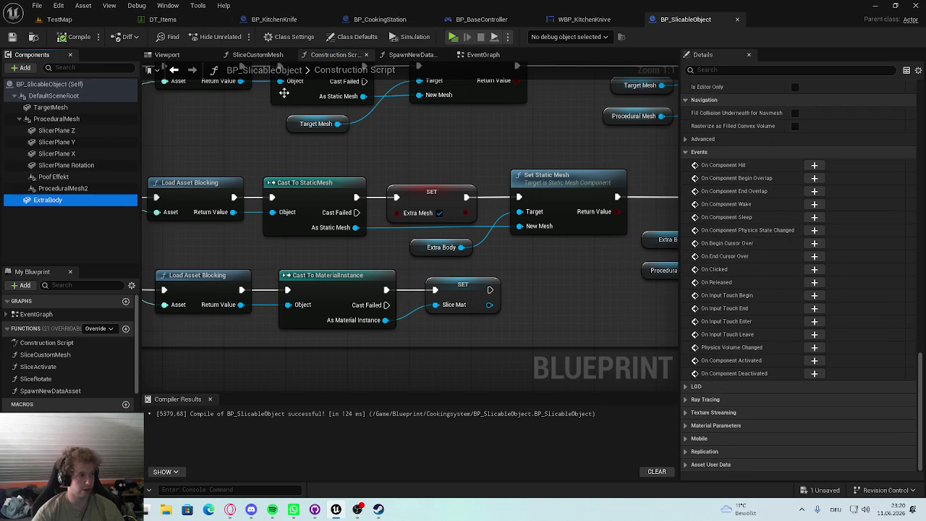
click(59, 20)
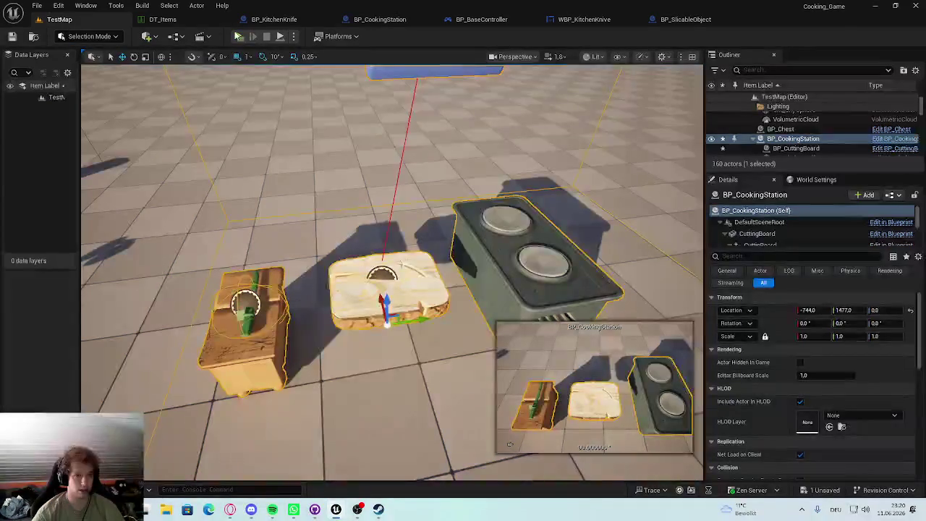
key(d)
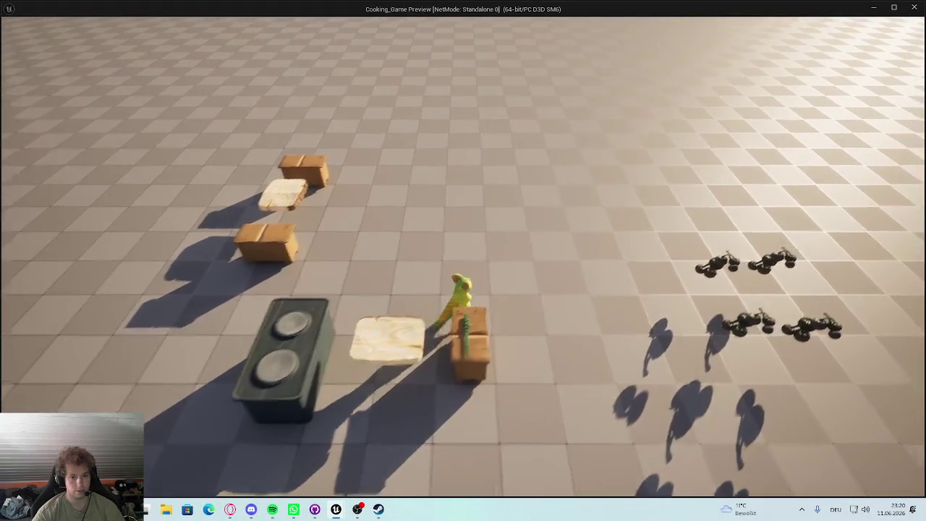
key(a)
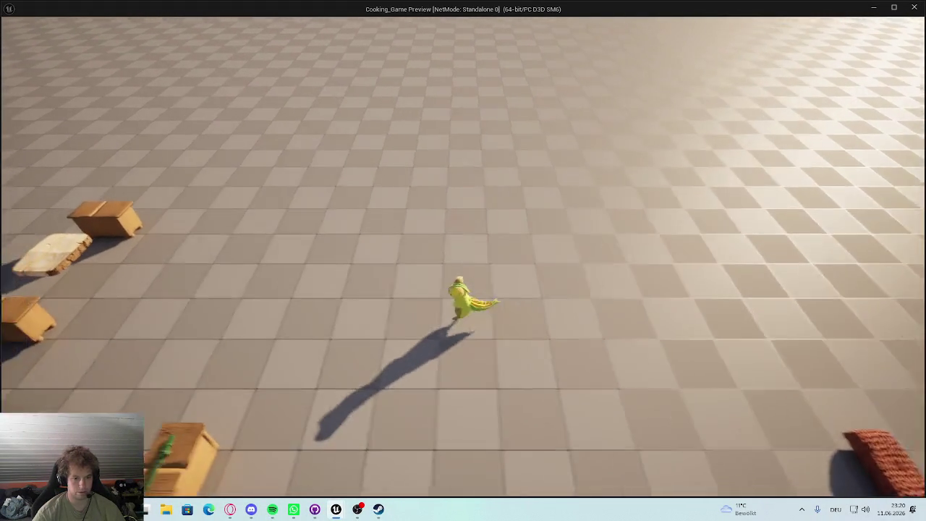
key(e)
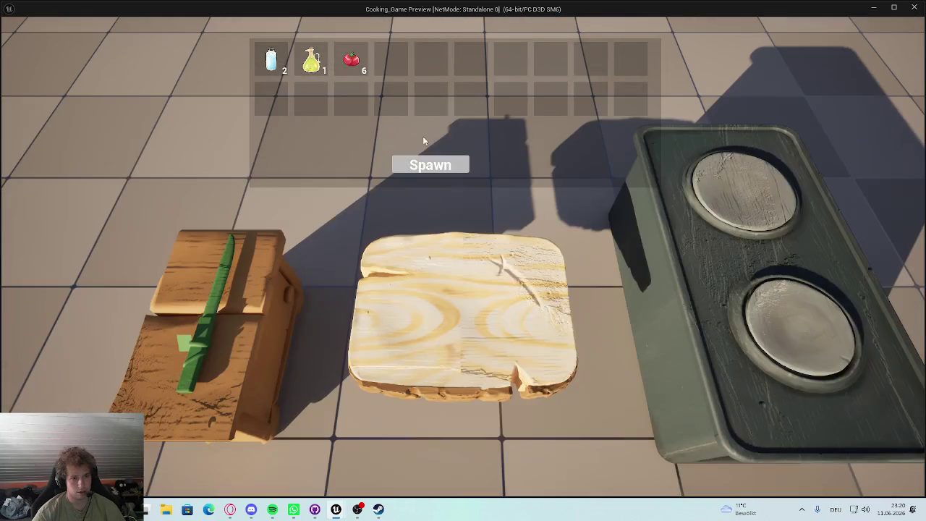
click(430, 165)
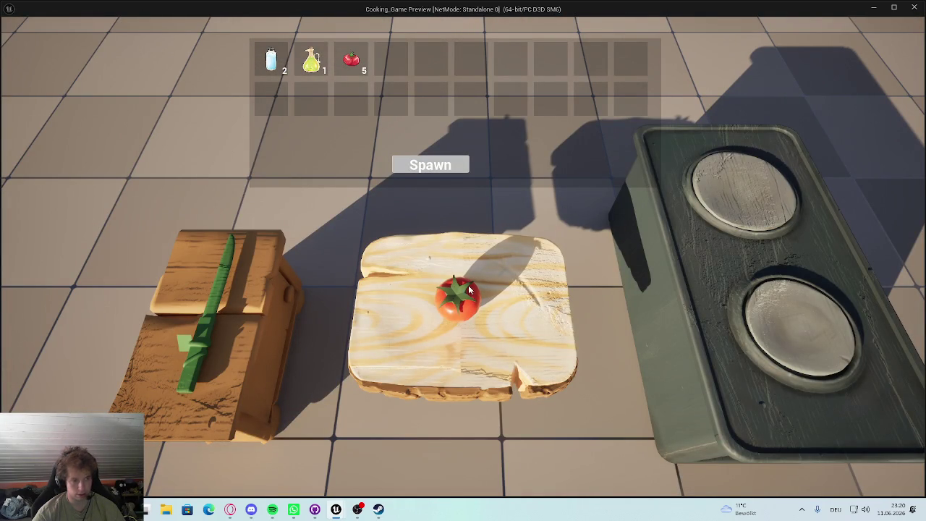
key(e)
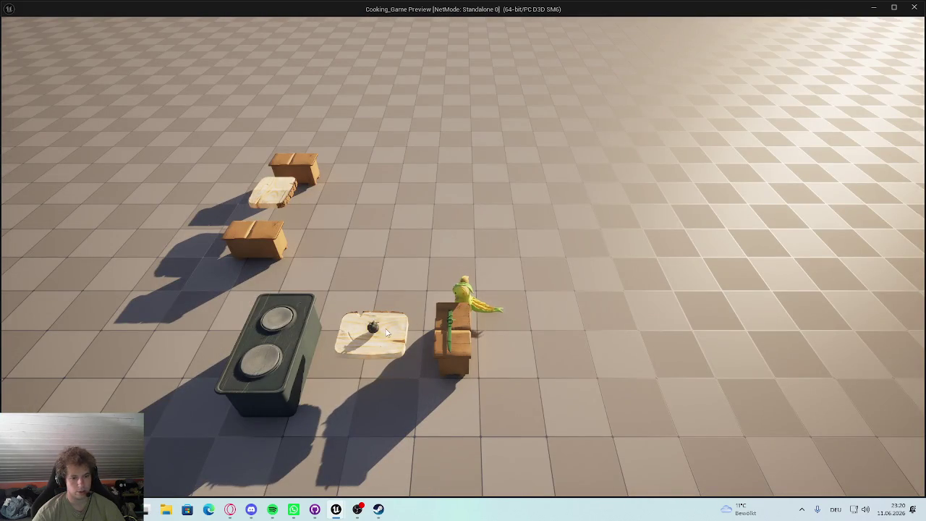
click(371, 330)
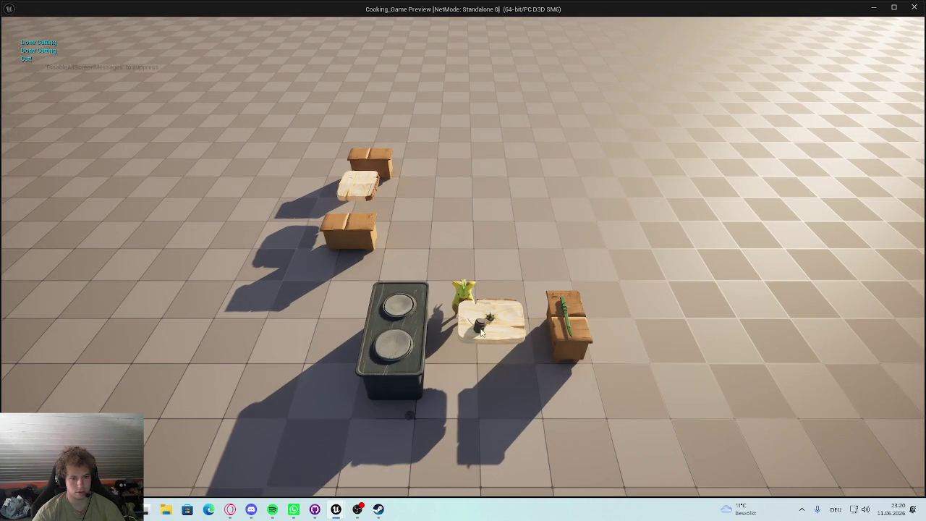
key(super)
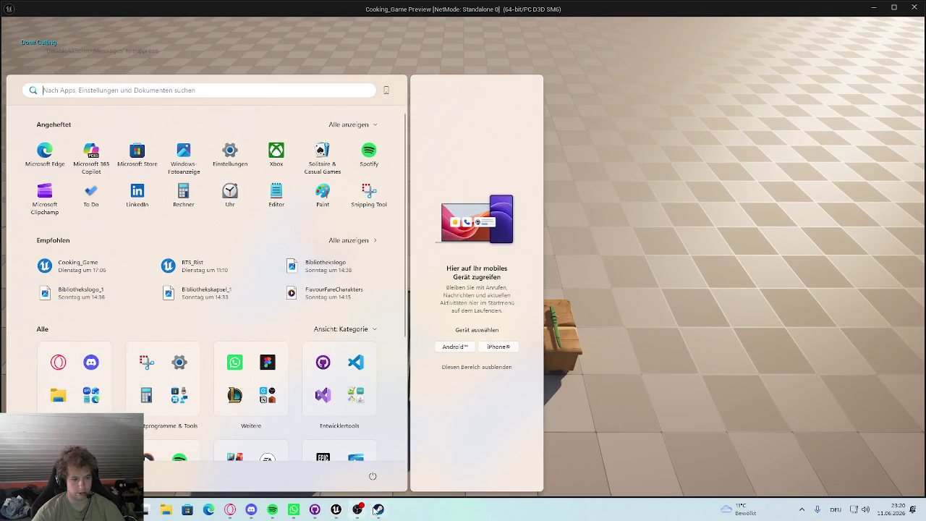
mouse_move(379, 509)
key(super)
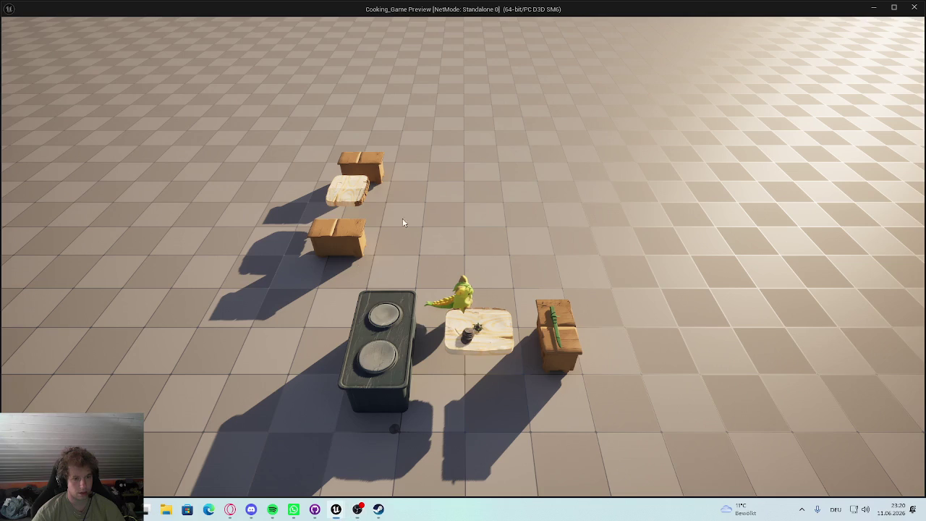
click(914, 7)
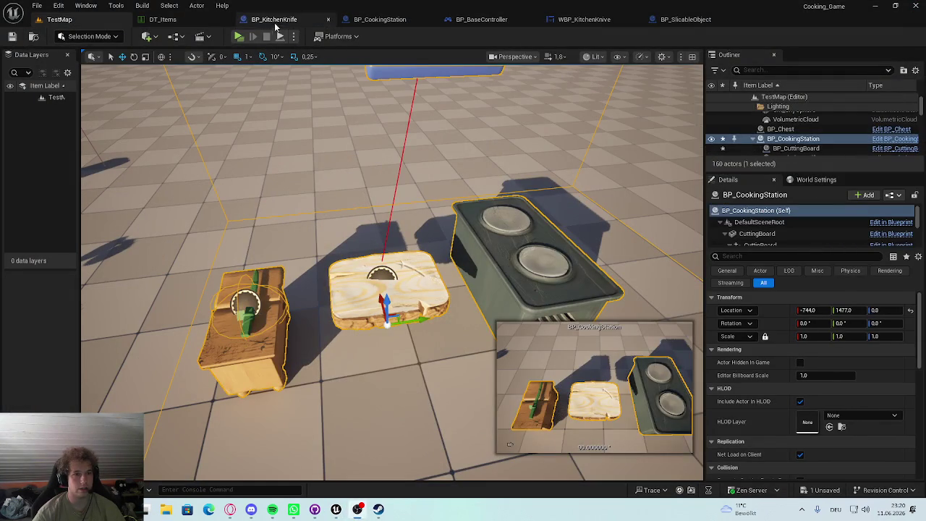
Step: Add an On Clicked event for the ExtraBody component in BP_SlicableObject's EventGraph
click(685, 19)
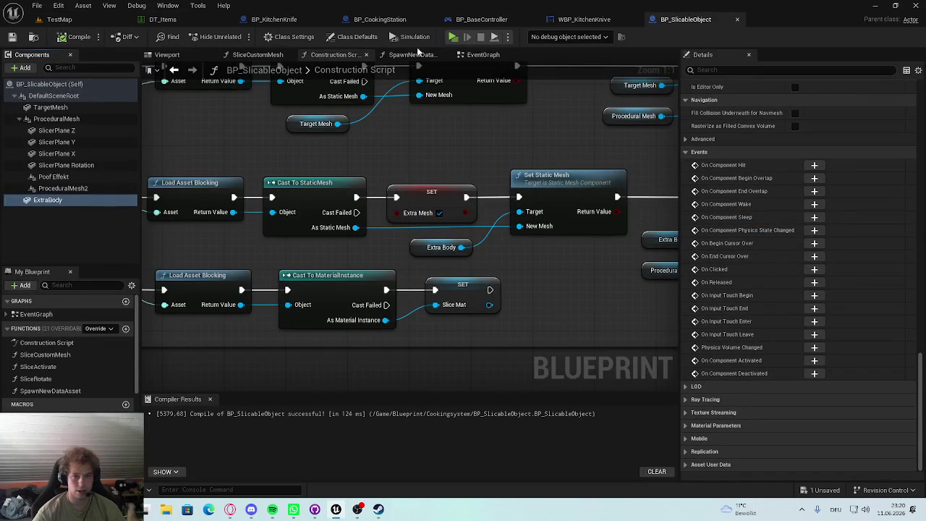
click(479, 55)
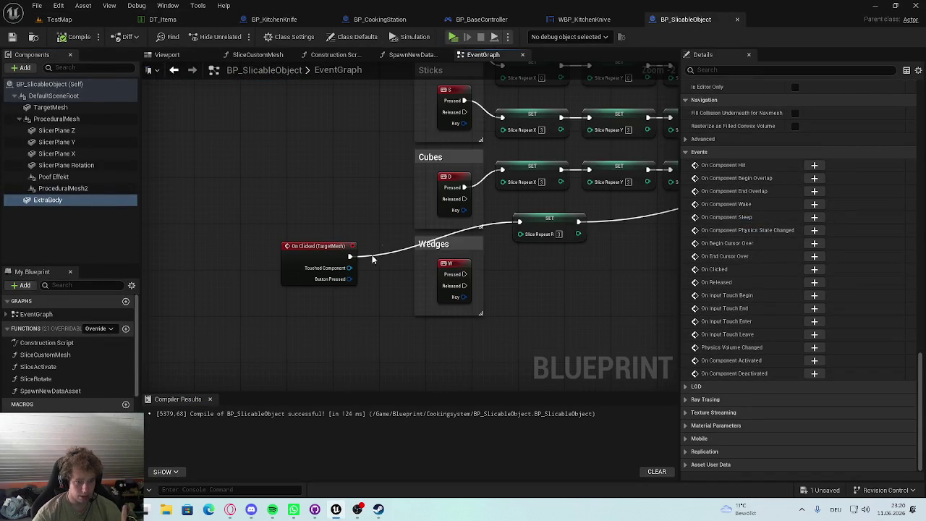
scroll(363, 248, up, 2)
click(66, 201)
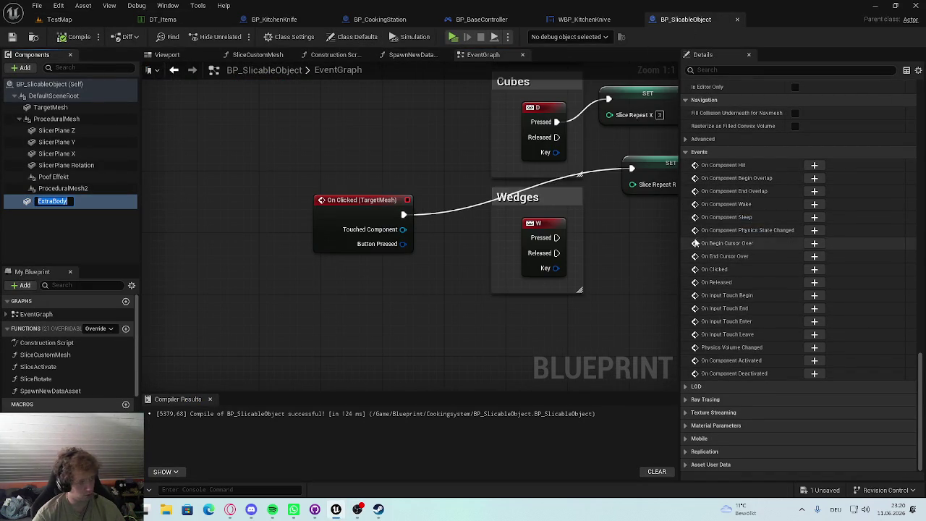
click(814, 269)
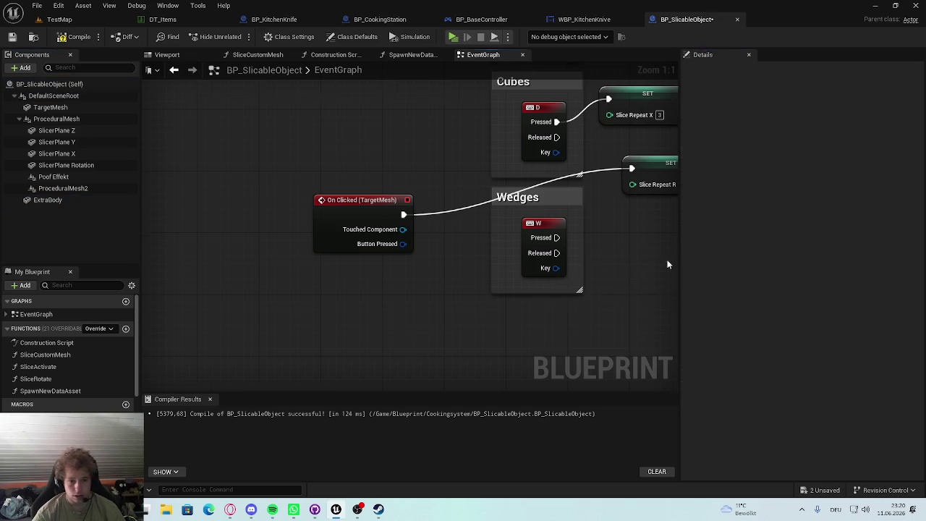
Step: Wire the ExtraBody On Clicked event into the Wedges setter, then compile and save the blueprint
scroll(480, 309, down, 6)
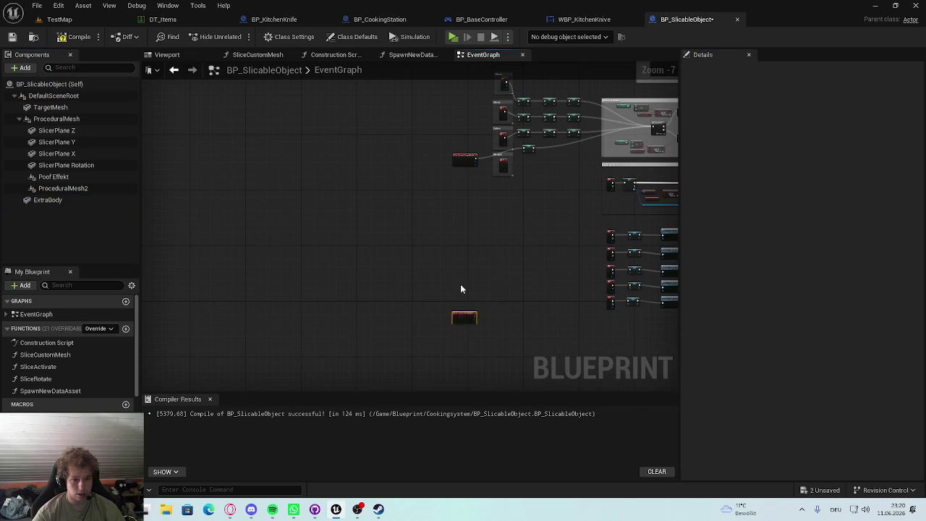
scroll(479, 199, up, 3)
mouse_move(405, 275)
mouse_down()
mouse_move(413, 258)
mouse_move(455, 267)
mouse_move(444, 262)
mouse_move(595, 192)
mouse_move(613, 167)
mouse_up()
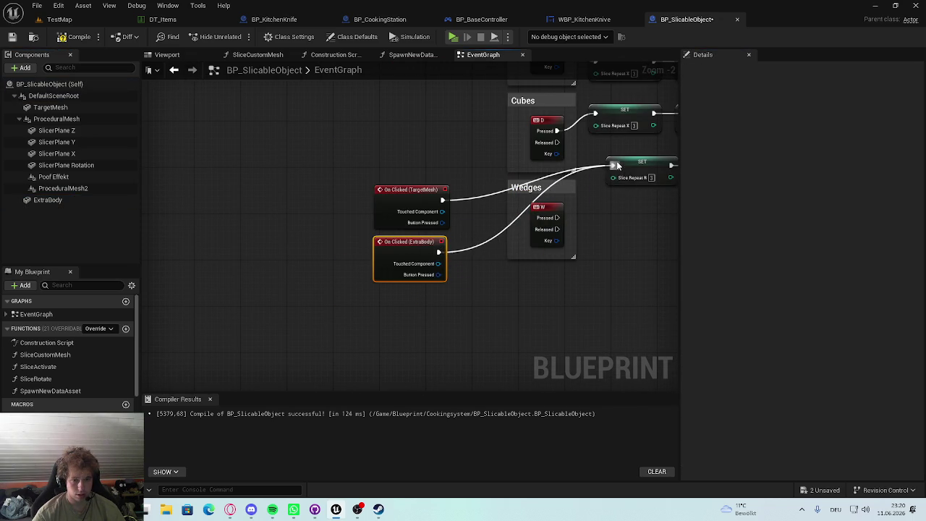
click(78, 36)
click(59, 19)
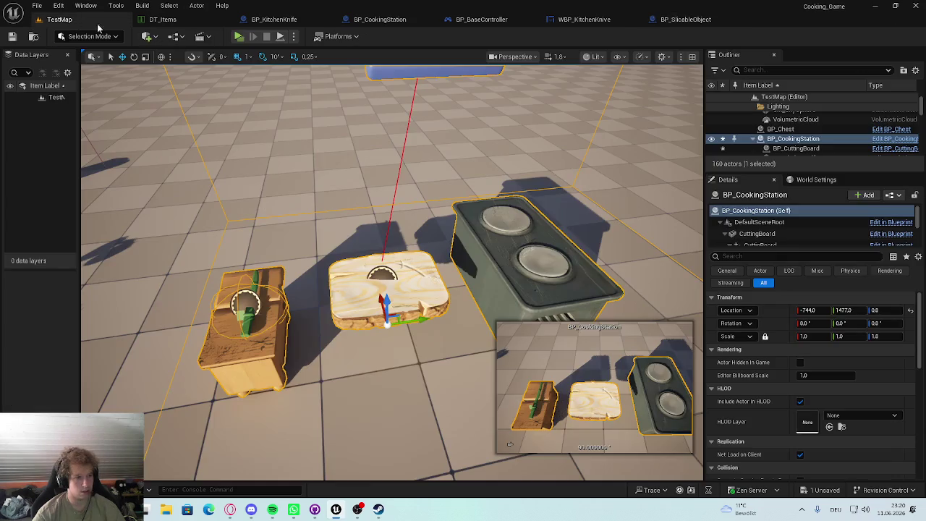
click(244, 36)
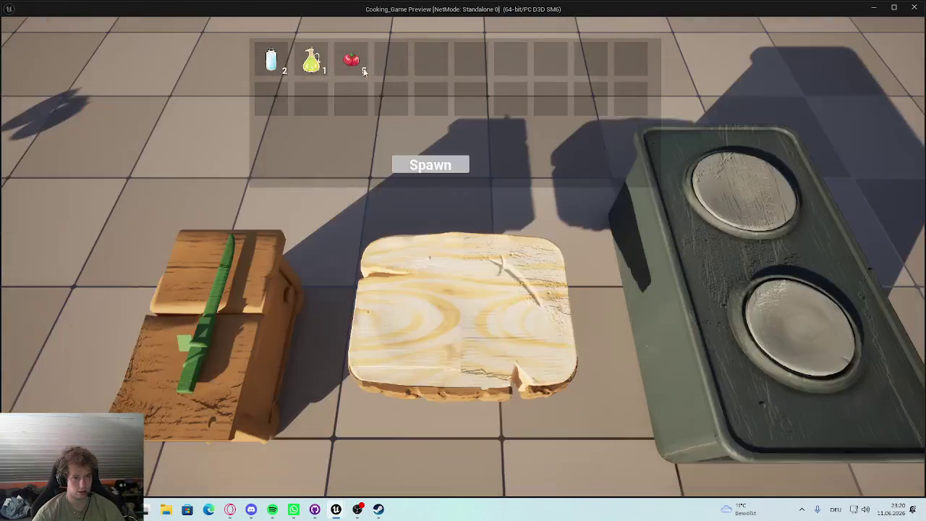
click(425, 166)
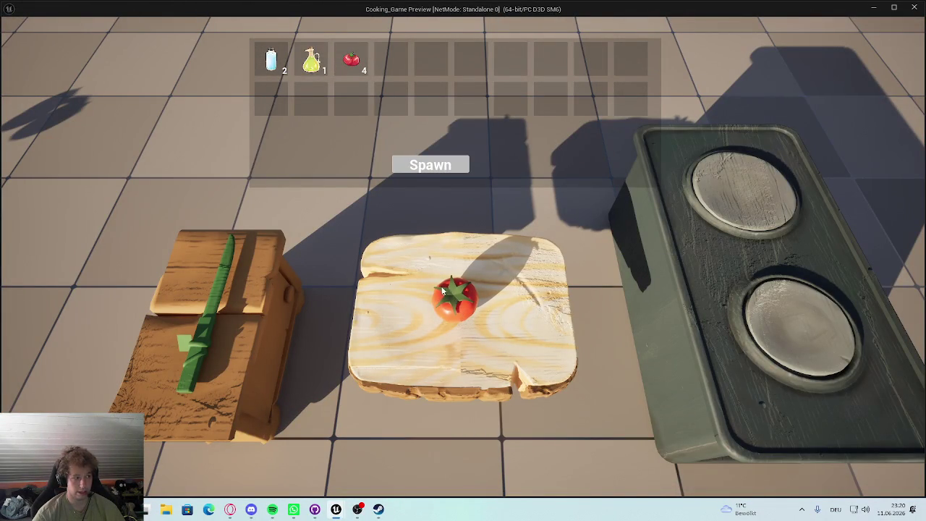
click(464, 265)
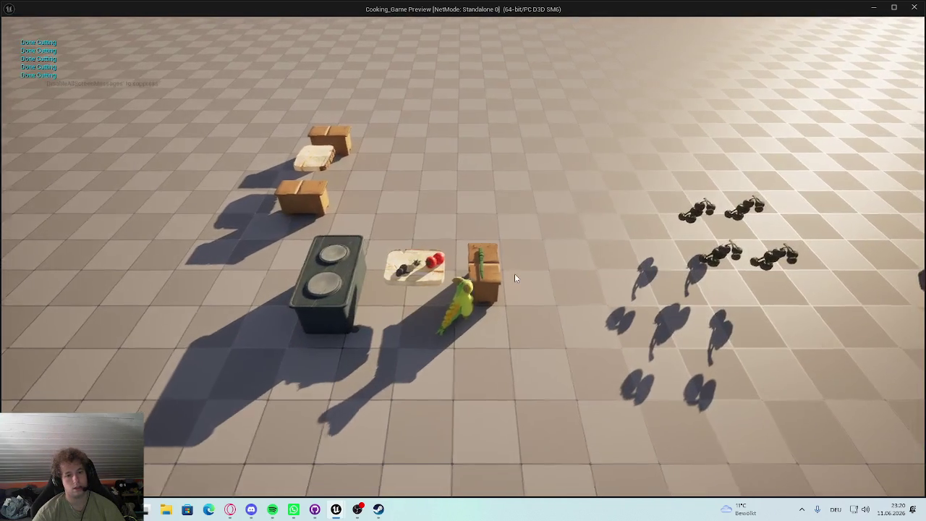
key(d)
key(Escape)
scroll(500, 292, down, 10)
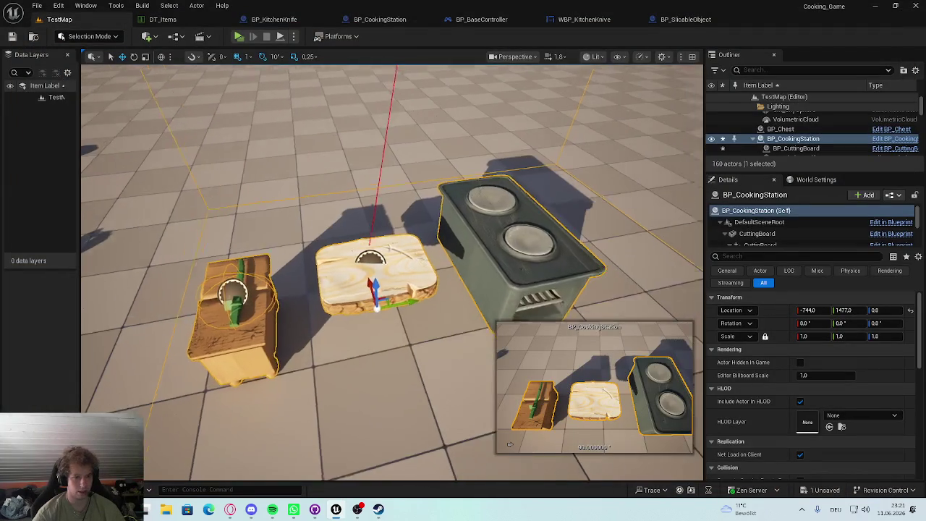
key(f)
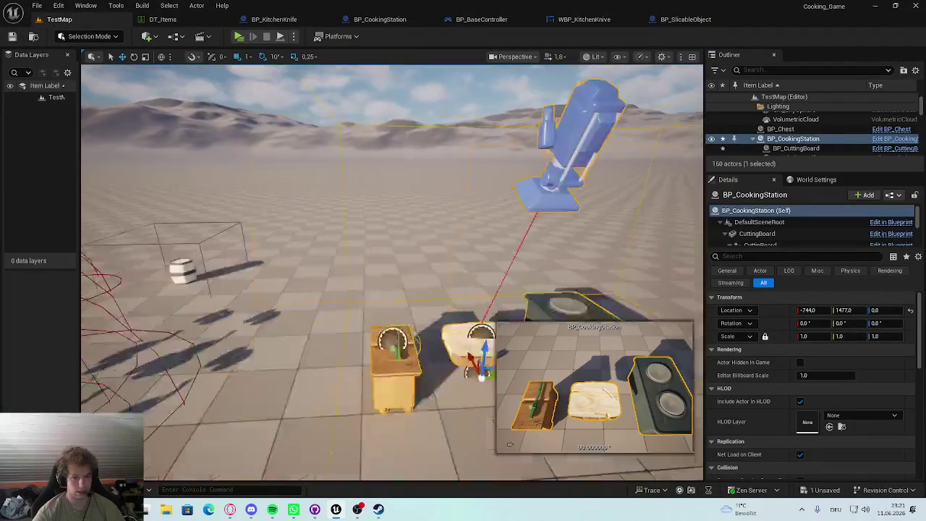
scroll(390, 290, up, 5)
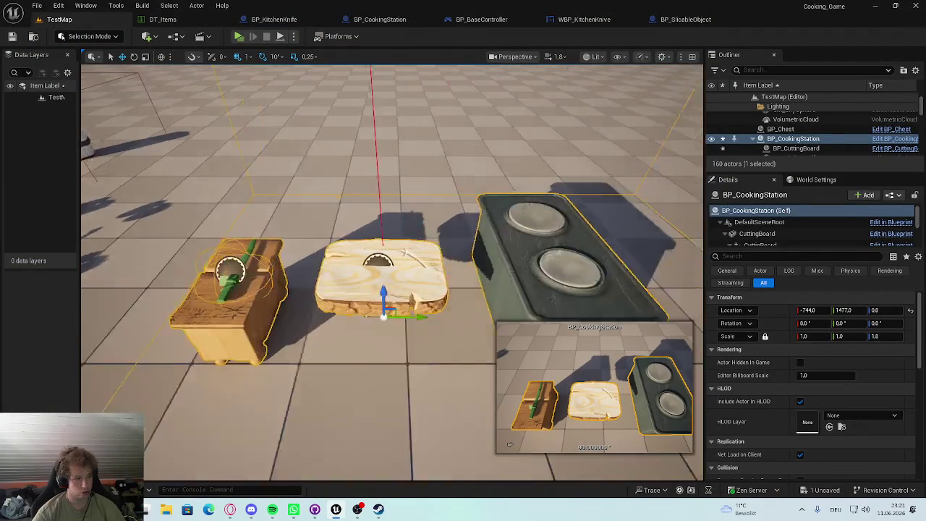
drag(406, 153, 431, 154)
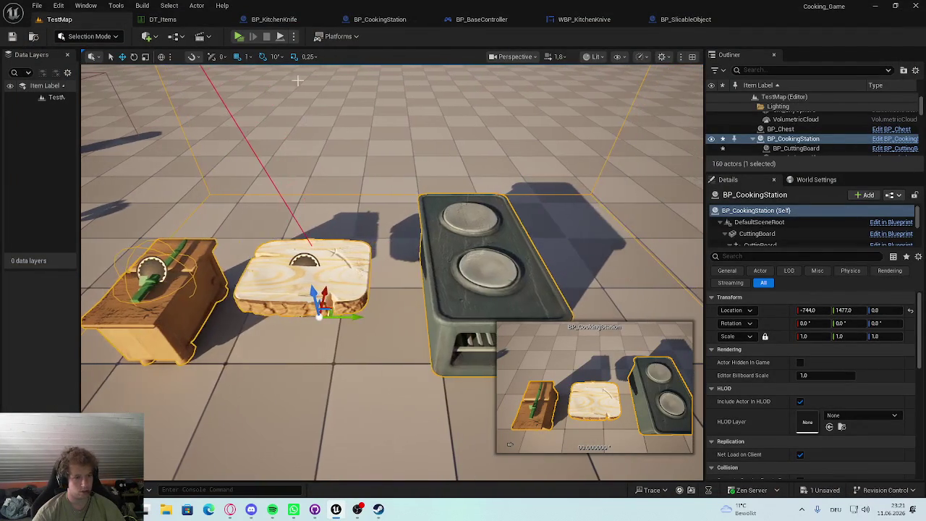
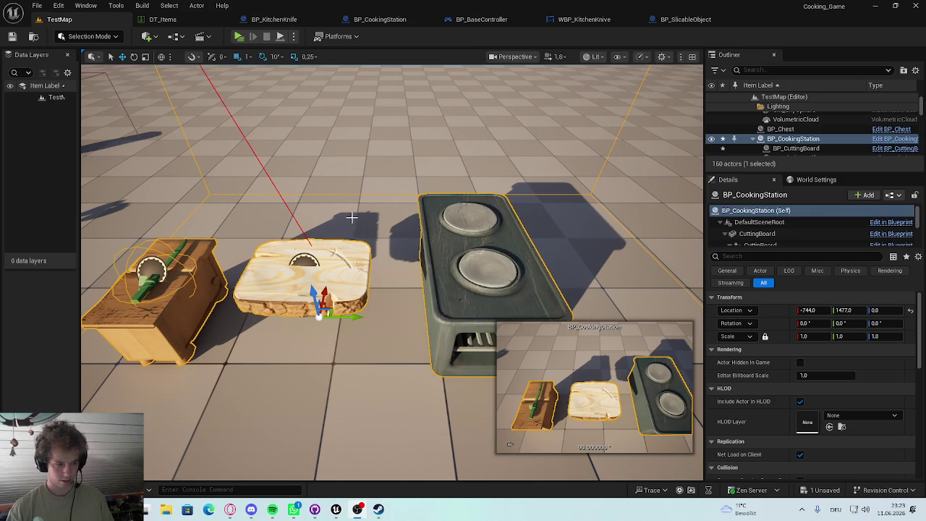
Step: Disconnect the Slices key from the first SET node and compile BP_SlicableObject
click(365, 20)
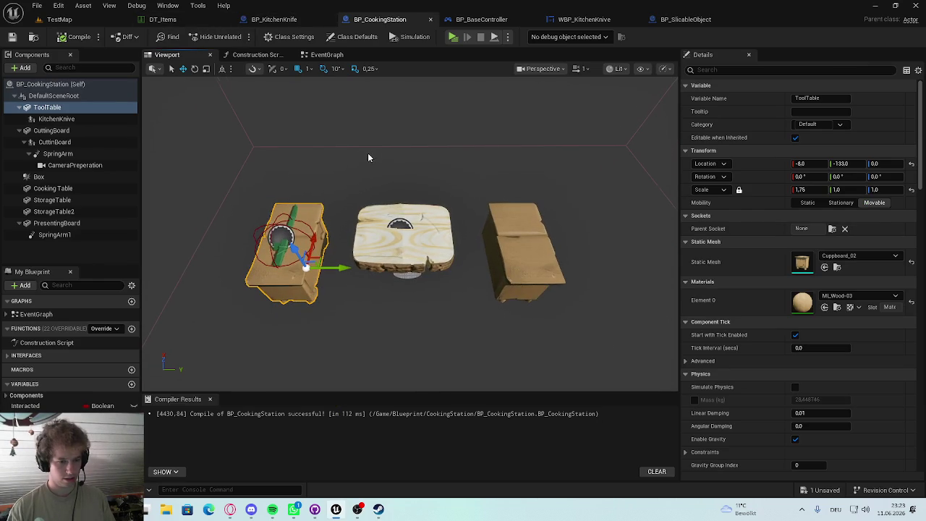
click(682, 21)
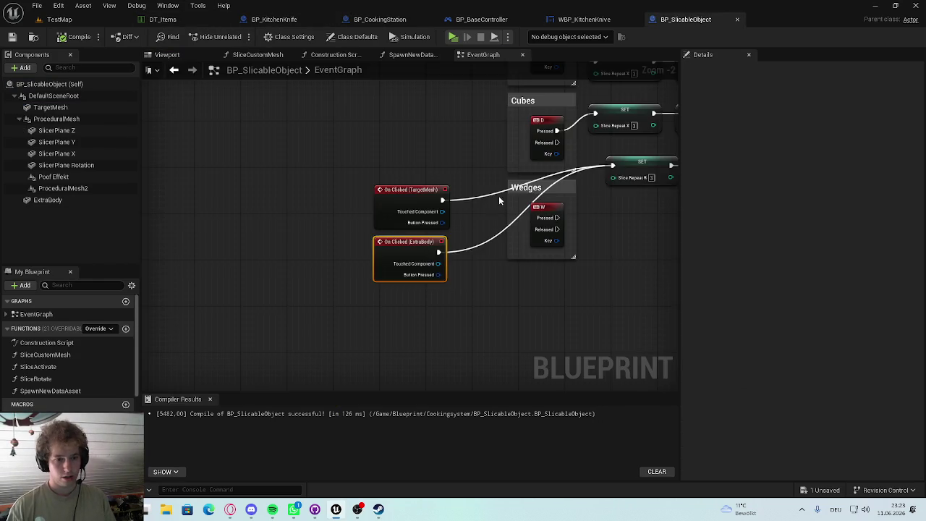
scroll(493, 199, up, 2)
drag(395, 144, 387, 230)
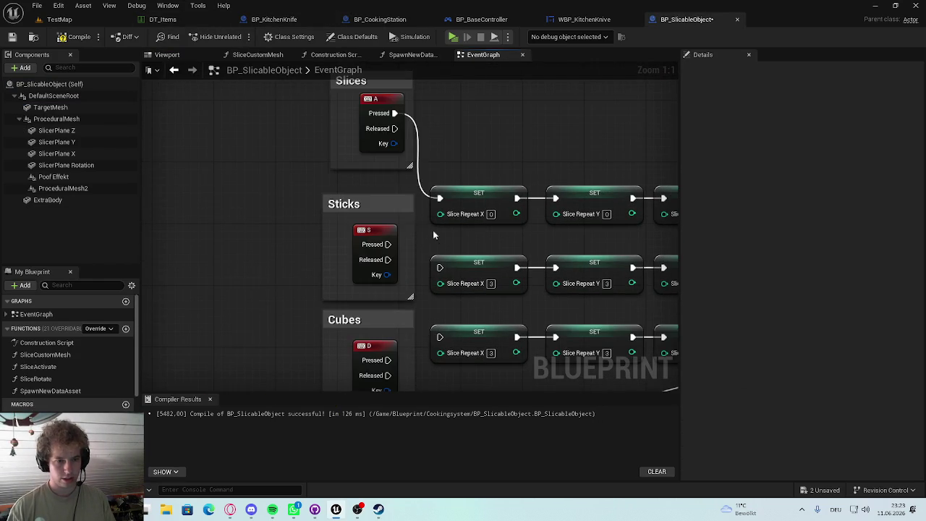
alt+click(394, 113)
click(75, 36)
Step: Move the two On Clicked event nodes further left in the event graph
mouse_move(477, 225)
mouse_down()
mouse_move(345, 248)
mouse_move(349, 230)
mouse_move(467, 157)
mouse_up()
drag(297, 137, 427, 296)
mouse_move(354, 153)
mouse_down()
mouse_move(187, 151)
mouse_move(263, 168)
mouse_move(263, 184)
mouse_up()
click(403, 138)
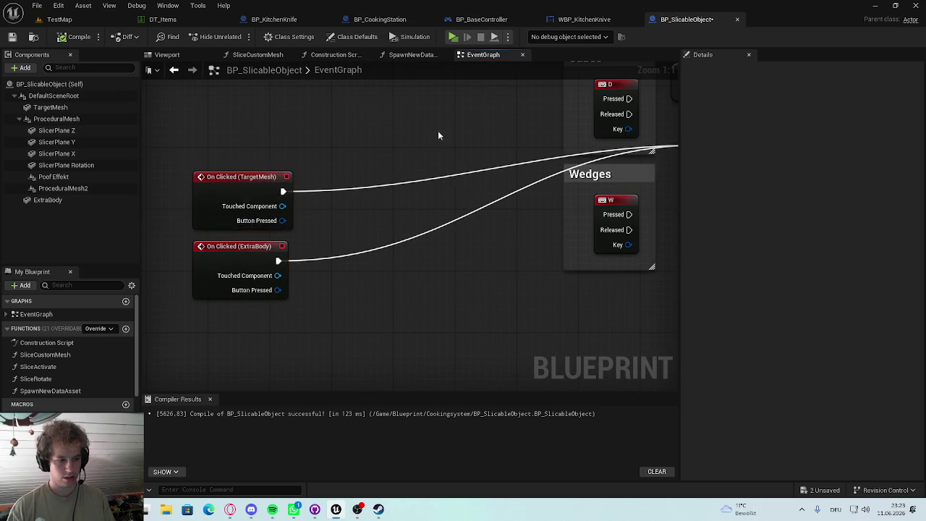
scroll(316, 304, down, 3)
scroll(365, 249, up, 3)
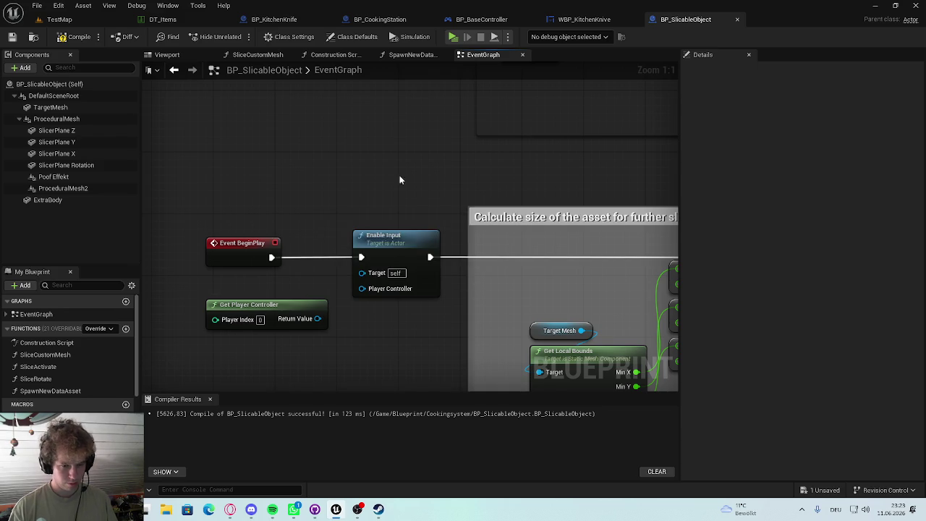
scroll(407, 199, down, 5)
scroll(336, 214, up, 2)
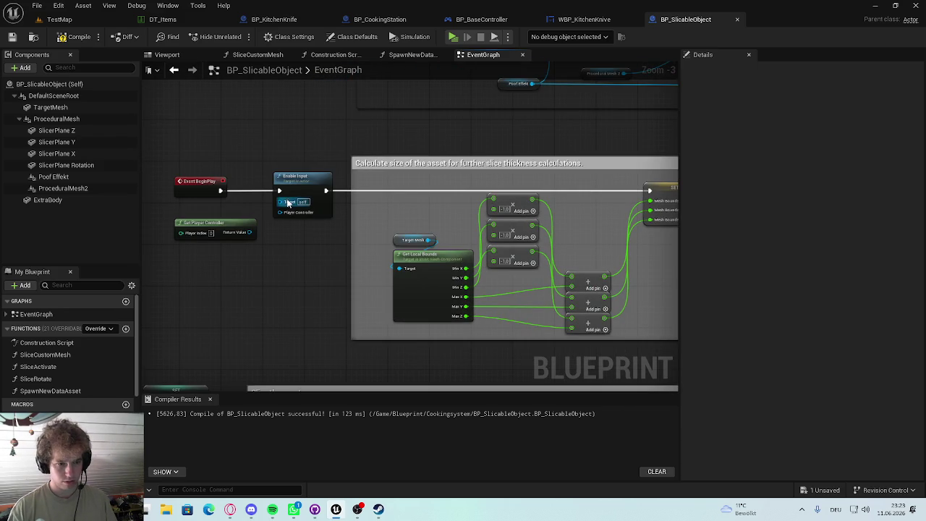
Step: Wire Event BeginPlay directly past Enable Input, move Enable Input aside, and save
mouse_move(220, 190)
mouse_down()
mouse_move(641, 207)
mouse_move(650, 190)
mouse_up()
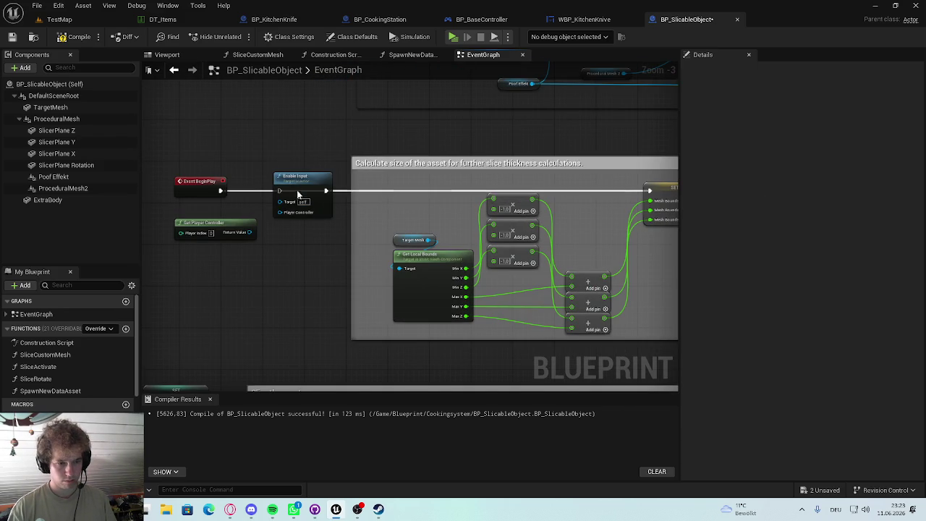
drag(325, 193, 335, 224)
key(ctrl+s)
Step: Connect Get Player Controller's Return Value to Enable Input's Player Controller pin
click(60, 19)
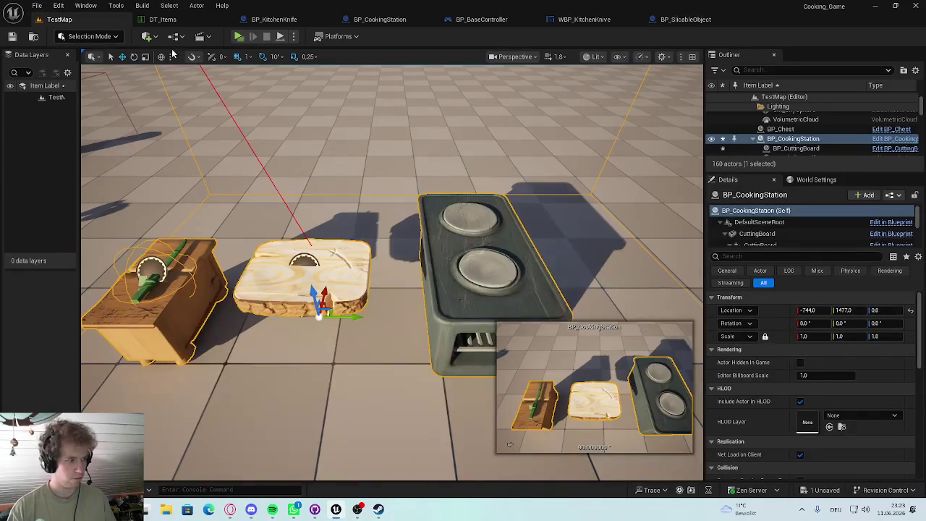
click(718, 19)
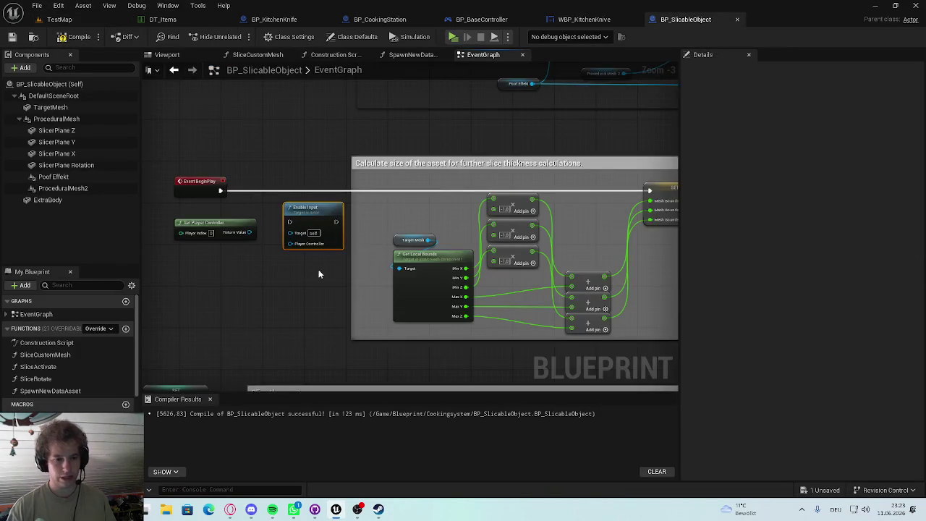
scroll(318, 273, up, 3)
drag(225, 217, 277, 226)
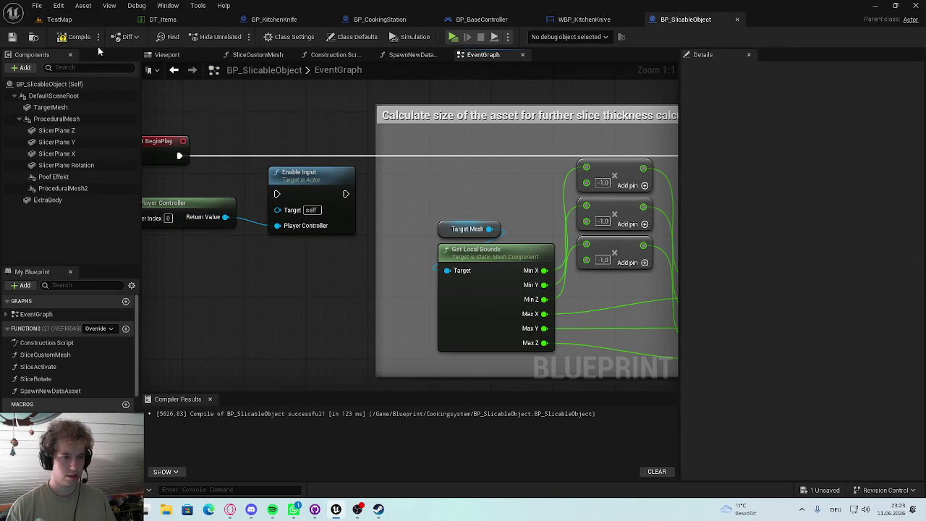
click(87, 20)
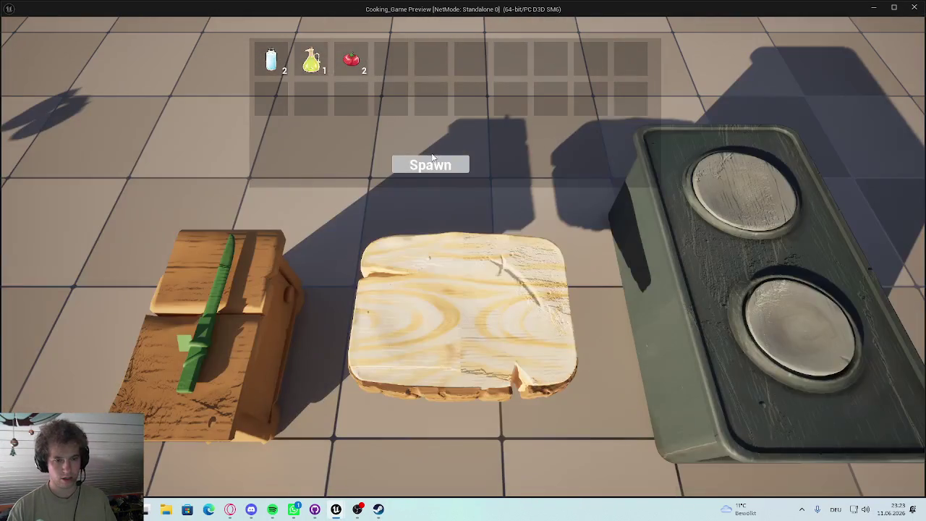
Step: Playtest by spawning two tomatoes onto the cutting board, then stop the preview
click(432, 165)
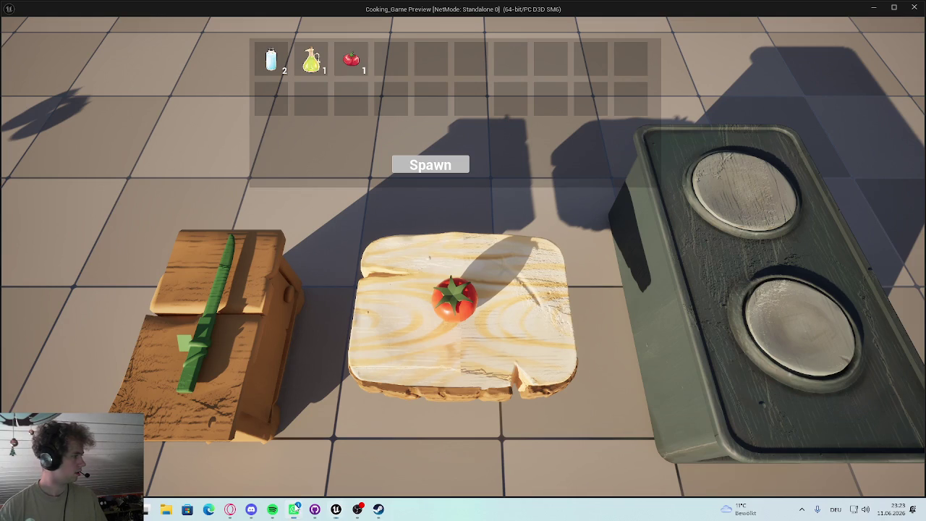
click(410, 164)
key(Escape)
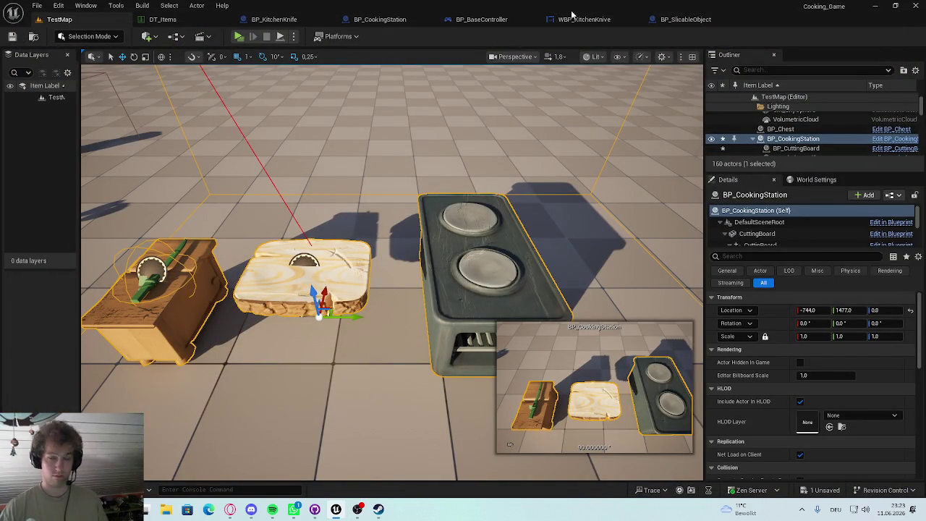
Step: Delete the Get Player Controller and Enable Input nodes from BP_SlicableObject and save
click(687, 19)
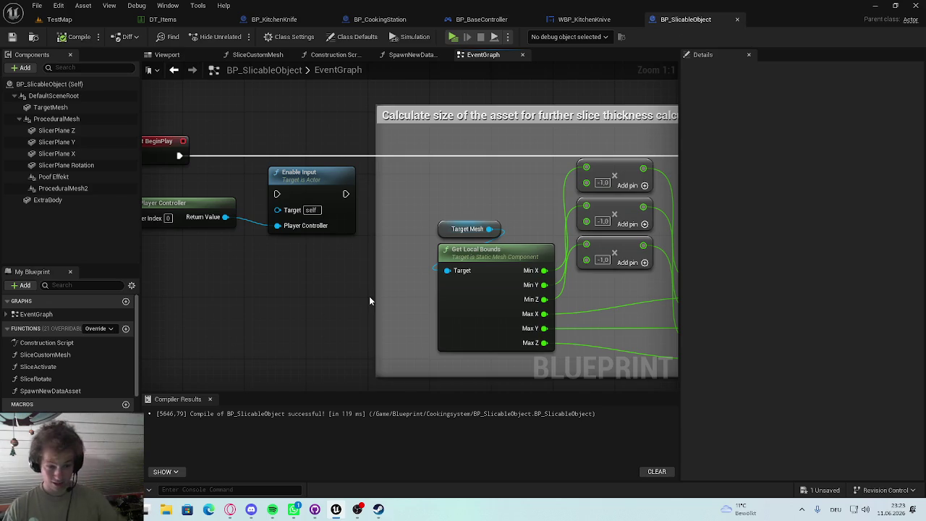
drag(289, 199, 544, 134)
key(Delete)
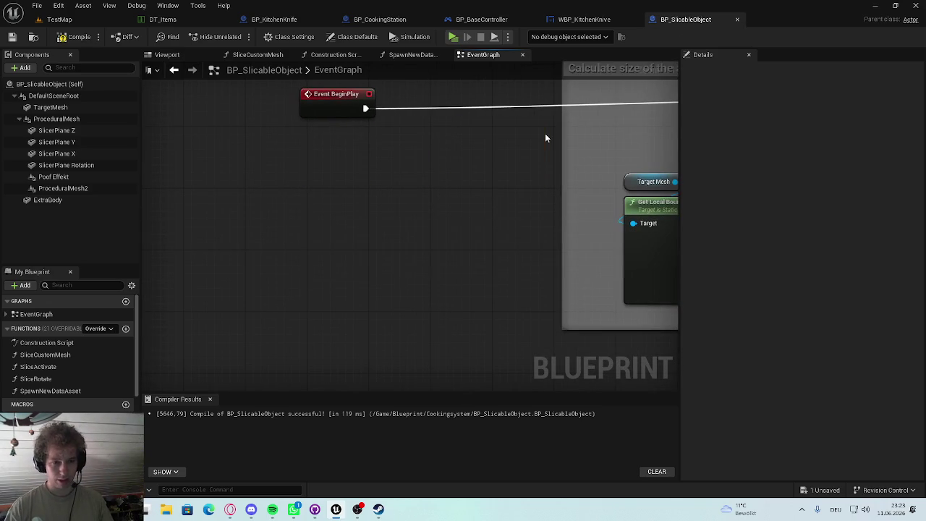
scroll(314, 179, down, 4)
drag(314, 179, 550, 121)
key(ctrl+s)
Step: Pan the graph to bring the Cubes and Wedges slicing nodes into view
scroll(213, 226, up, 3)
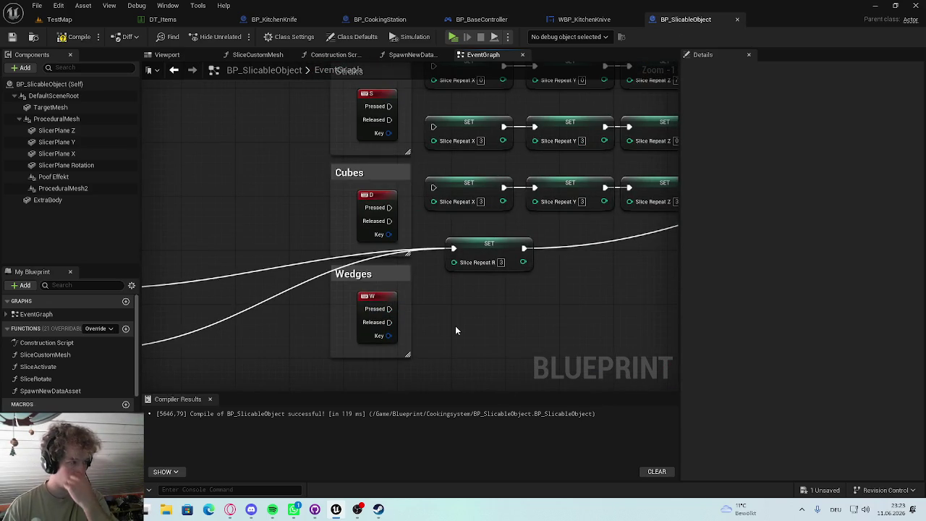
scroll(455, 330, up, 1)
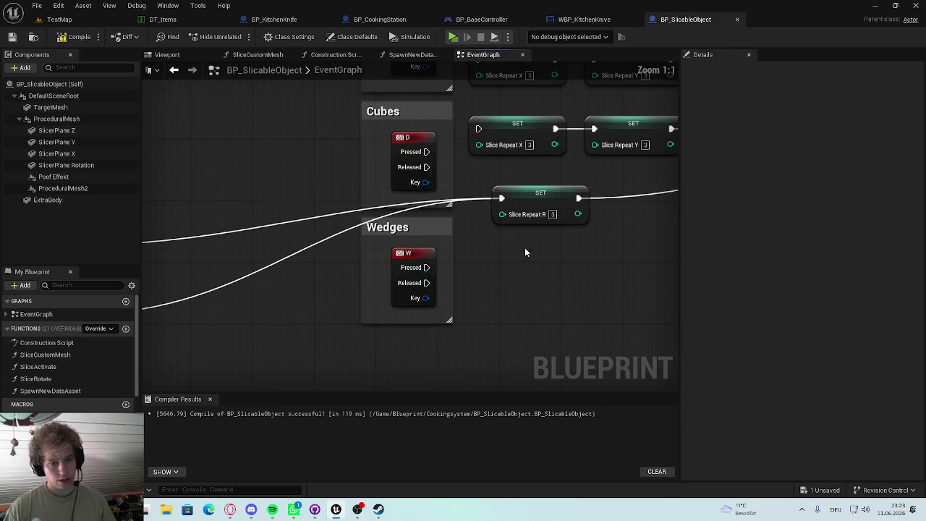
drag(483, 280, 519, 285)
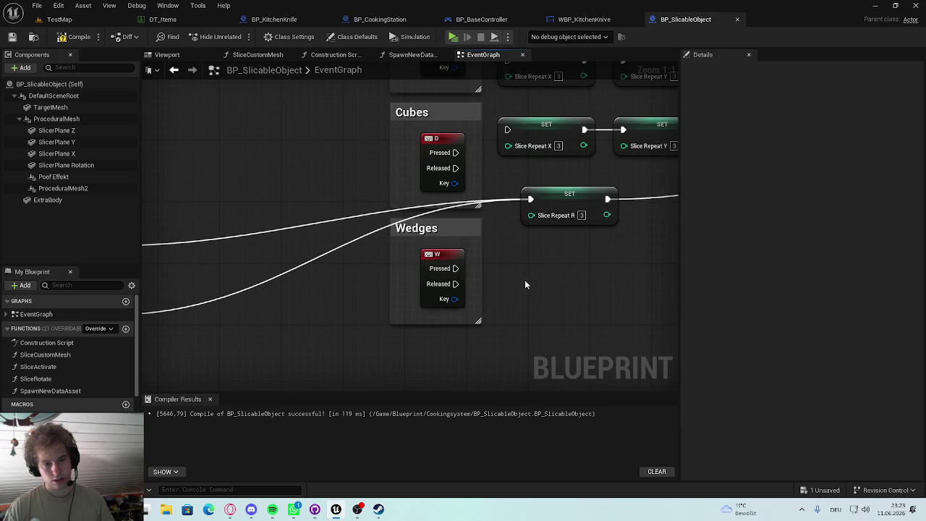
scroll(338, 271, down, 5)
scroll(391, 244, up, 2)
scroll(449, 245, up, 1)
scroll(359, 233, up, 1)
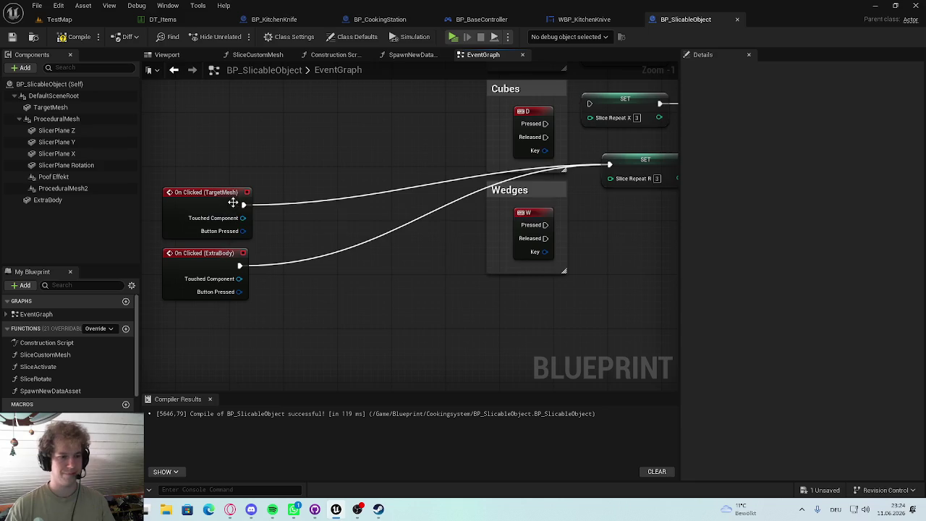
scroll(234, 204, up, 1)
Step: Unhook both On Clicked events from the SET node and feed them into a new Print String
alt+click(288, 209)
alt+click(283, 279)
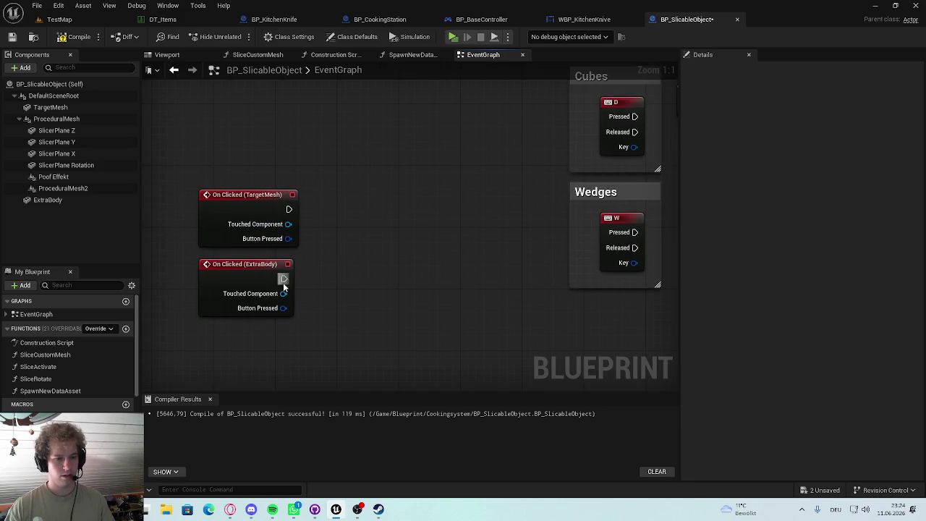
drag(364, 233, 361, 231)
text(print)
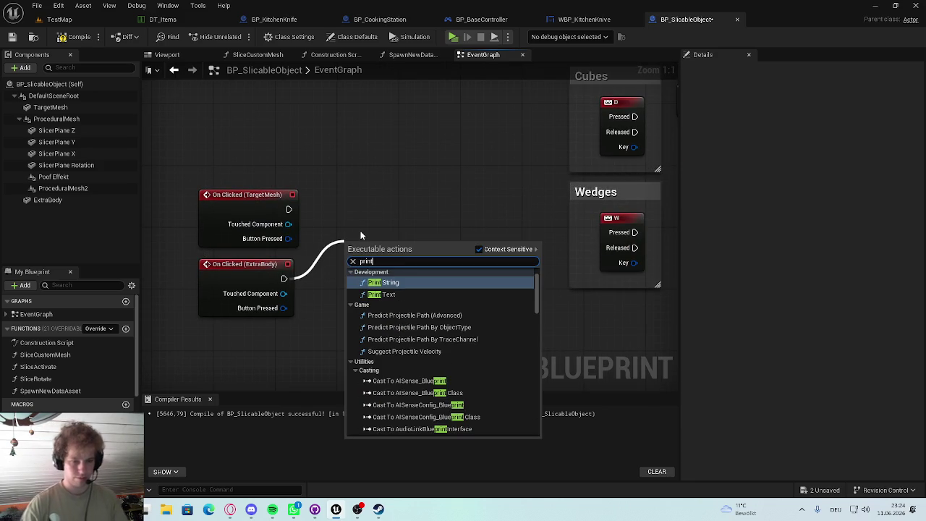
click(388, 284)
drag(387, 287, 397, 249)
mouse_move(293, 224)
mouse_down()
mouse_move(274, 224)
mouse_move(361, 217)
mouse_up()
click(338, 152)
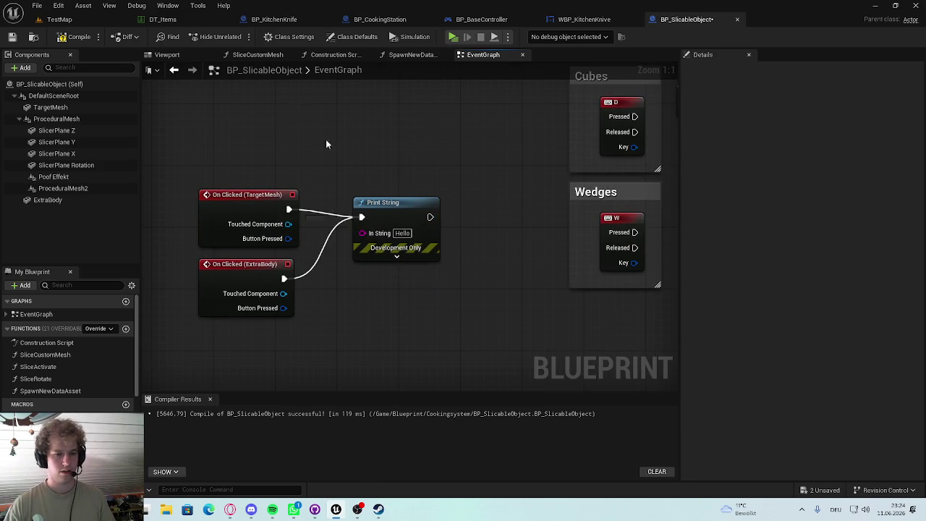
Step: Compile, then playtest standalone by spawning a tomato and clicking the knife twice
click(72, 36)
click(72, 20)
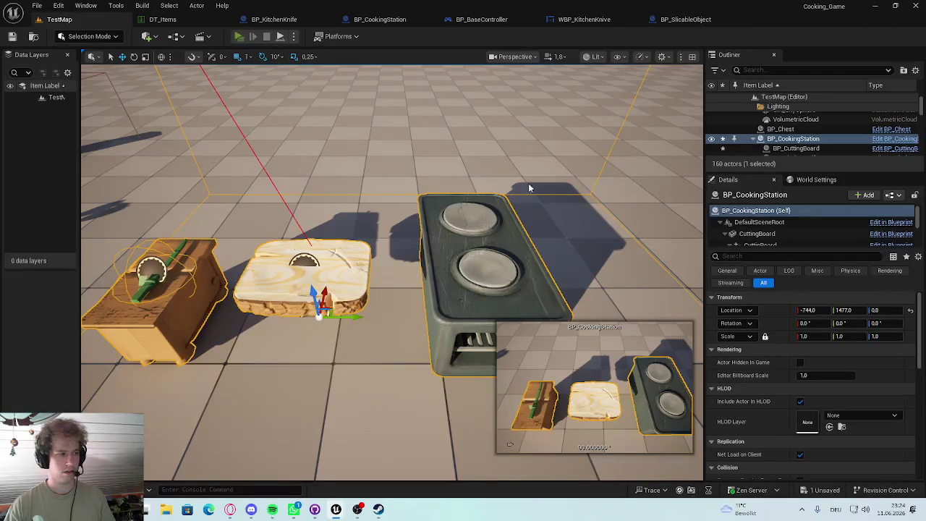
key(alt+p)
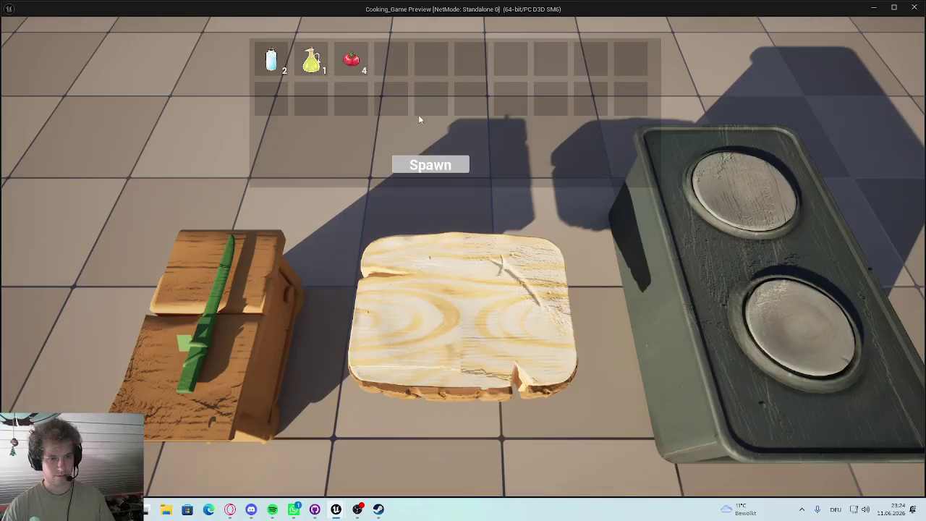
click(431, 165)
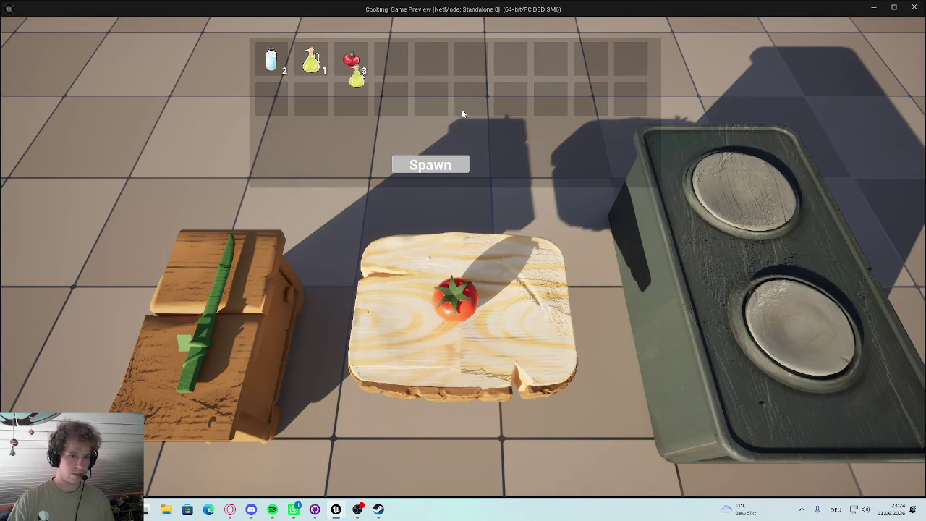
click(209, 288)
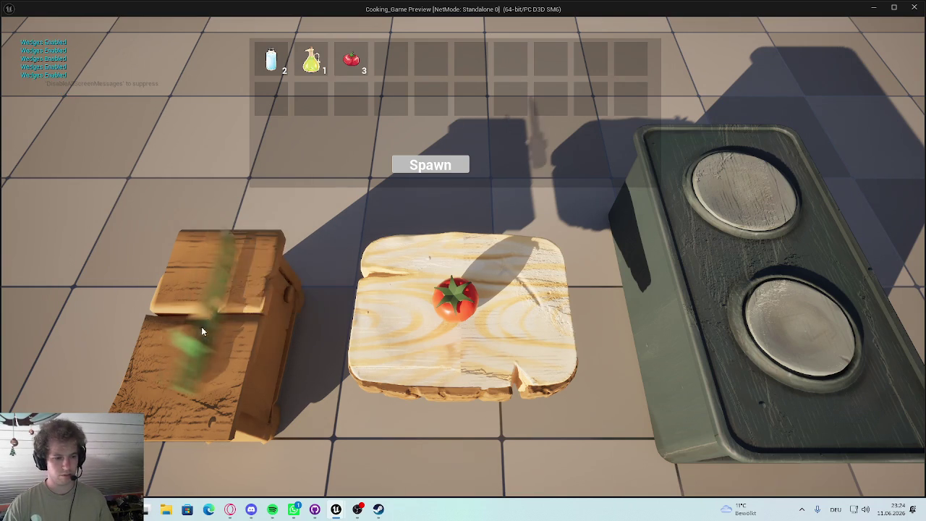
click(191, 357)
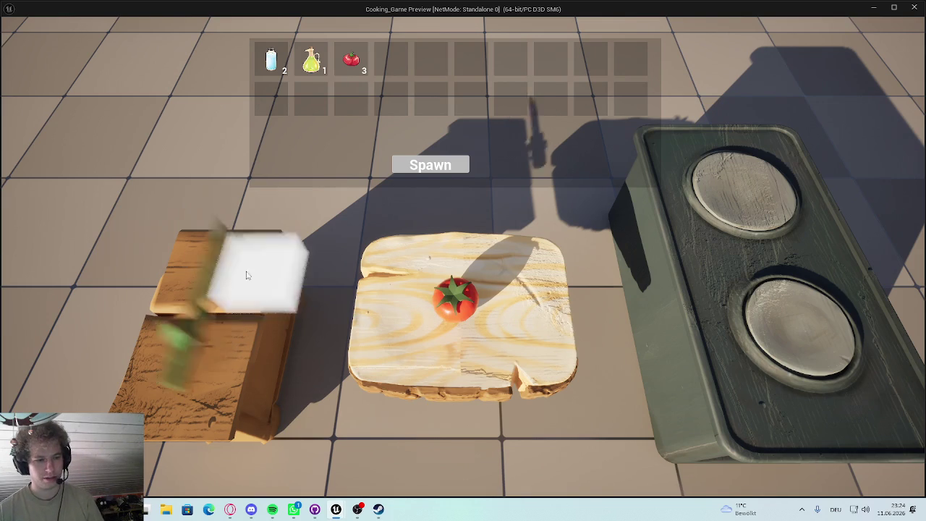
key(Escape)
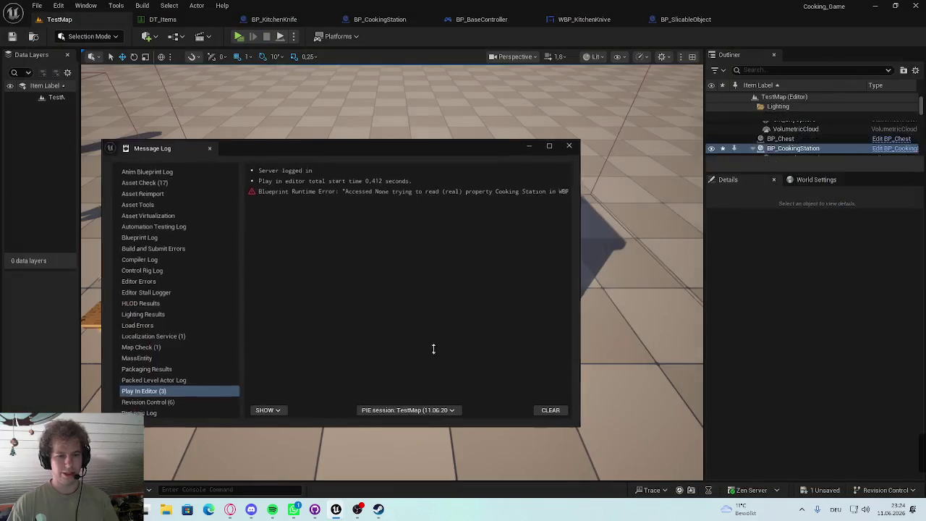
Step: Inspect the Accessed None runtime error, close the Message Log, and browse the open blueprints
click(382, 191)
click(571, 145)
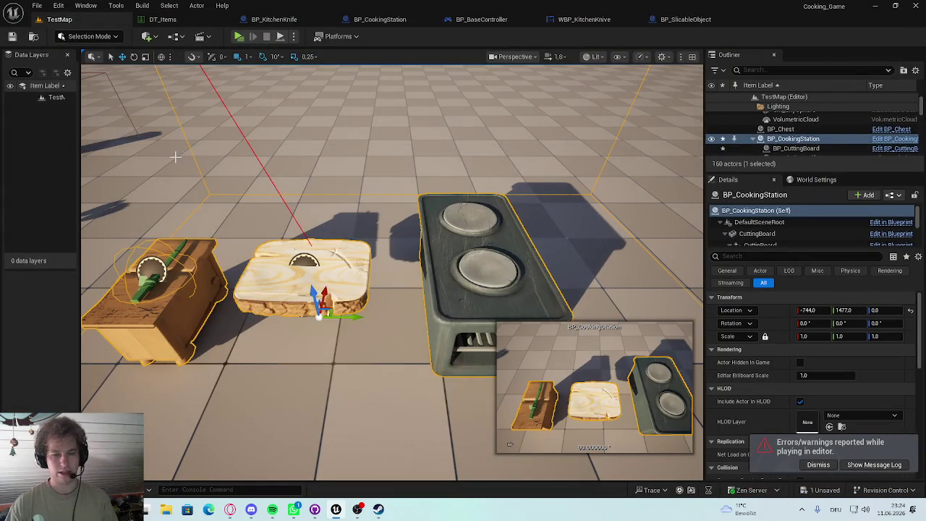
click(356, 18)
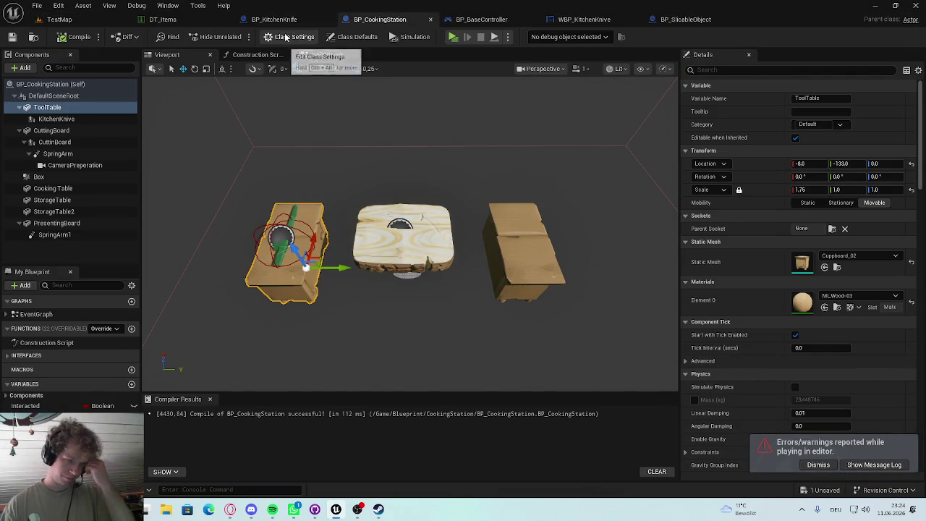
click(285, 21)
click(486, 19)
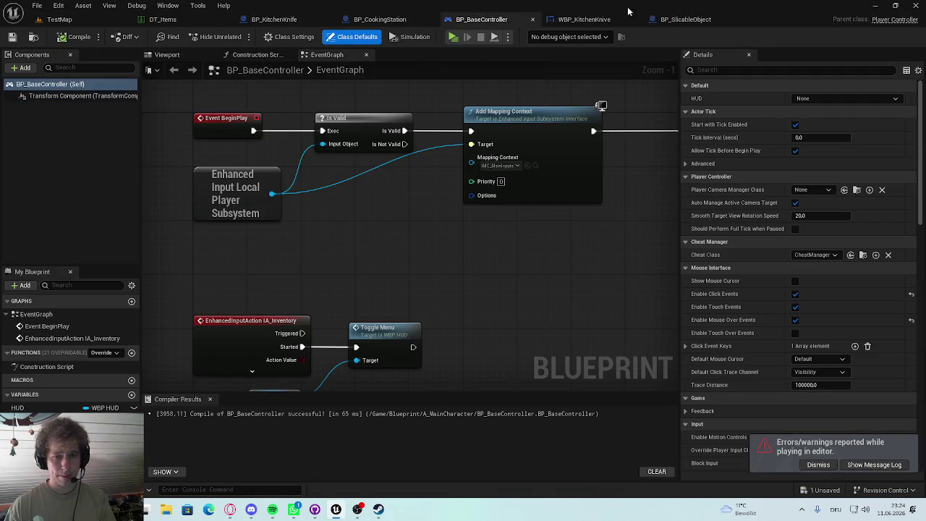
click(588, 20)
click(683, 19)
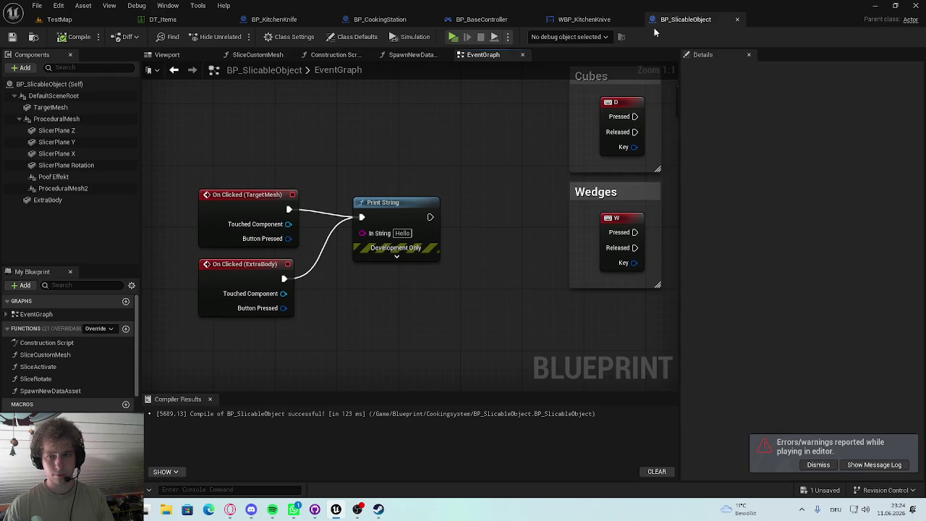
click(581, 20)
click(463, 21)
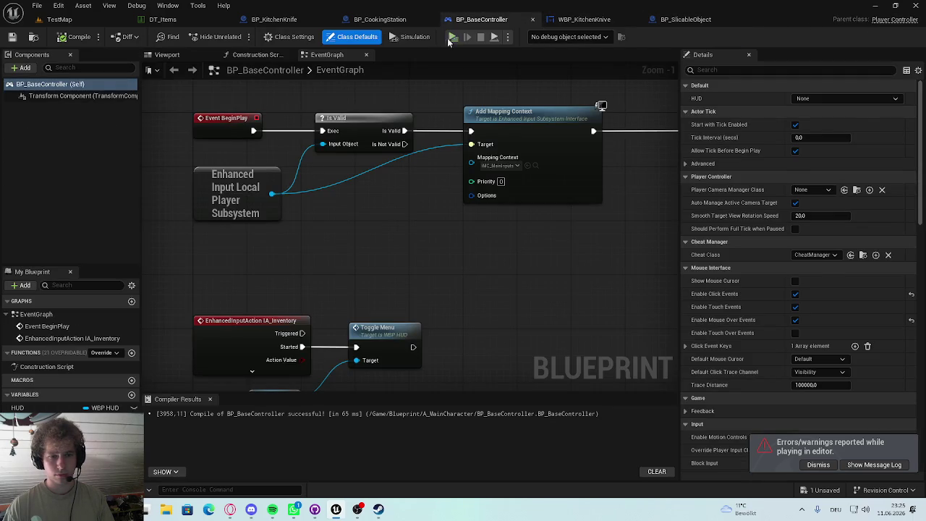
Step: Look through BP_CookingStation, BP_KitchenKnife and DT_Items, then find Create WBP HUD Widget in BP_BaseController
click(359, 20)
click(283, 19)
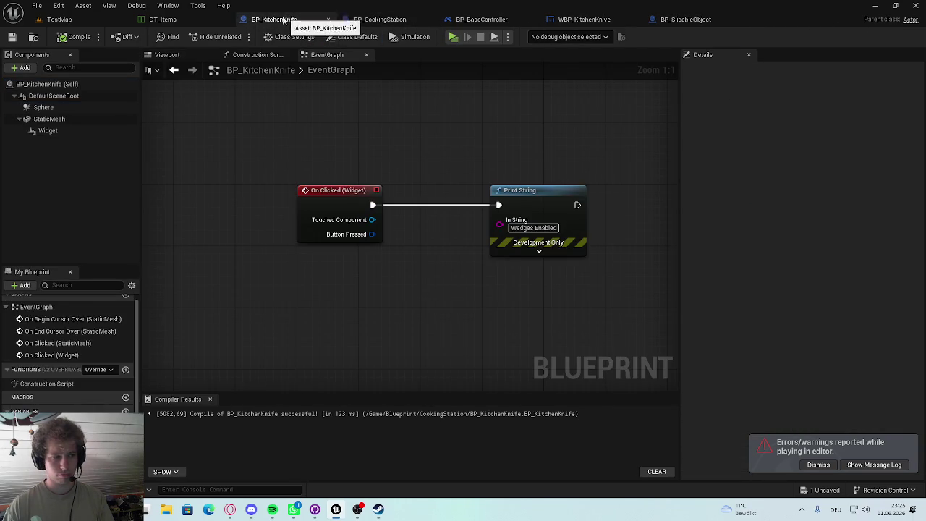
click(177, 20)
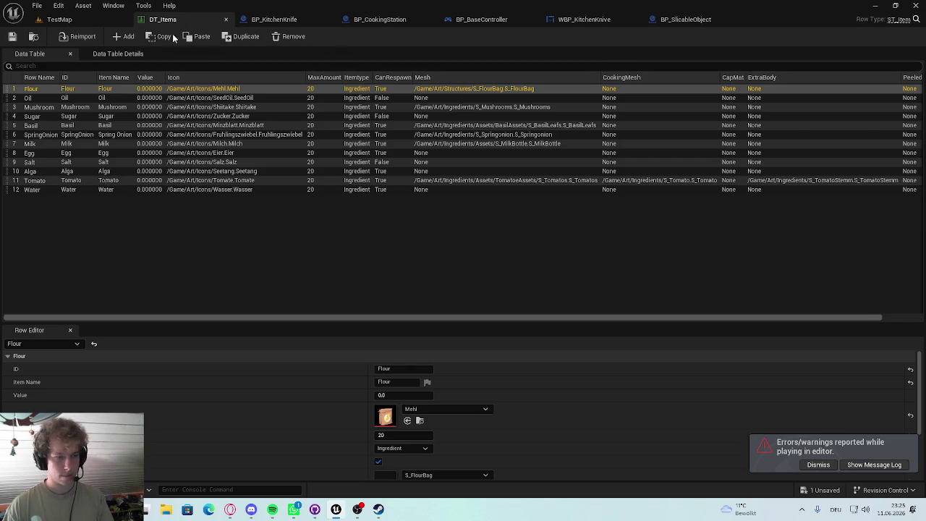
click(86, 22)
click(279, 19)
click(380, 20)
click(472, 22)
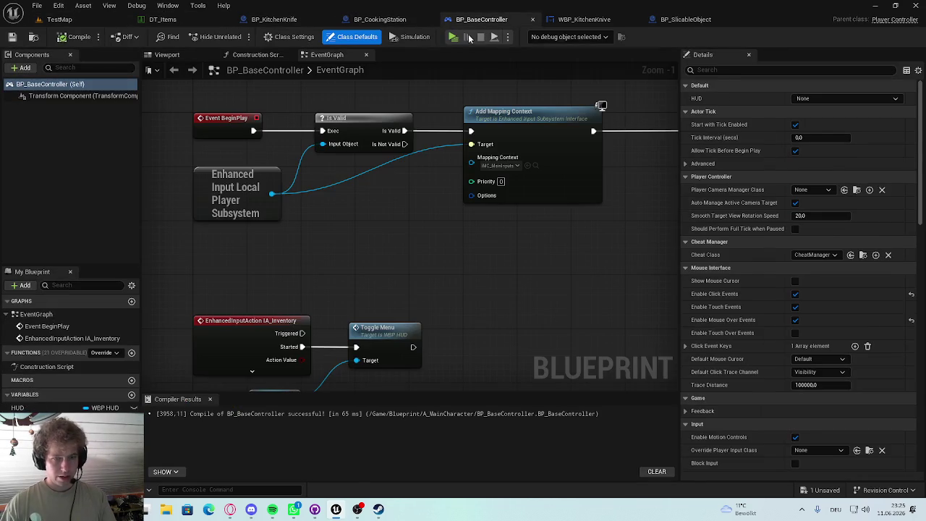
scroll(607, 252, up, 1)
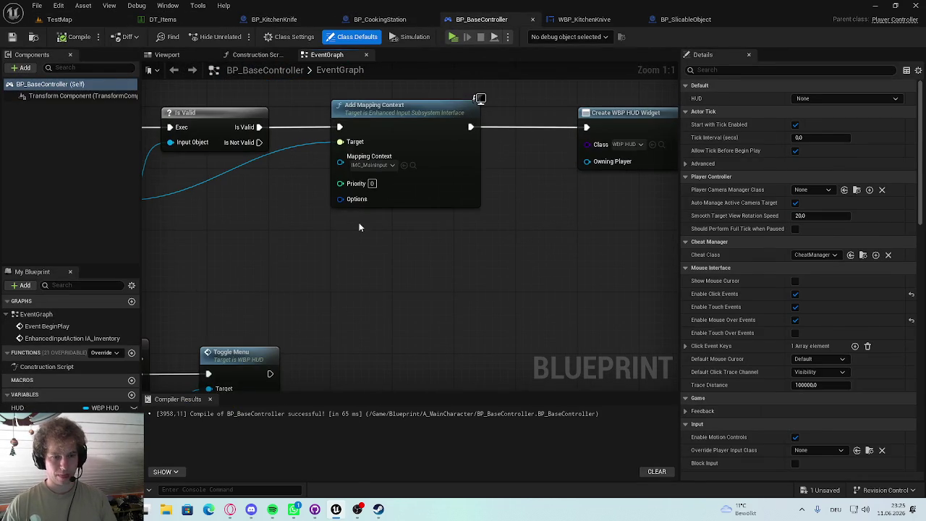
drag(650, 118, 347, 248)
scroll(411, 69, down, 3)
Step: Close BP_BaseController, return to TestMap, and open the Content Drawer at Blueprint > Cookingsystem
click(533, 21)
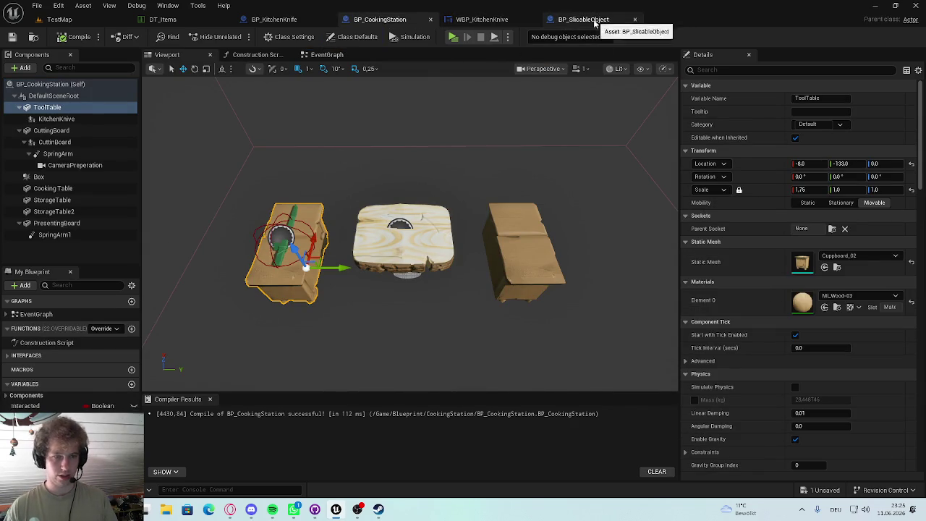
drag(583, 20, 485, 19)
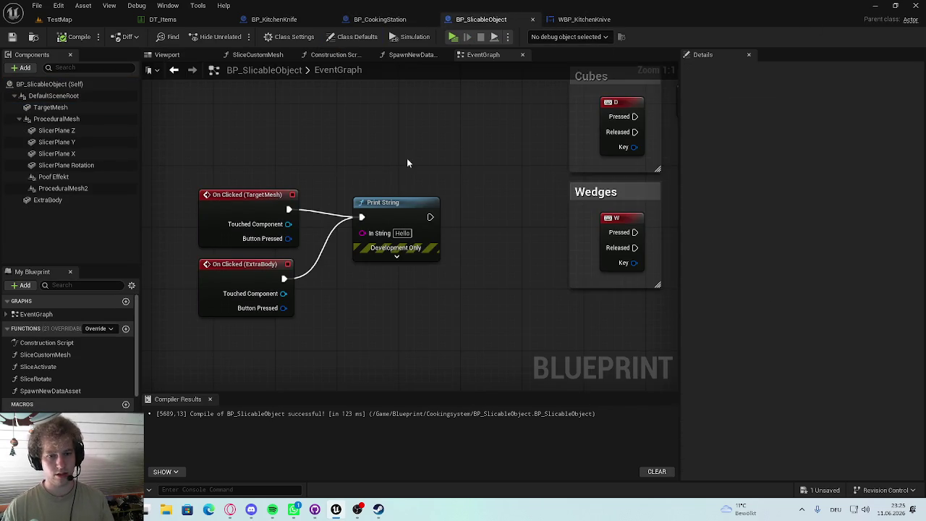
scroll(370, 212, down, 3)
click(59, 19)
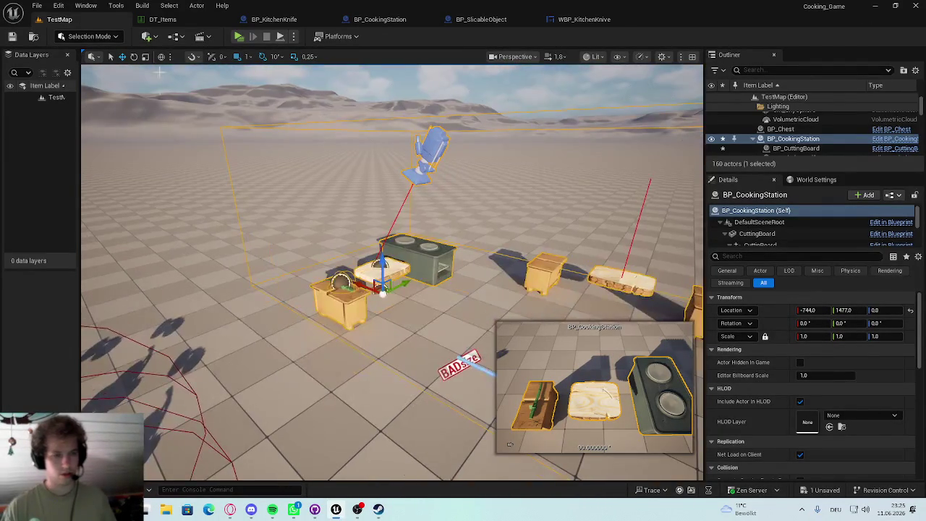
key(ctrl+space)
key(ctrl+space)
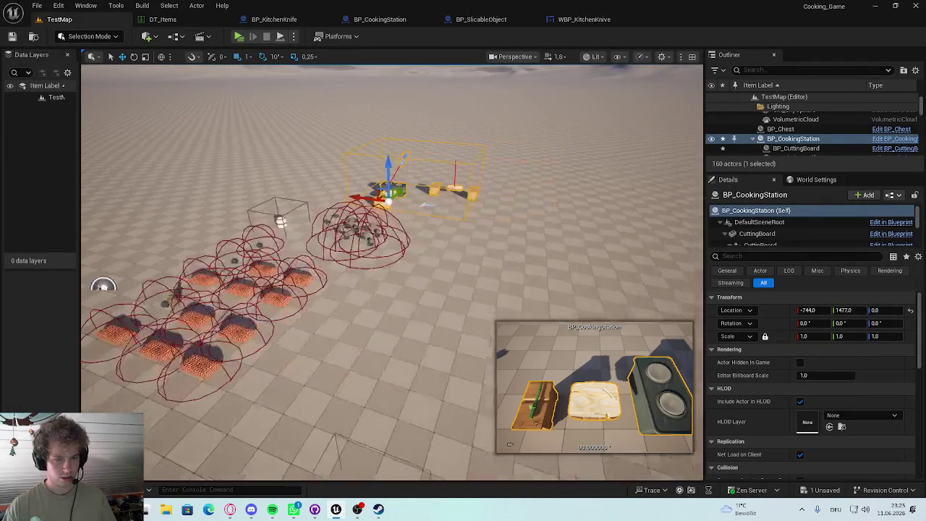
key(ctrl+space)
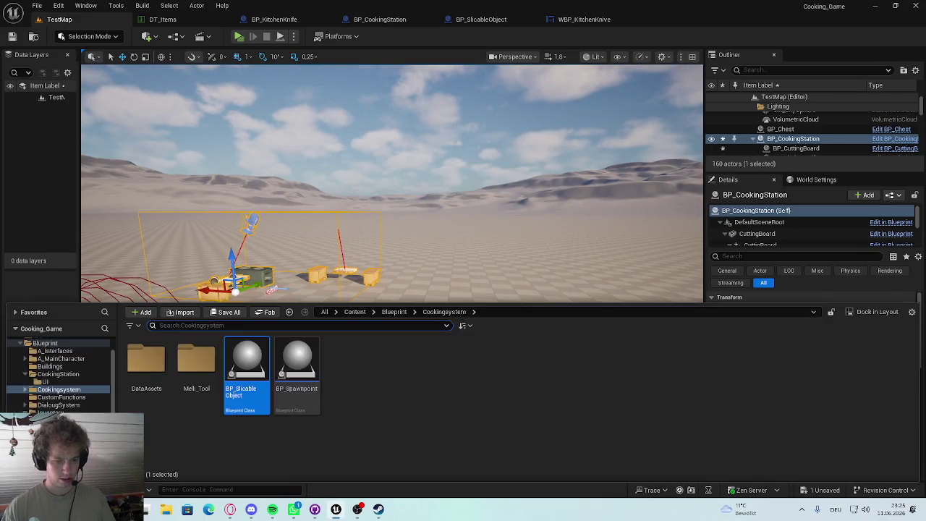
Step: Place a BP_SlicableObject with Item ID tomato, drop it to the floor, and save the level
mouse_move(300, 372)
mouse_down()
mouse_move(434, 319)
mouse_move(433, 309)
mouse_move(500, 302)
mouse_up()
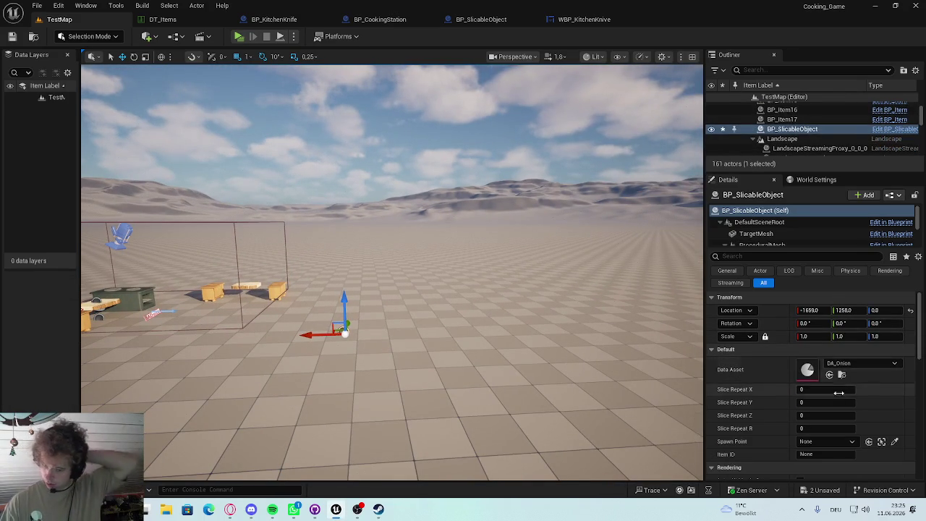
text(tomato)
key(Return)
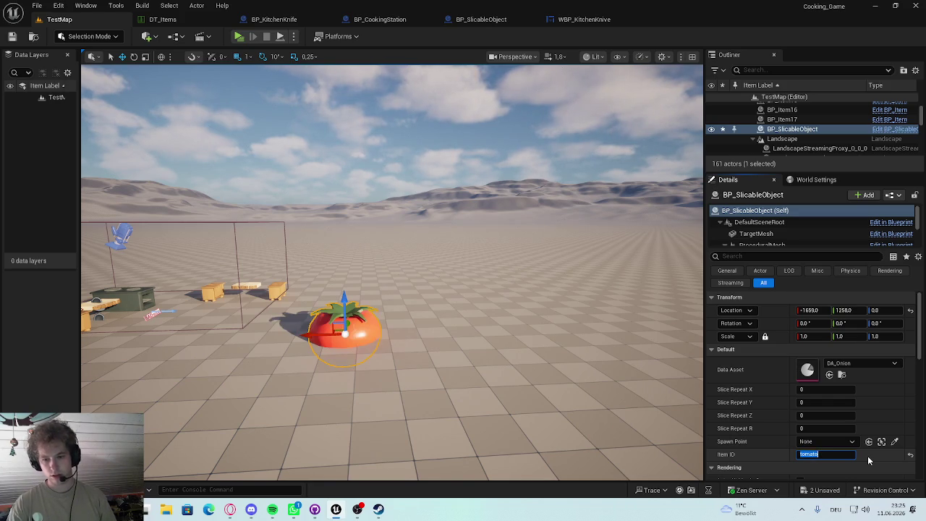
key(End)
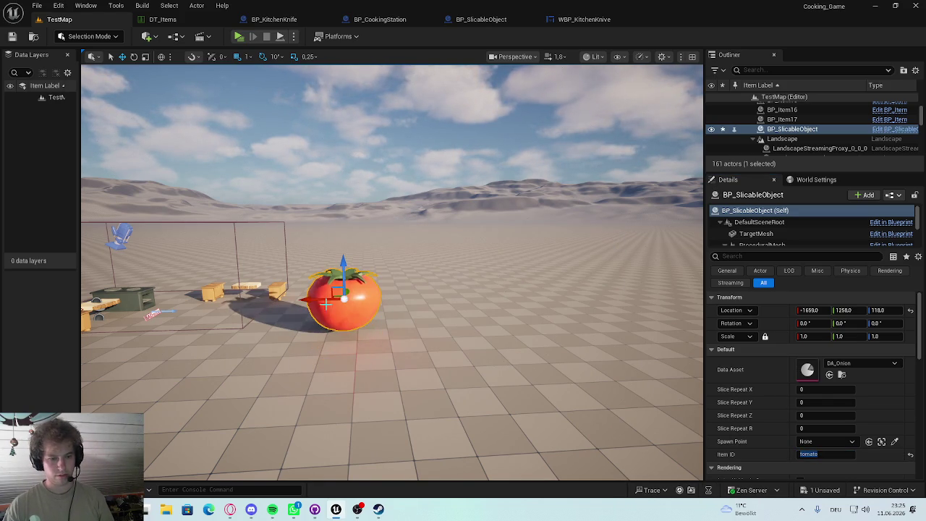
drag(329, 304, 363, 304)
key(ctrl+s)
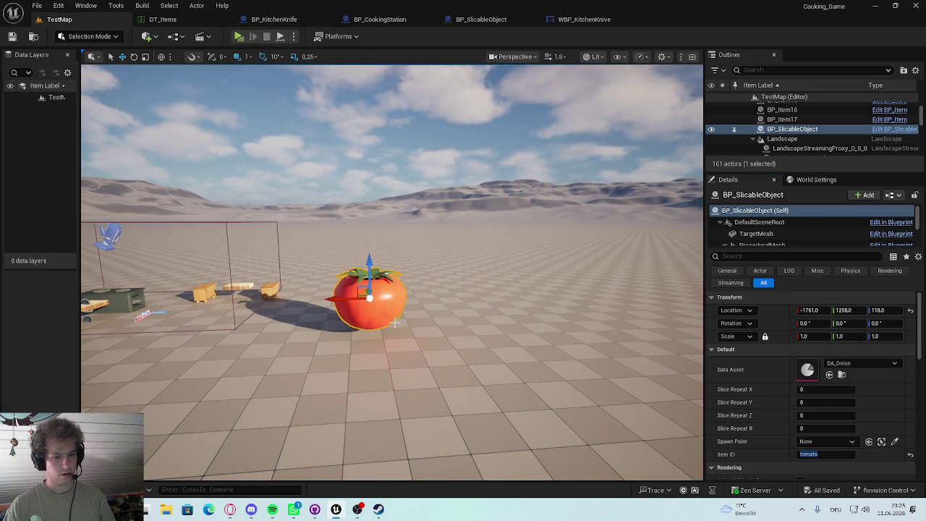
drag(271, 85, 271, 84)
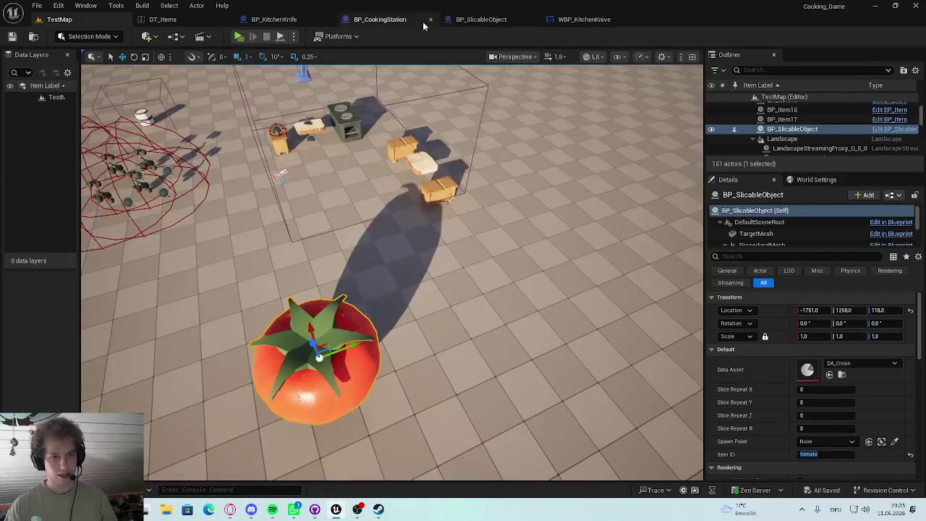
key(ctrl+b)
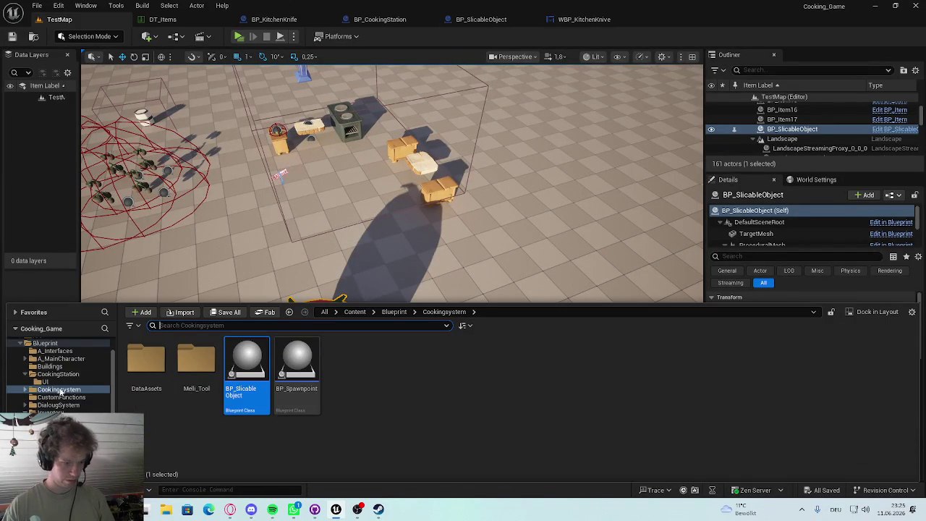
Step: Open BP_BaseController from A_MainCharacter, tick Show Mouse Cursor in Class Defaults, and compile
click(50, 412)
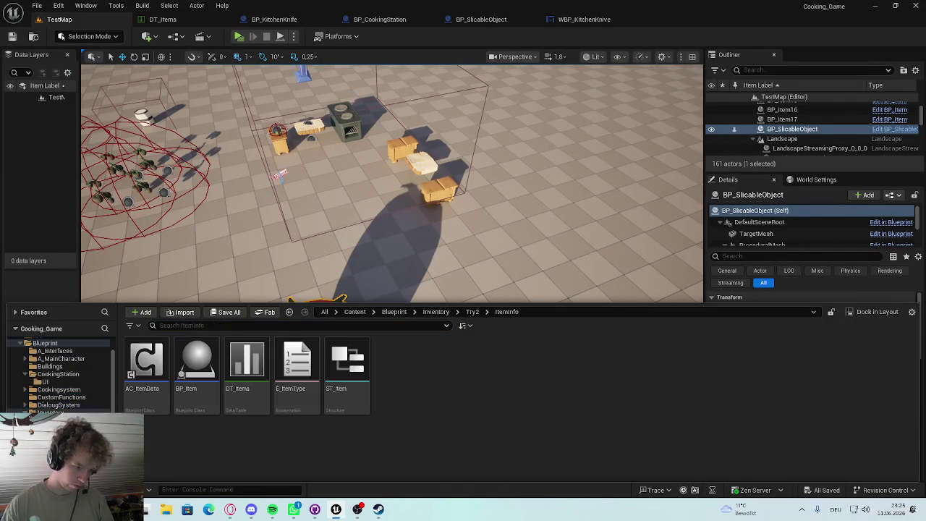
right_click(58, 413)
click(235, 439)
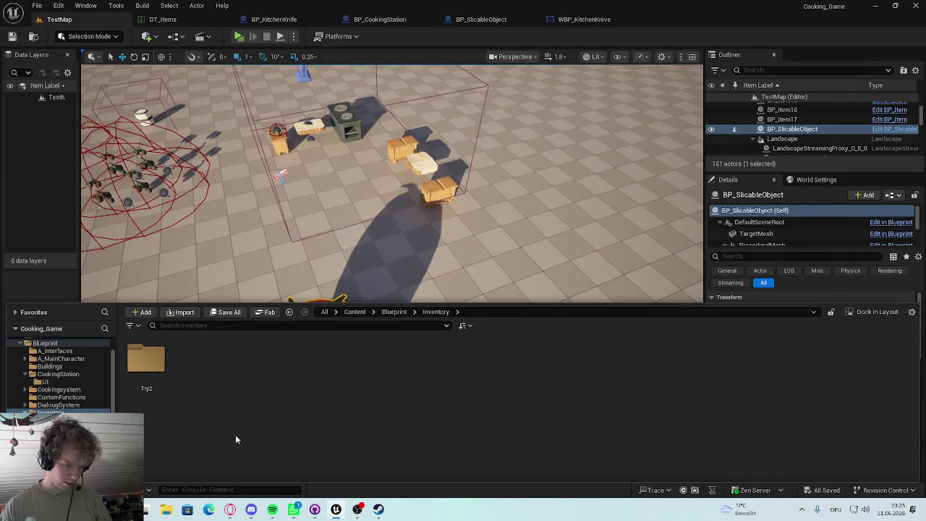
click(65, 359)
double_click(195, 362)
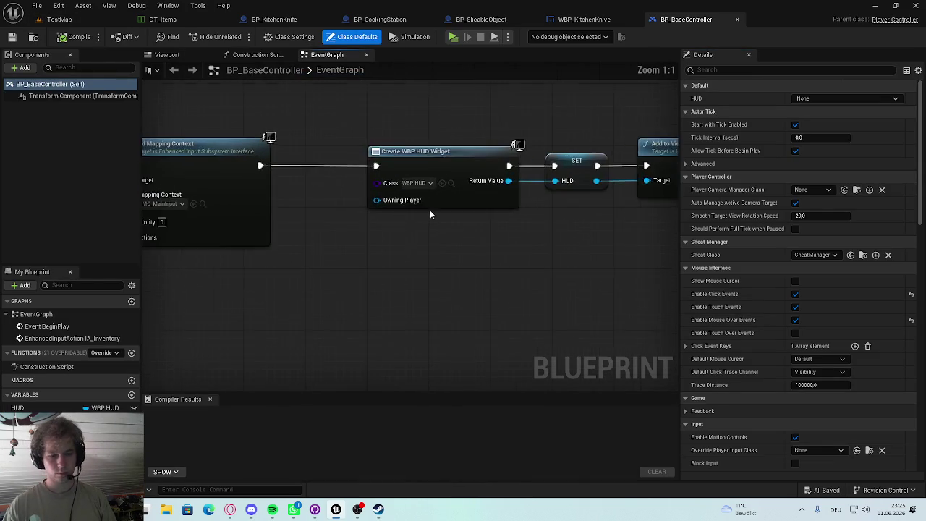
click(794, 282)
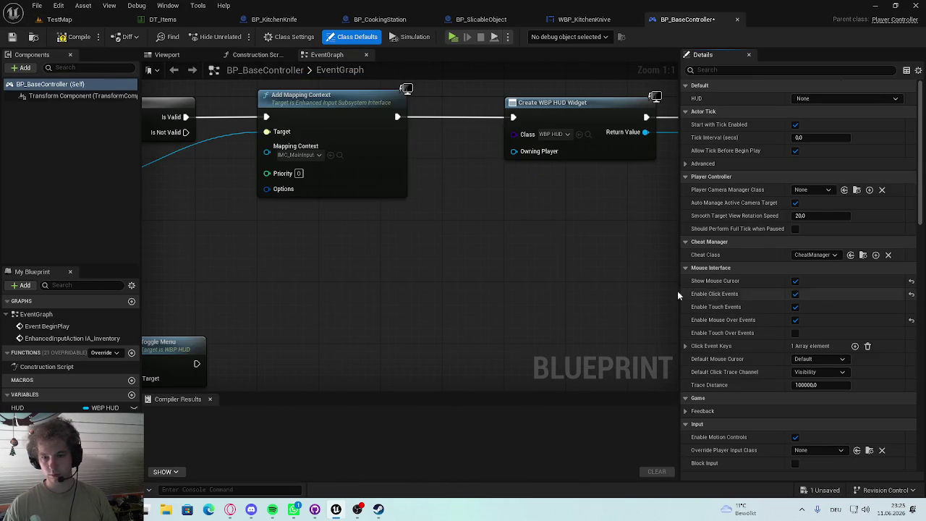
click(80, 36)
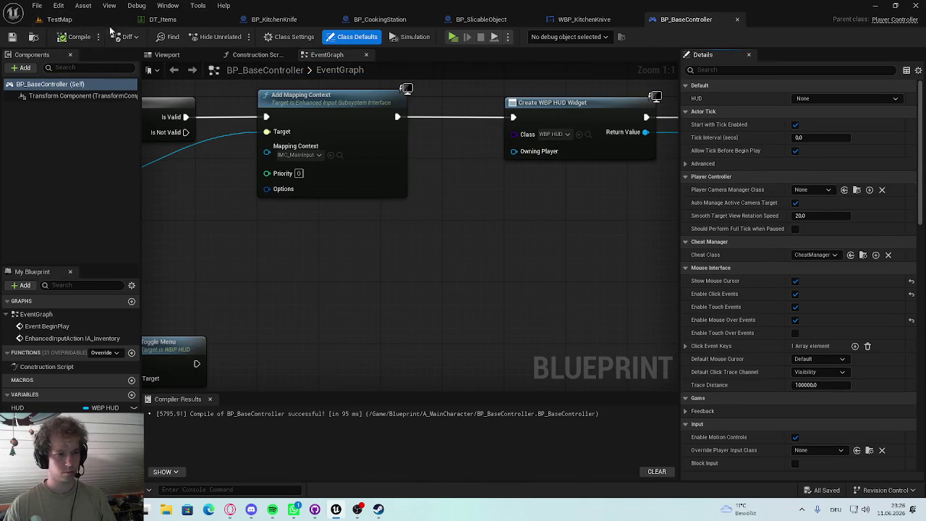
click(59, 20)
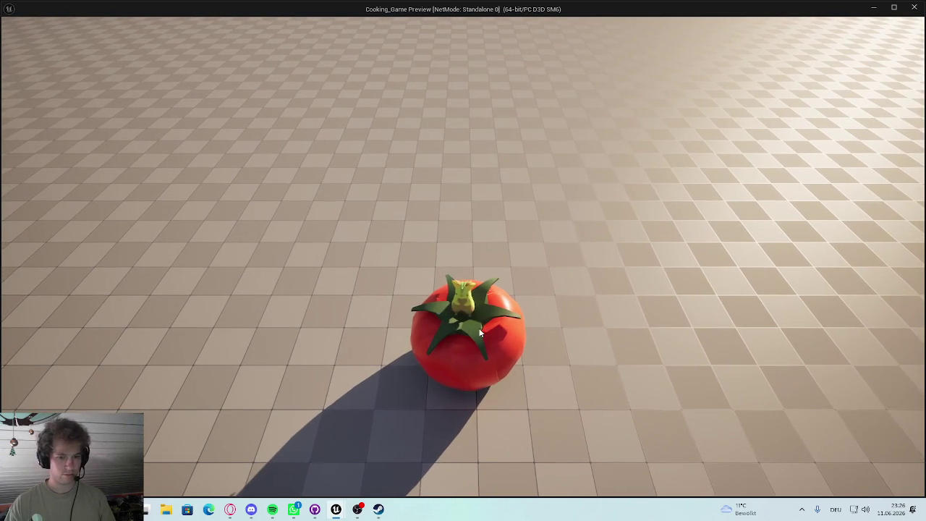
Step: Capture a screenshot of the tomato during the standalone playtest, then stop the preview
key(super+shift+s)
drag(306, 188, 576, 430)
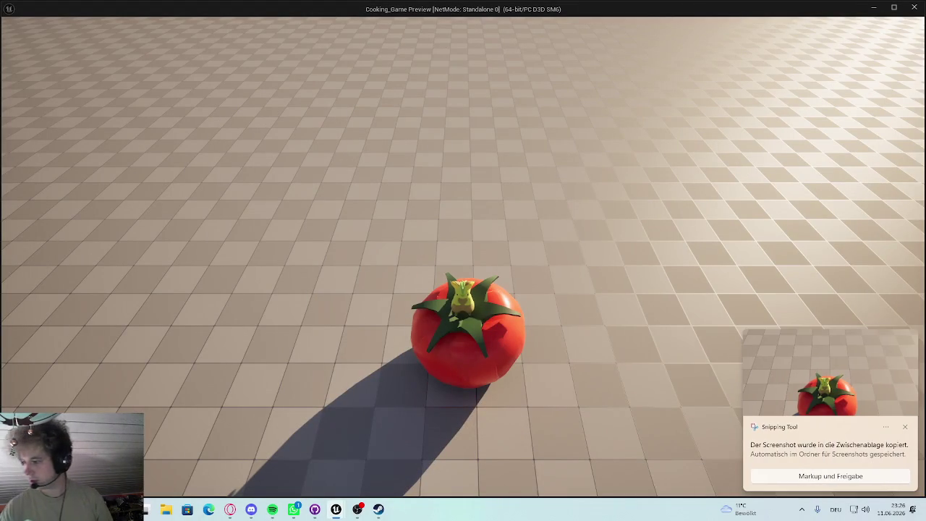
click(906, 426)
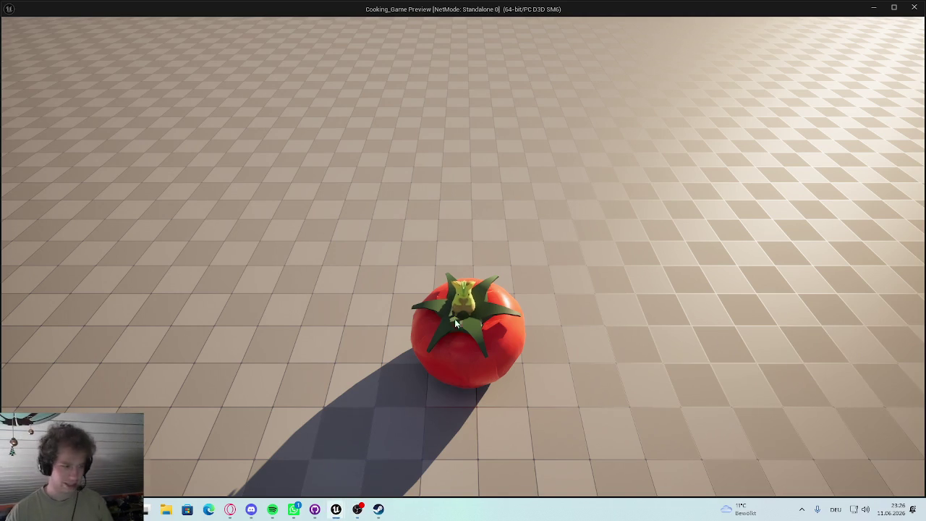
key(Escape)
Step: Select and focus the view on the tomato, then bring BP_BaseController back up
click(311, 344)
key(f)
mouse_move(391, 275)
mouse_down()
mouse_move(391, 217)
mouse_move(412, 210)
mouse_move(405, 217)
mouse_move(405, 188)
mouse_move(405, 231)
mouse_up()
click(686, 20)
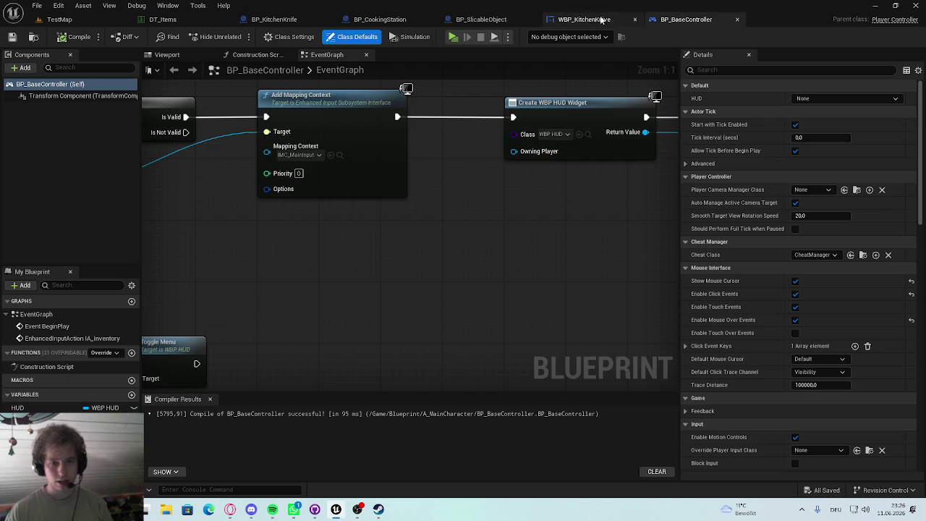
Step: Open BP_SlicableObject's event graph and select its ProceduralMesh component
click(602, 21)
click(470, 20)
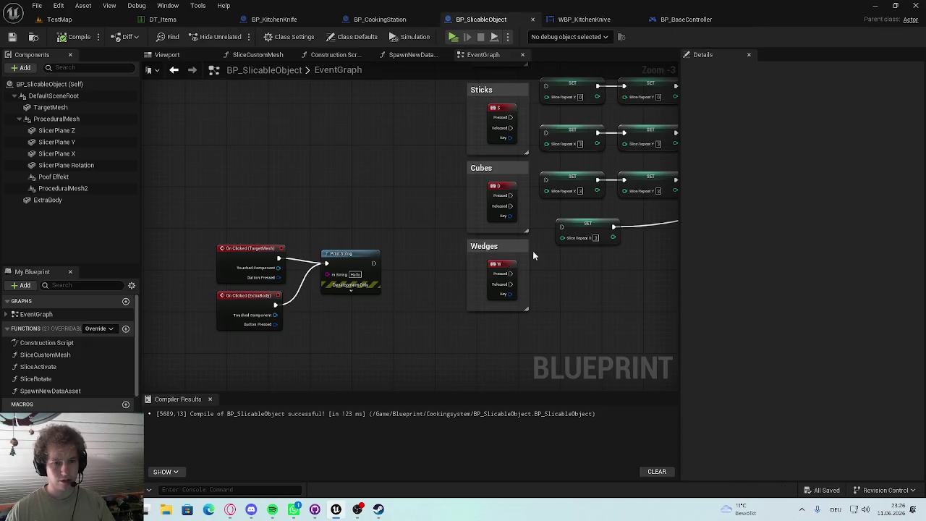
scroll(357, 319, up, 3)
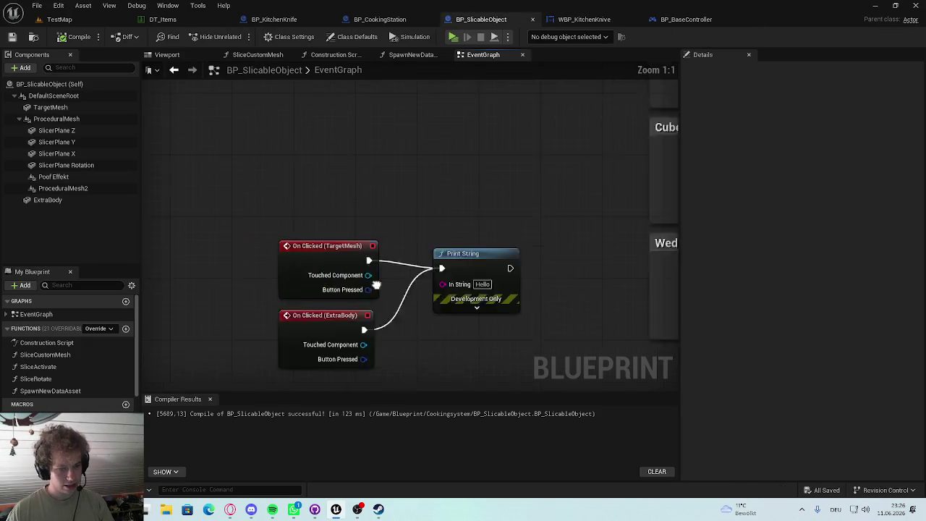
click(58, 119)
click(21, 120)
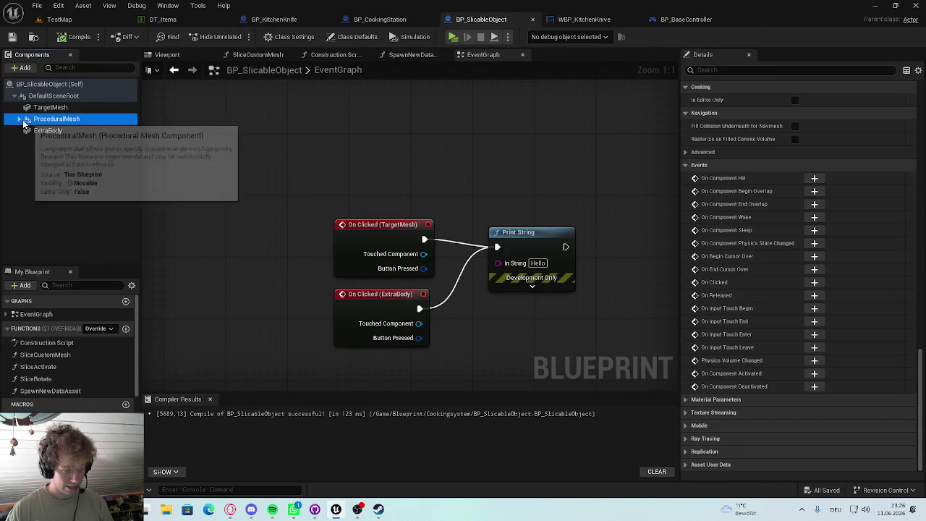
click(44, 120)
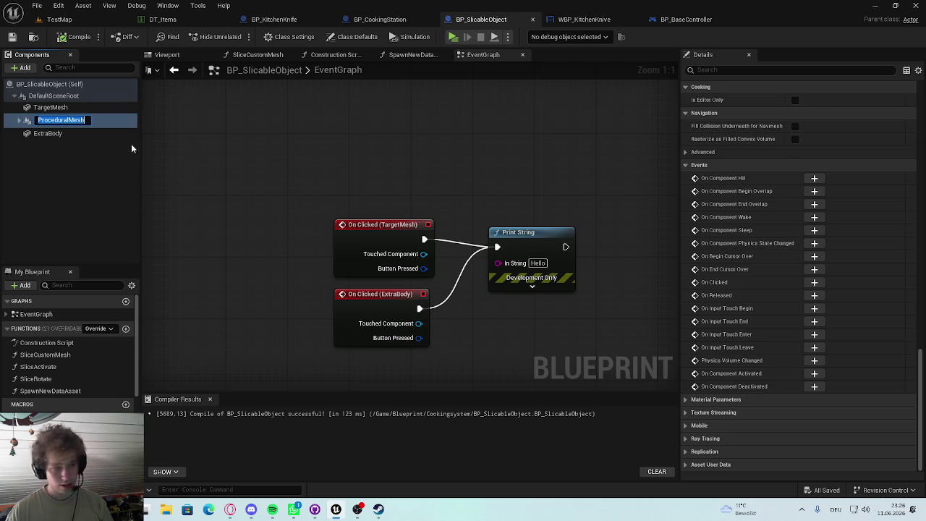
click(87, 133)
click(89, 122)
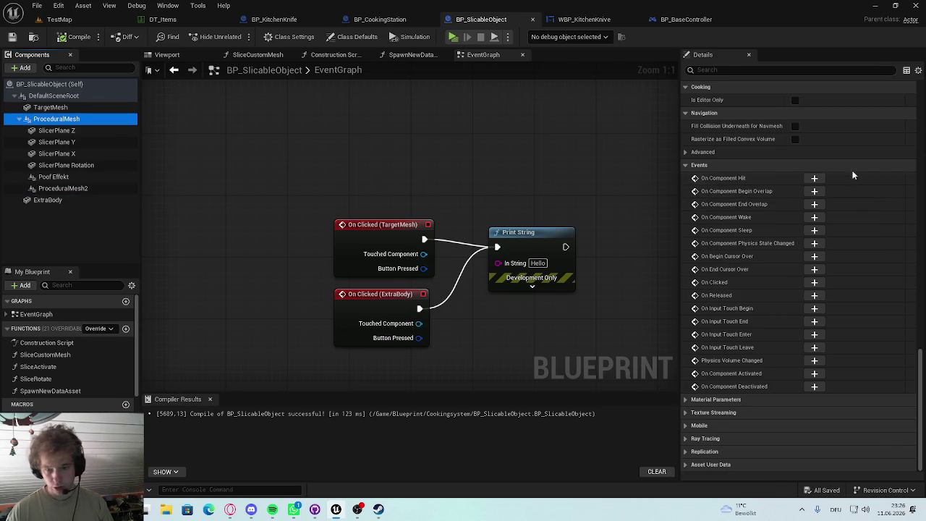
Step: Add an On Clicked event for ProceduralMesh, wire it into Print String, and save
click(814, 282)
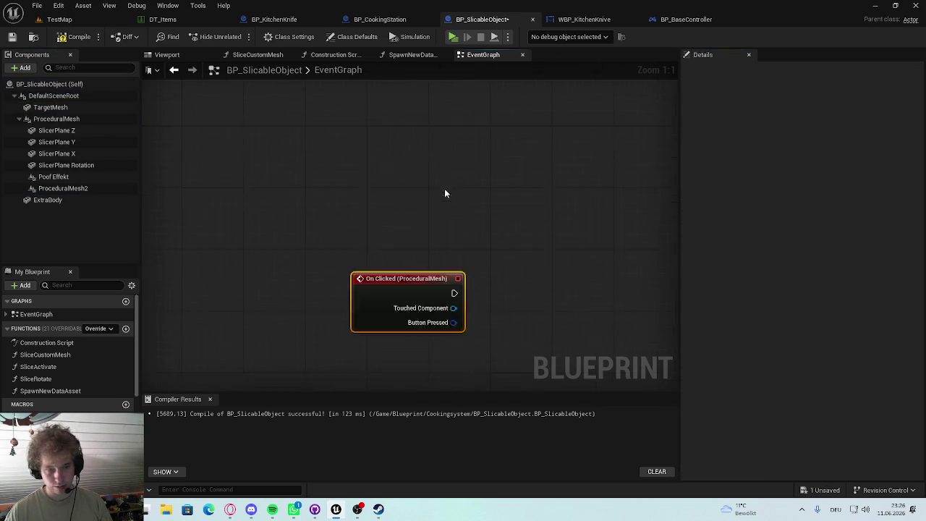
scroll(454, 319, down, 5)
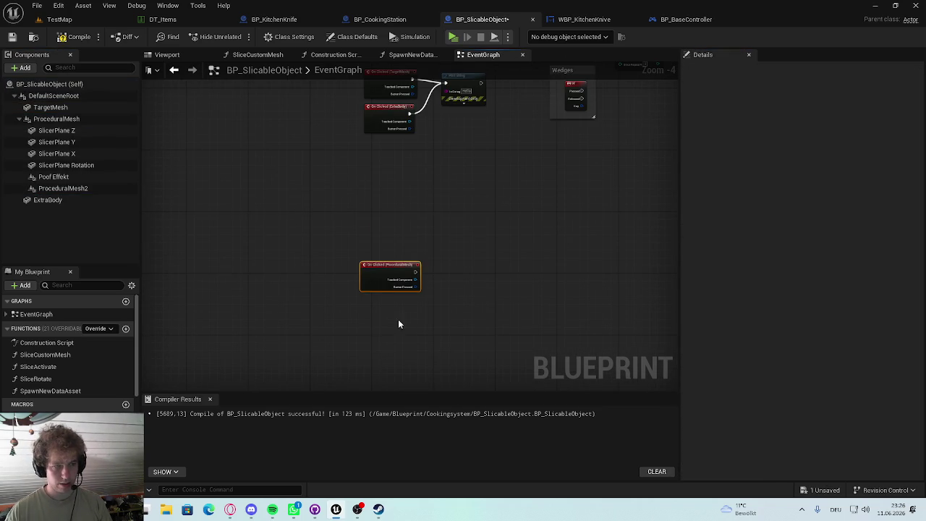
scroll(391, 246, up, 5)
drag(391, 311, 391, 243)
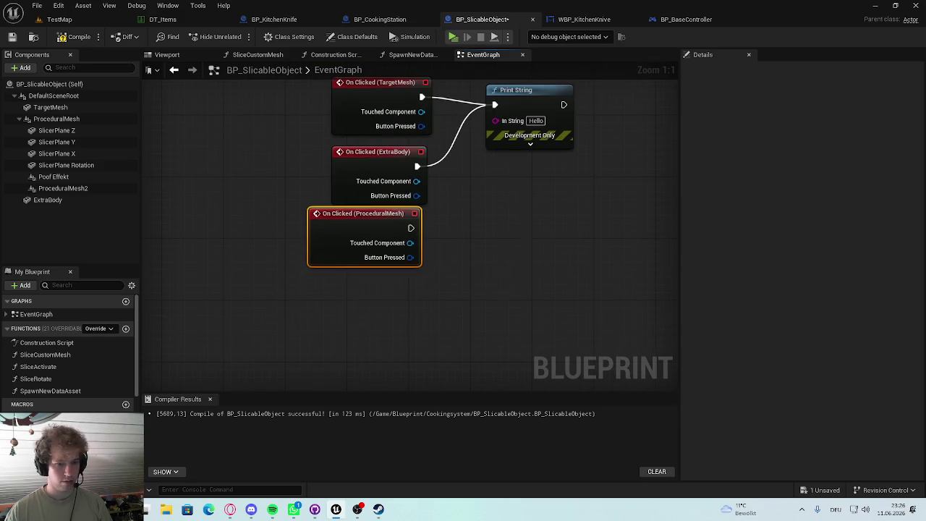
mouse_move(362, 312)
mouse_down()
mouse_move(401, 303)
mouse_move(393, 333)
mouse_move(488, 176)
mouse_up()
drag(408, 320, 393, 320)
key(ctrl+s)
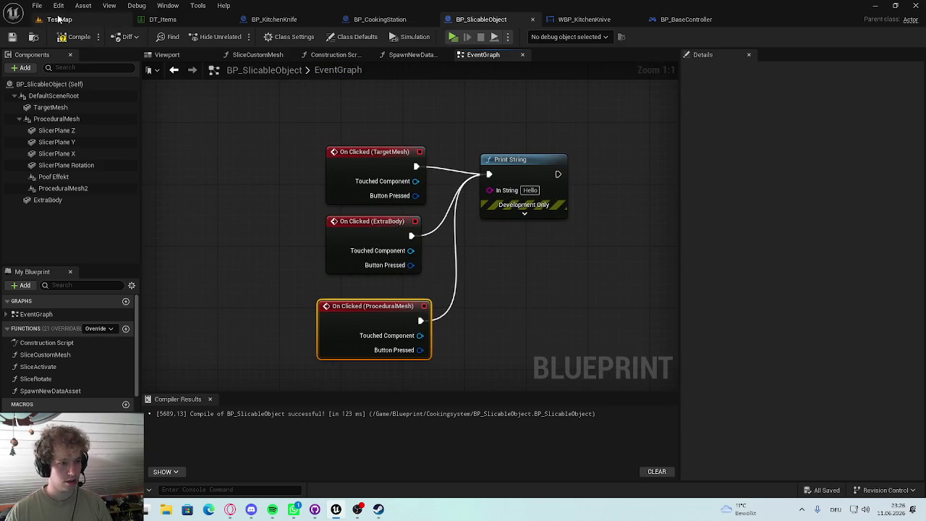
click(61, 19)
key(alt+p)
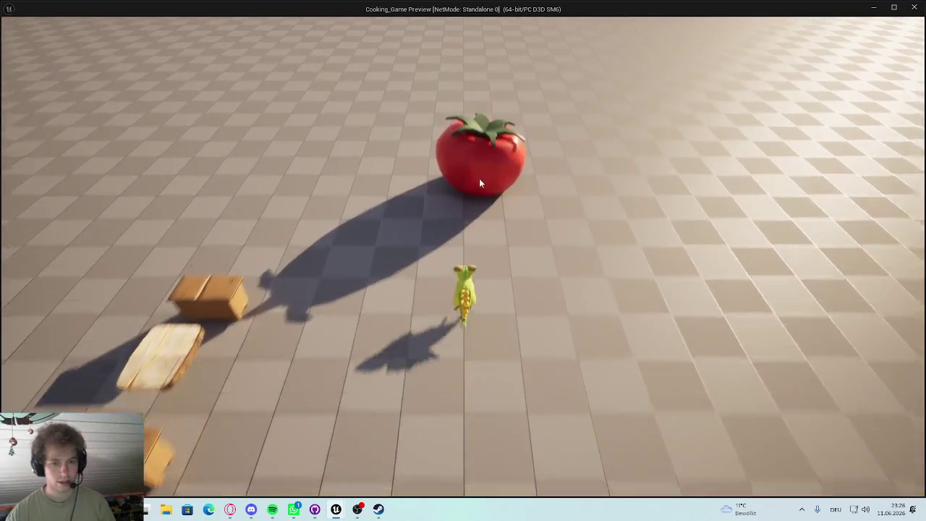
triple_click(468, 175)
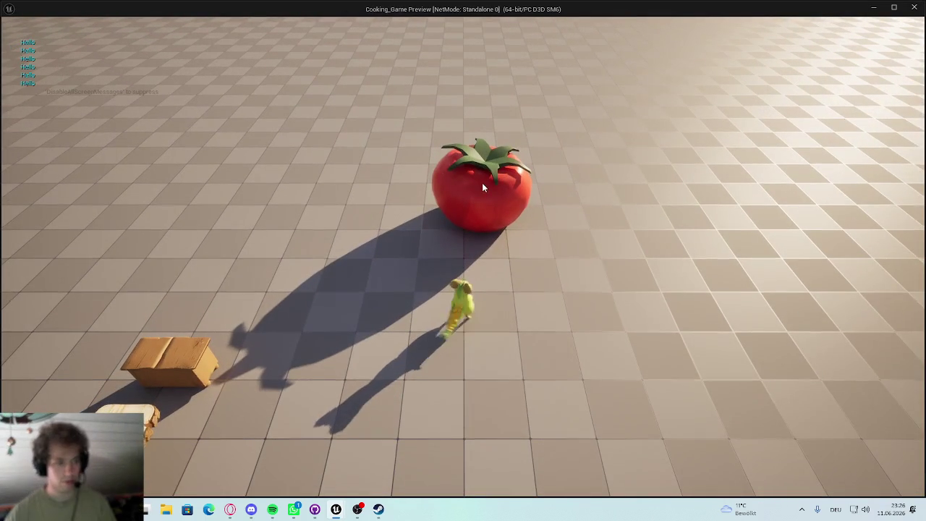
key(a)
key(Escape)
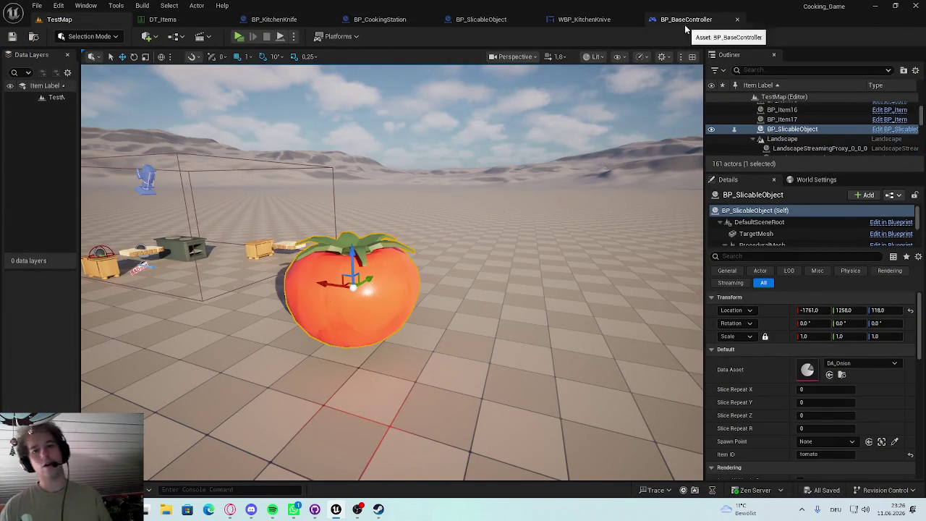
click(685, 20)
click(584, 19)
click(481, 19)
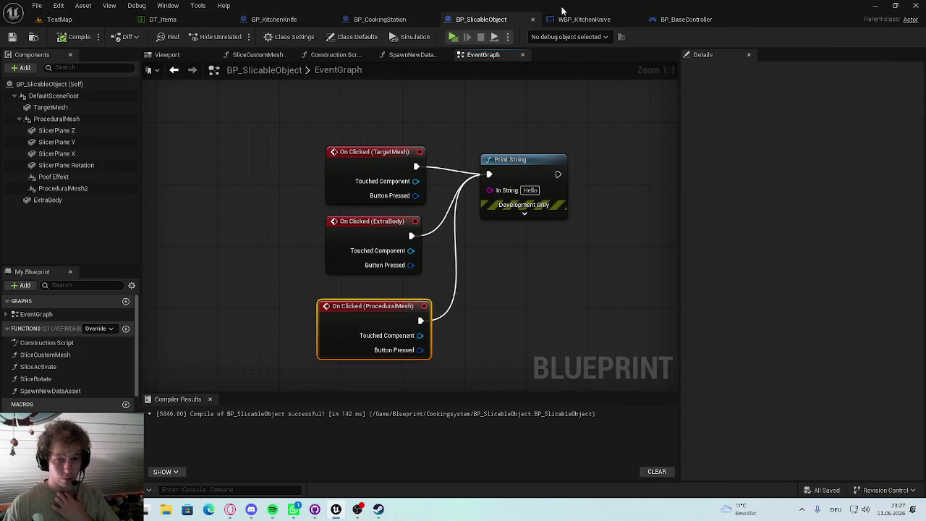
Step: In the blueprint viewport, inspect the slicer plane components and filter Details for 'vis'
click(190, 54)
drag(405, 232, 406, 231)
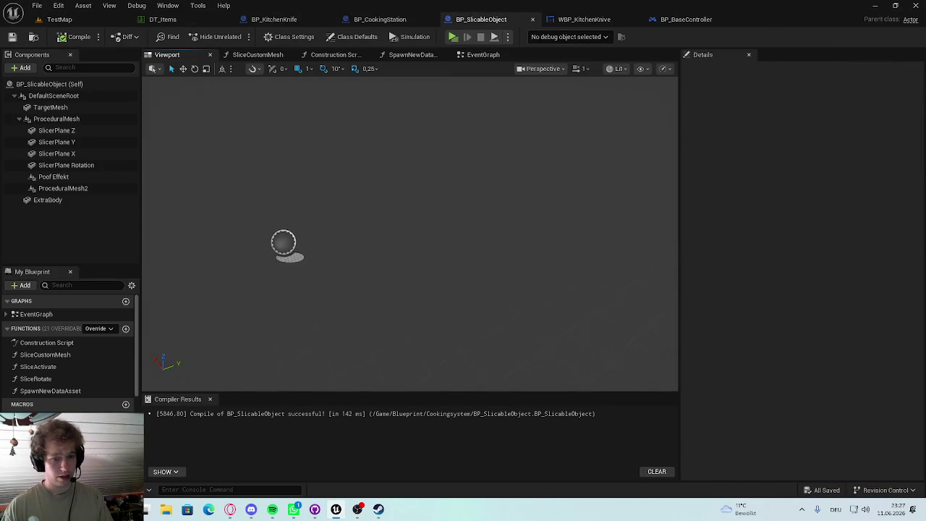
click(76, 143)
key(Down)
key(Down)
click(83, 154)
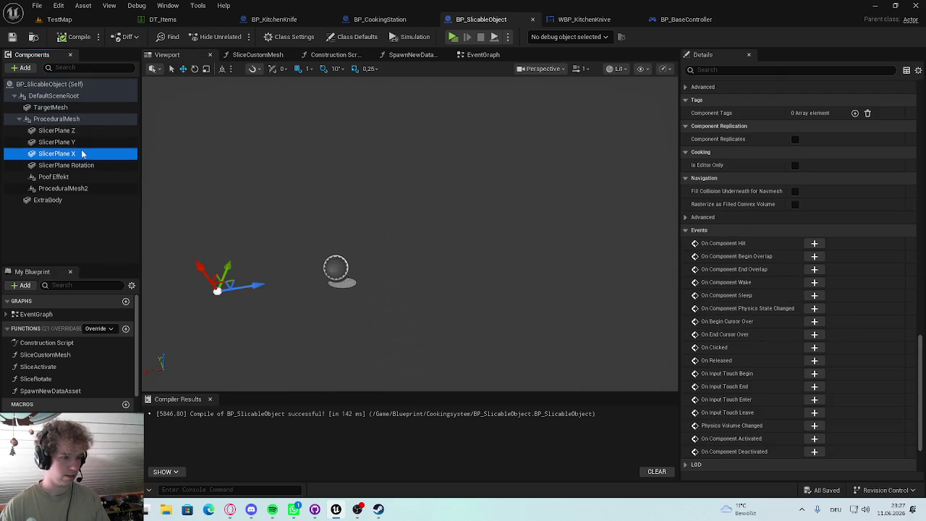
click(72, 119)
click(706, 70)
text(visi)
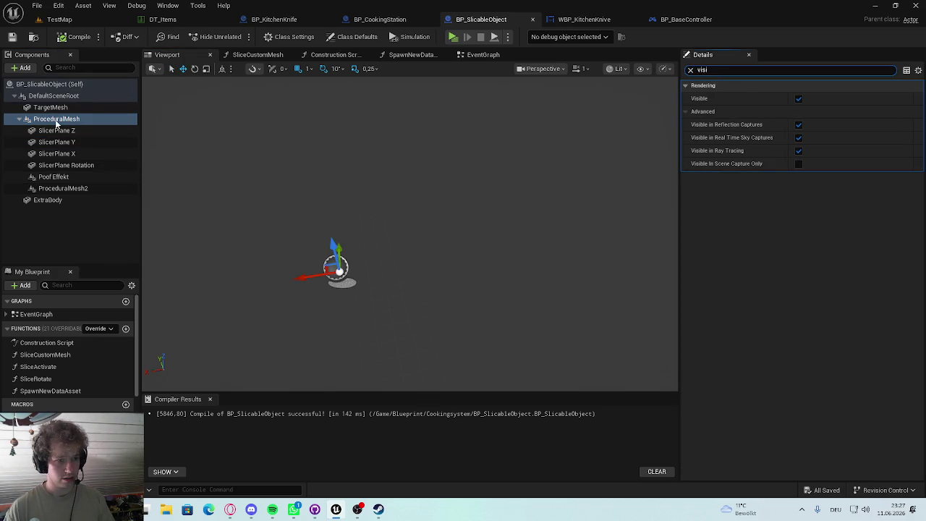
Step: Make SlicerPlane Z, Y and X visible and orbit to preview them
click(56, 130)
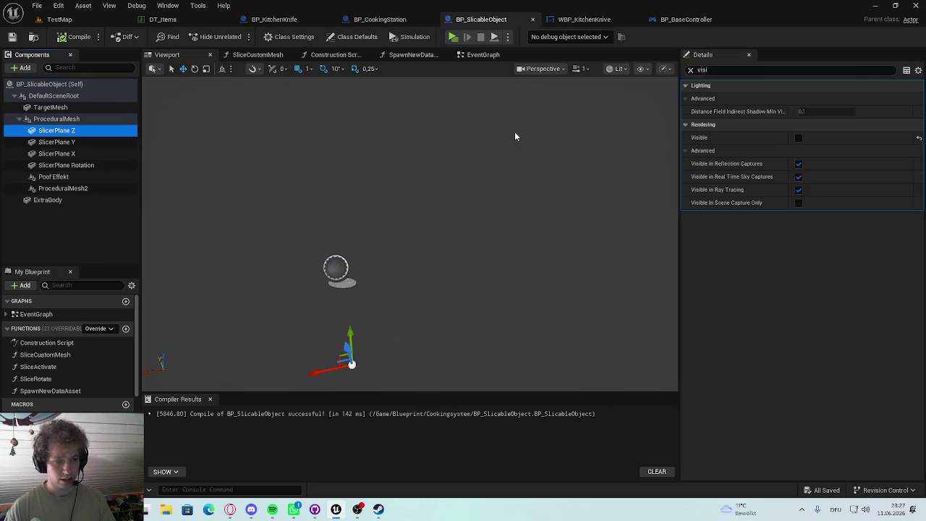
click(799, 137)
click(56, 142)
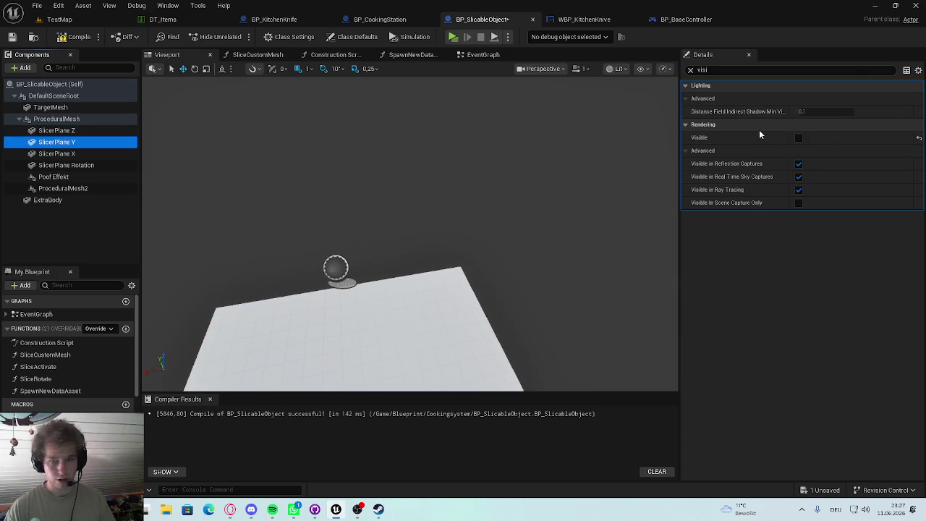
click(798, 138)
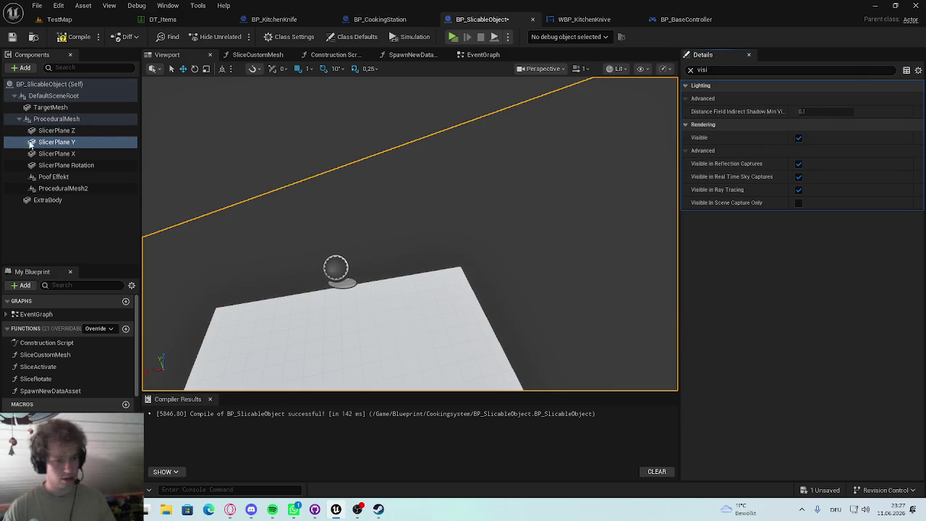
click(56, 154)
click(799, 137)
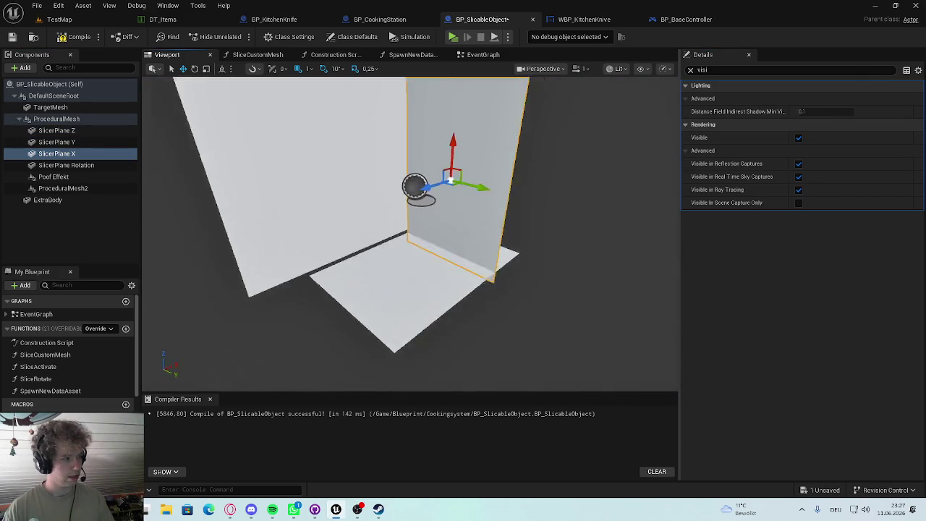
mouse_move(410, 165)
mouse_down()
mouse_move(369, 168)
mouse_move(410, 165)
mouse_up()
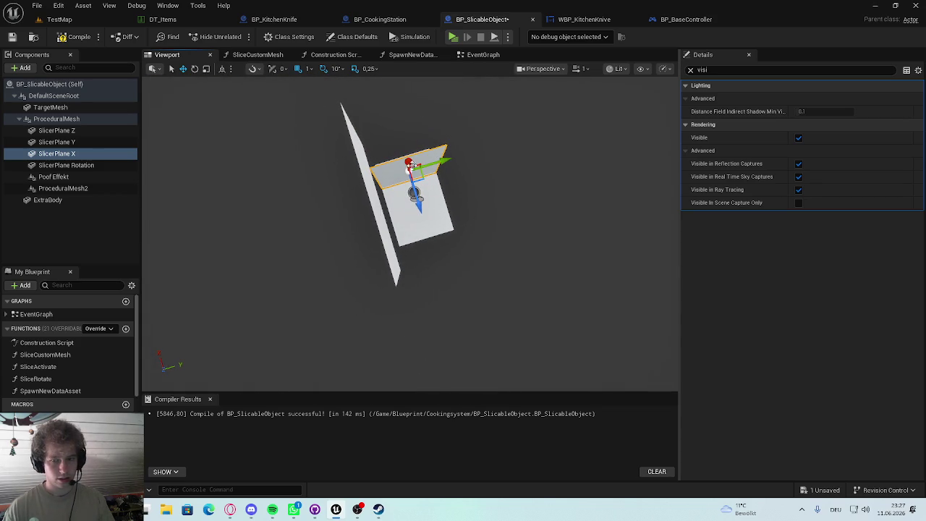
Step: Hide SlicerPlane Z, Y and X again, then bring up the BP_BaseController tab
click(57, 130)
click(65, 165)
click(57, 130)
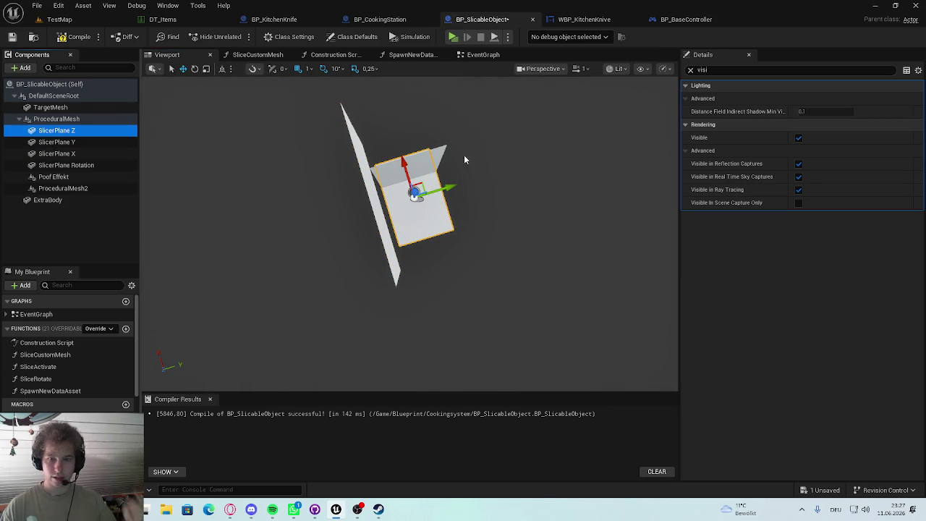
click(798, 138)
click(57, 142)
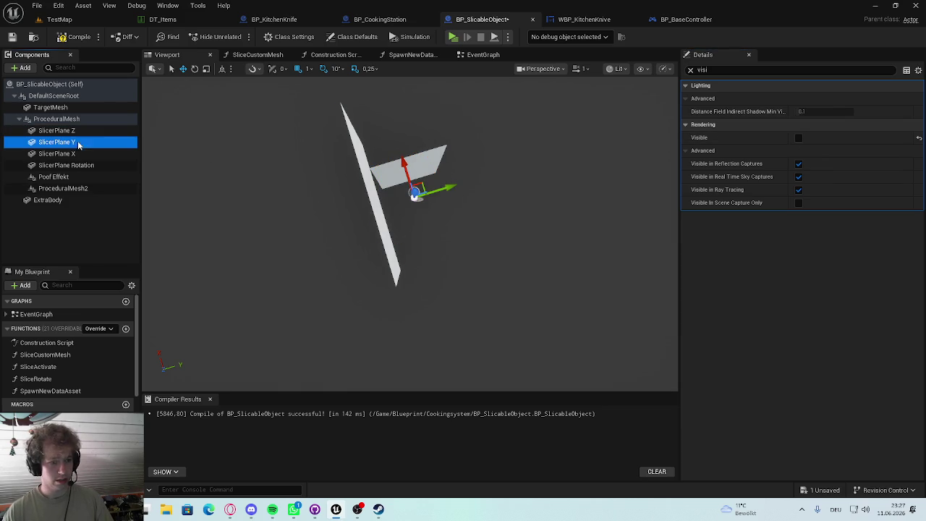
click(798, 138)
click(56, 153)
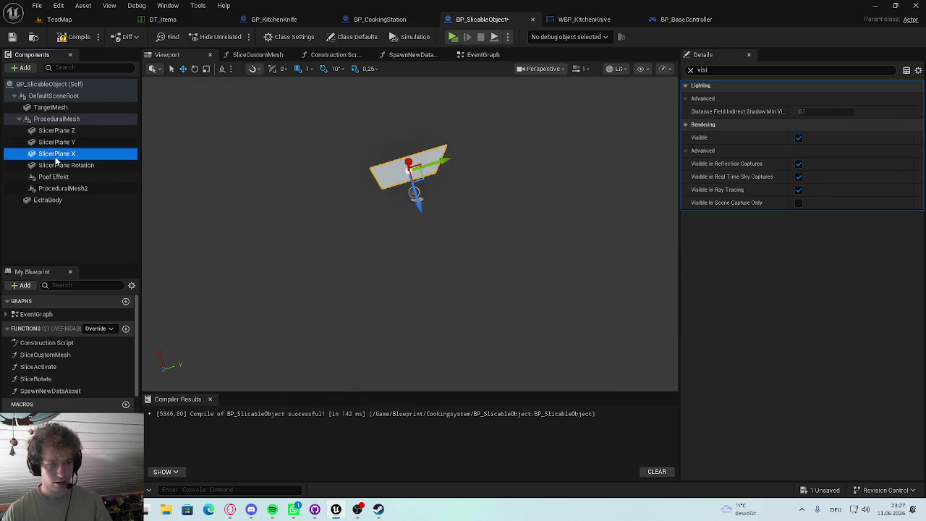
click(797, 137)
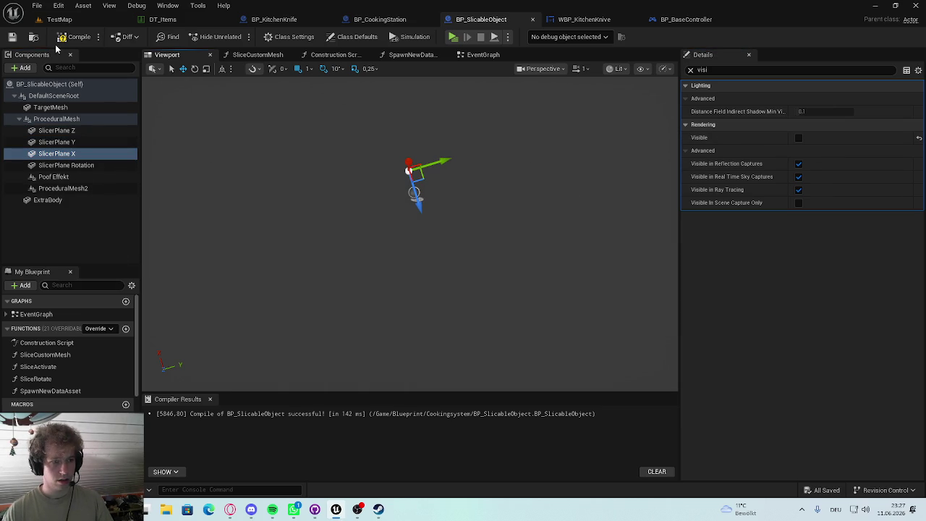
click(593, 22)
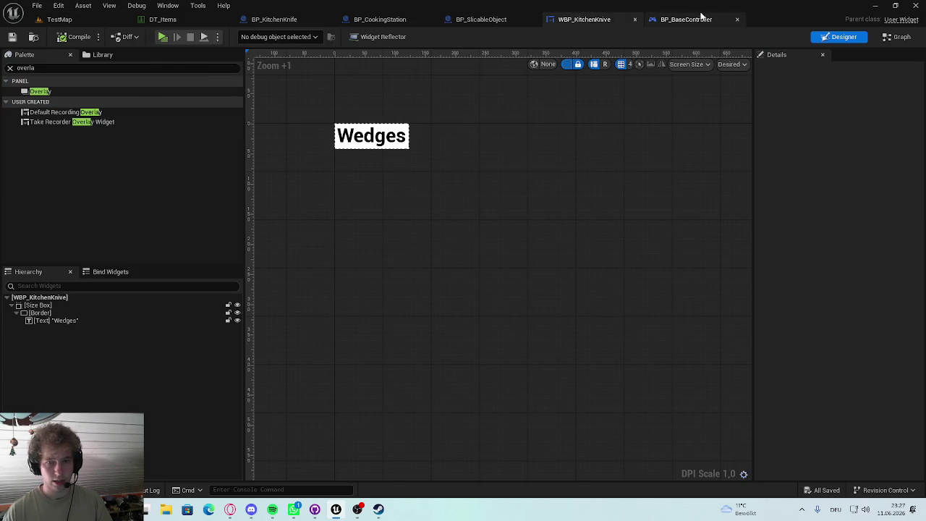
click(694, 20)
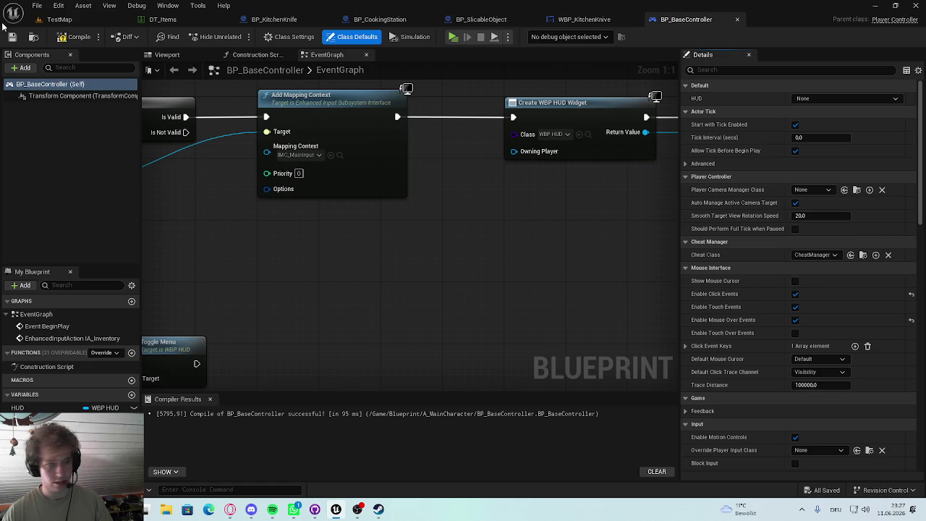
Step: Delete the TargetMesh and ExtraBody On Clicked events in BP_SlicableObject's graph and save
click(380, 20)
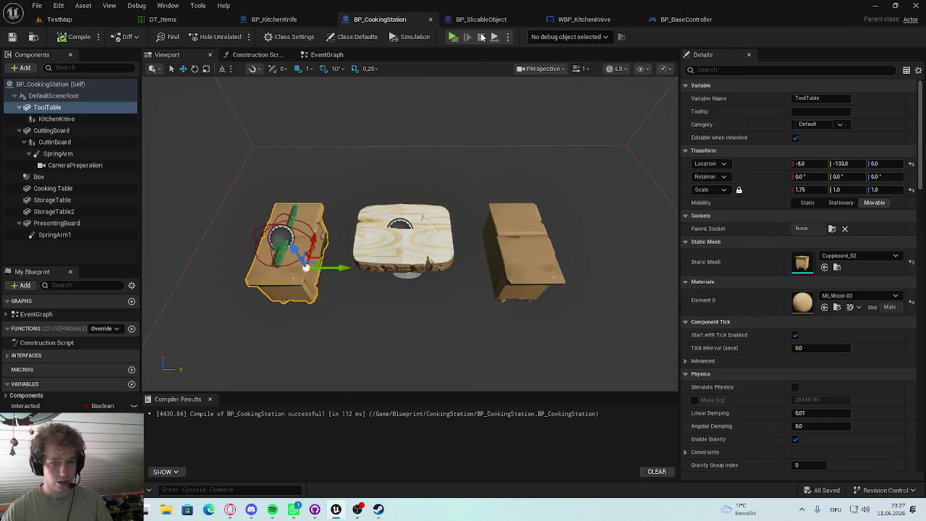
click(483, 20)
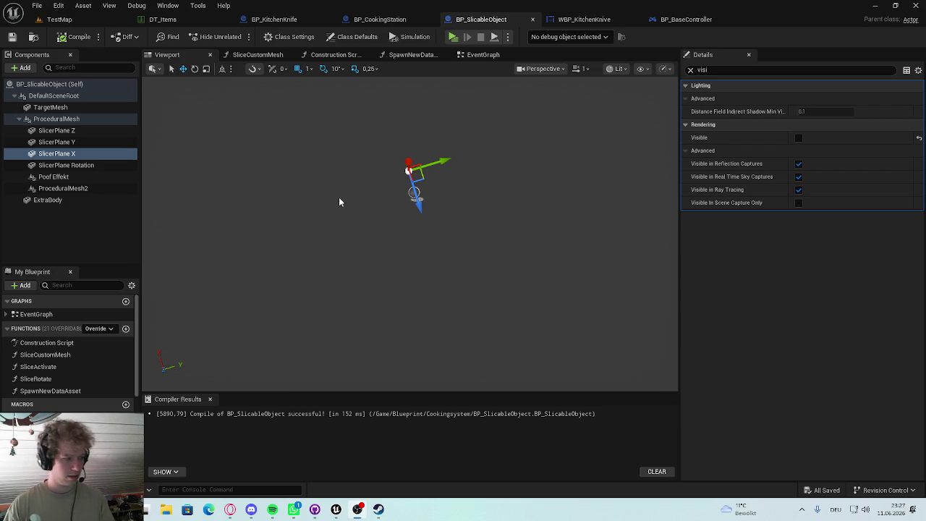
mouse_move(416, 258)
mouse_down()
mouse_move(394, 255)
mouse_move(427, 264)
mouse_up()
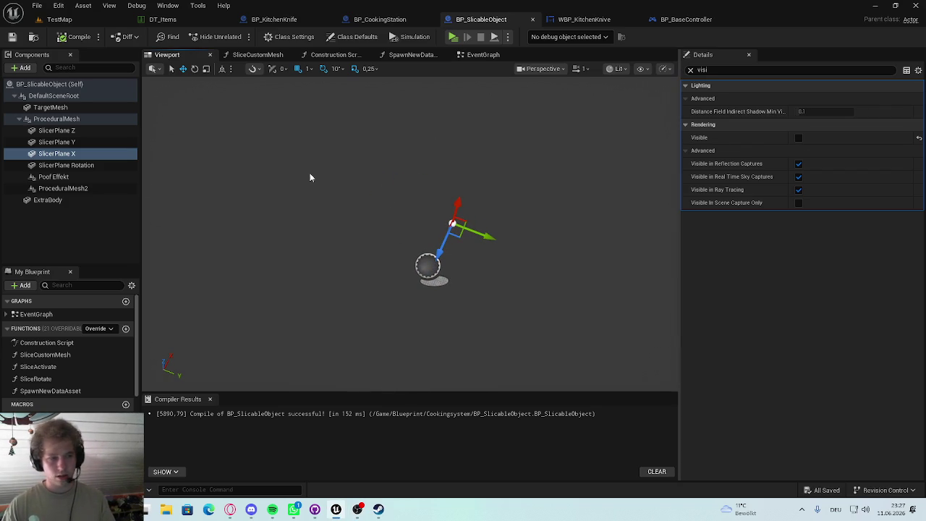
click(481, 54)
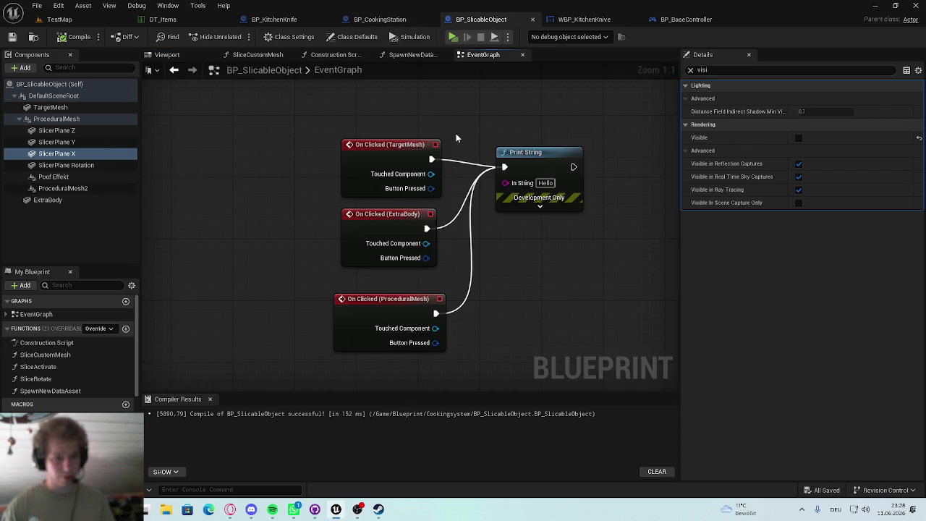
click(415, 202)
ctrl+click(437, 257)
key(Delete)
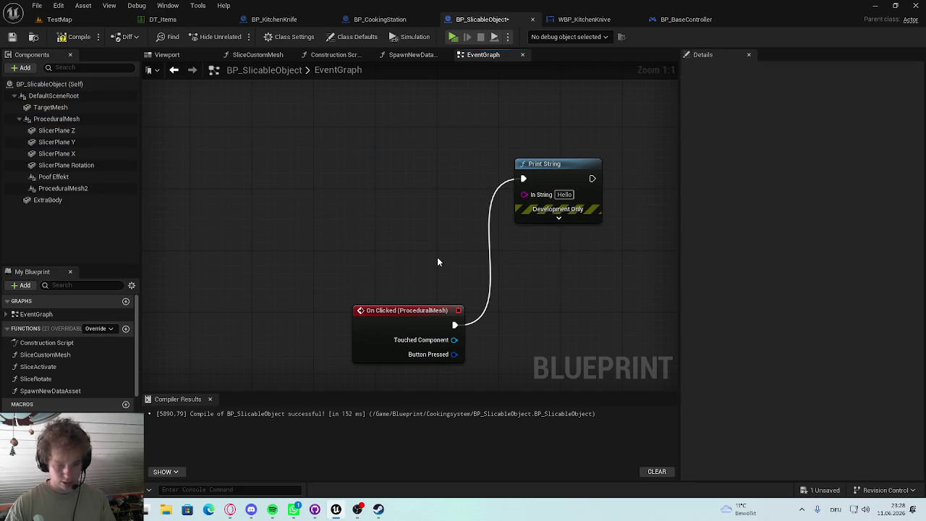
drag(426, 356, 441, 217)
key(ctrl+s)
Step: Remove the Print String node and wire On Clicked (ProceduralMesh) into SET Slice Repeat R, then save
drag(573, 144, 582, 248)
key(Delete)
scroll(583, 253, down, 3)
scroll(460, 250, up, 2)
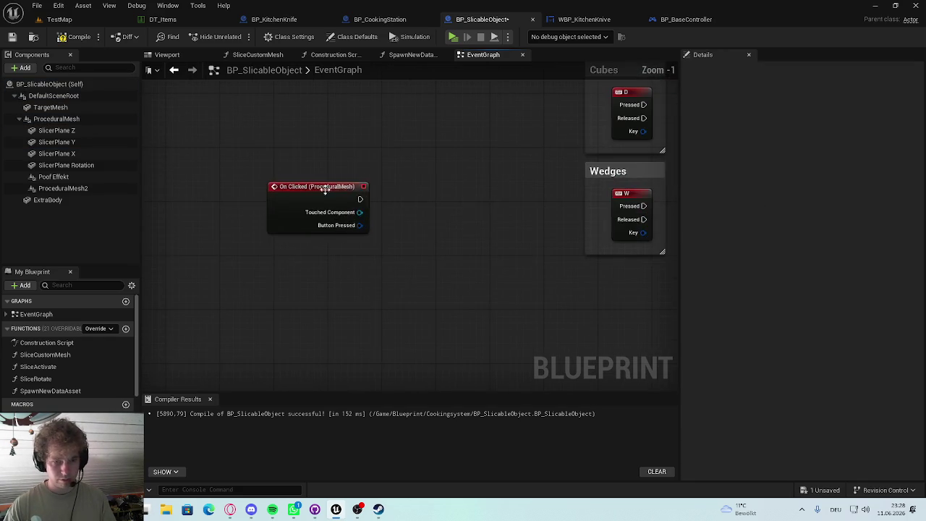
drag(326, 189, 383, 228)
mouse_move(335, 281)
mouse_down()
mouse_move(557, 231)
mouse_move(548, 234)
mouse_up()
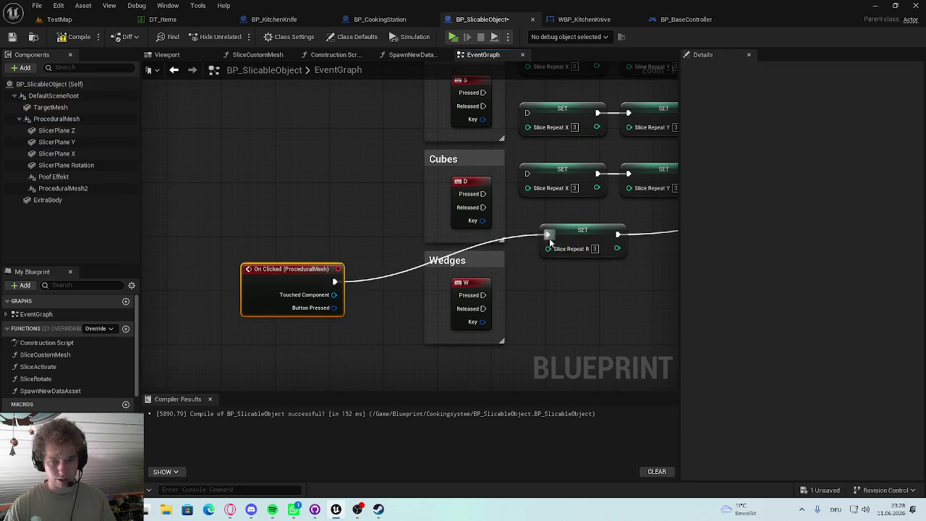
key(ctrl+s)
click(84, 19)
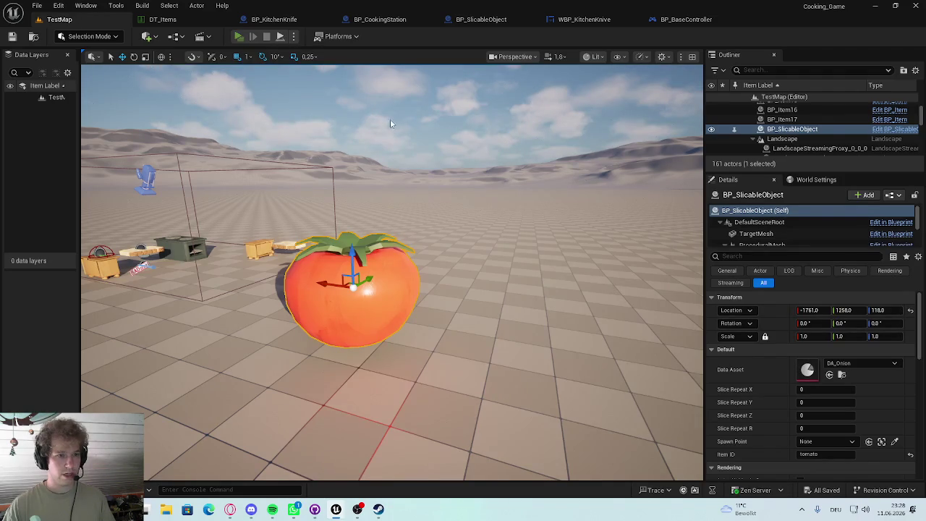
Step: Play the level, spawn a tomato on the cutting board, cut it into wedges, then stop with Esc
click(239, 36)
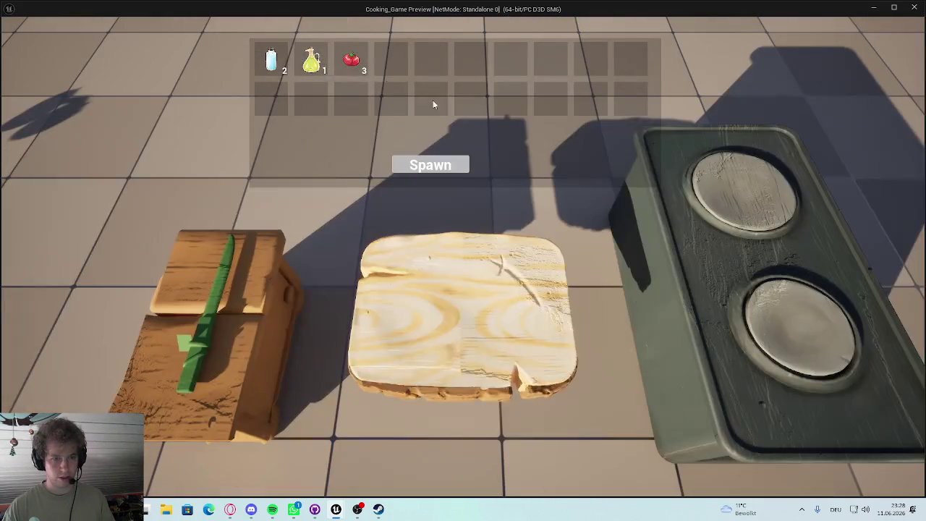
click(452, 166)
click(463, 310)
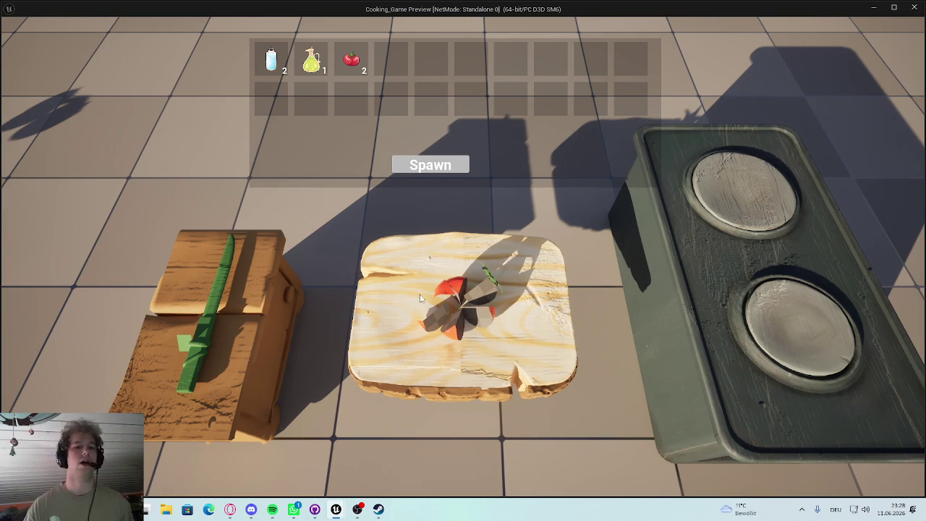
key(Escape)
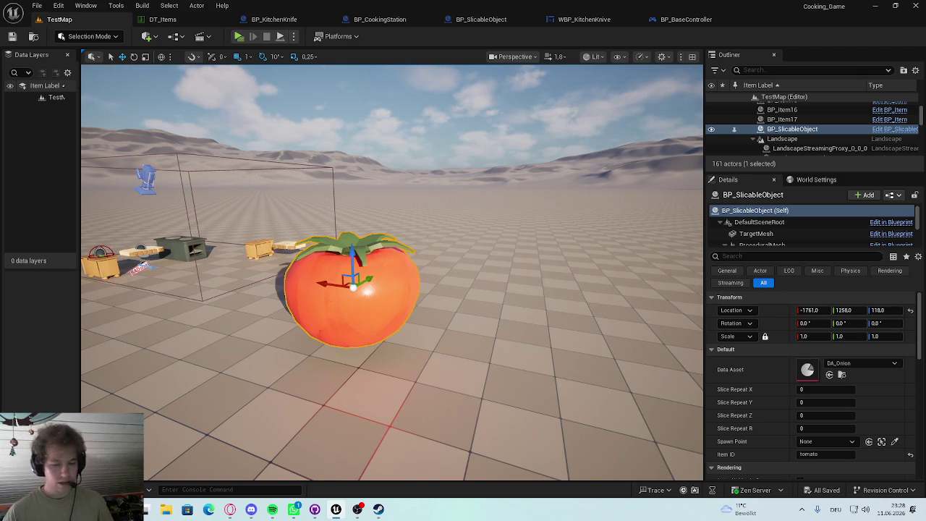
Step: Frame the placed BP_SlicableObject tomato near the cutting board and delete it from TestMap
drag(299, 249, 406, 169)
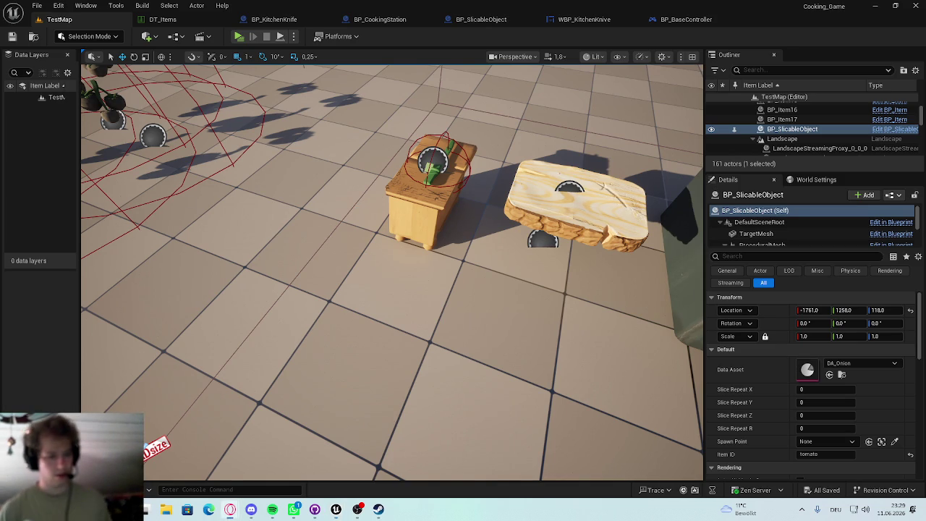
key(f)
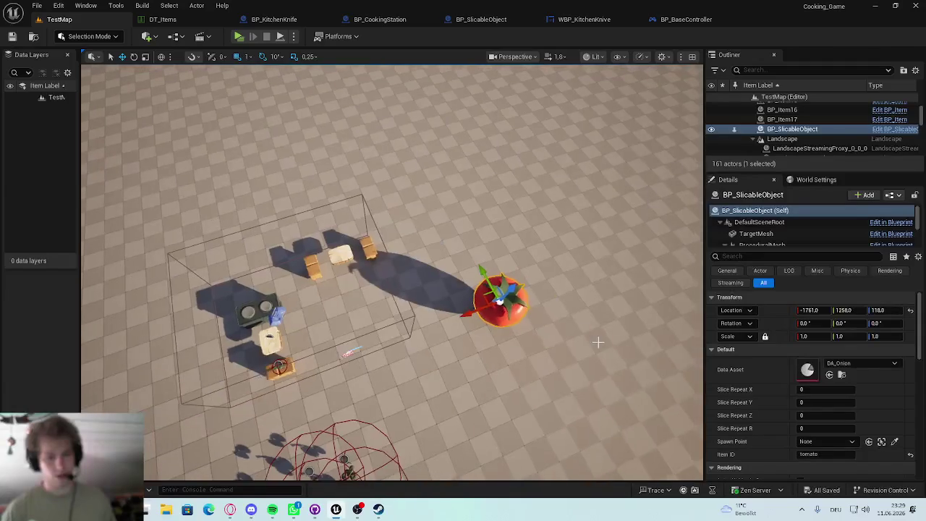
key(Delete)
mouse_move(506, 320)
mouse_down()
mouse_move(506, 246)
mouse_move(507, 304)
mouse_move(507, 275)
mouse_up()
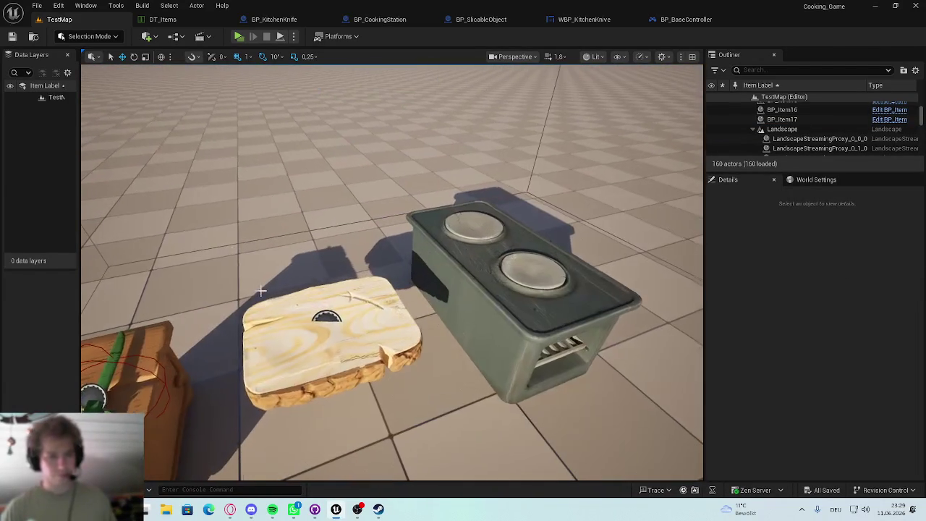
click(286, 21)
Step: Add a Get Game Instance node to BP_KitchenKnife's event graph
right_click(319, 294)
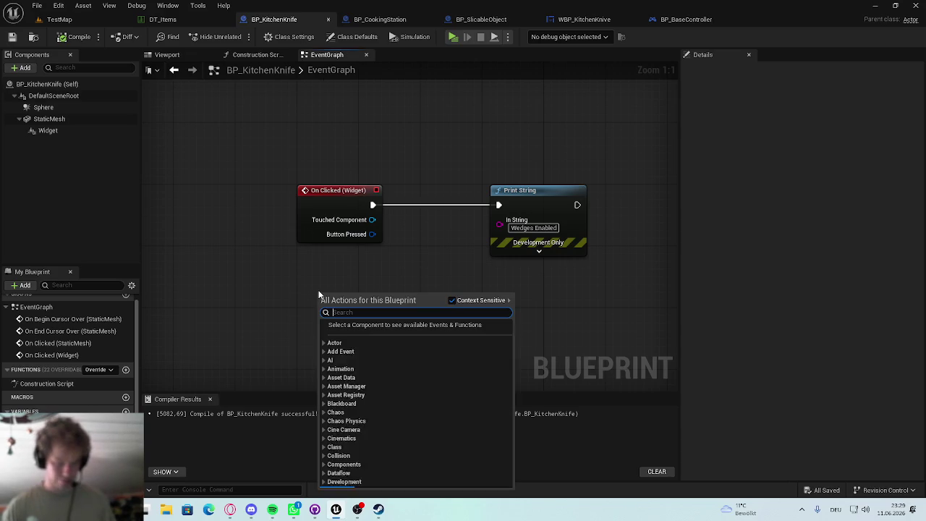
text(get game insta)
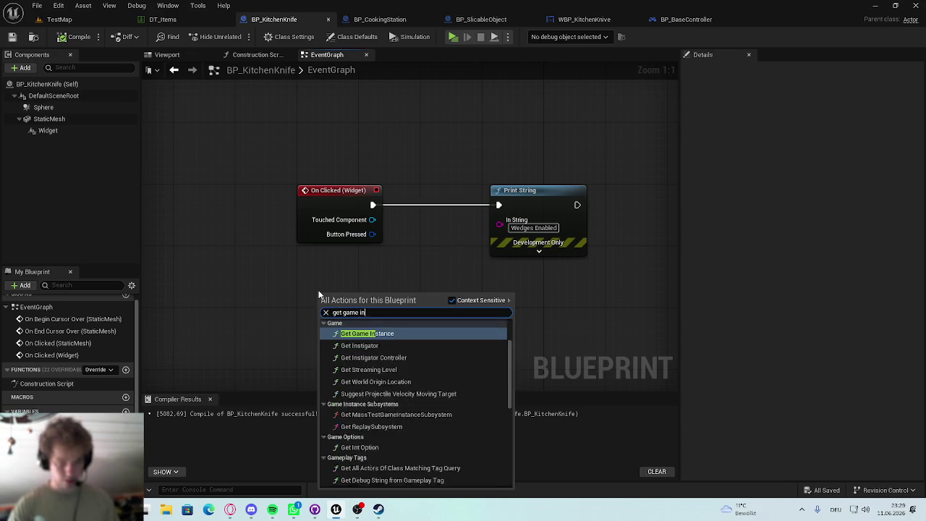
key(Return)
drag(350, 318, 327, 310)
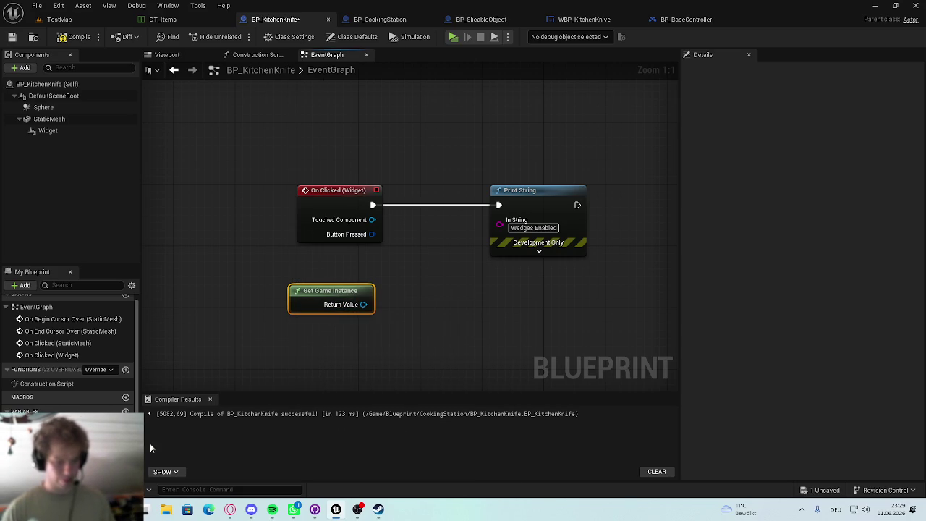
Step: Search the Content Drawer for 'game instance', filter to Blueprint Class, and open MyGameInstance
key(ctrl+space)
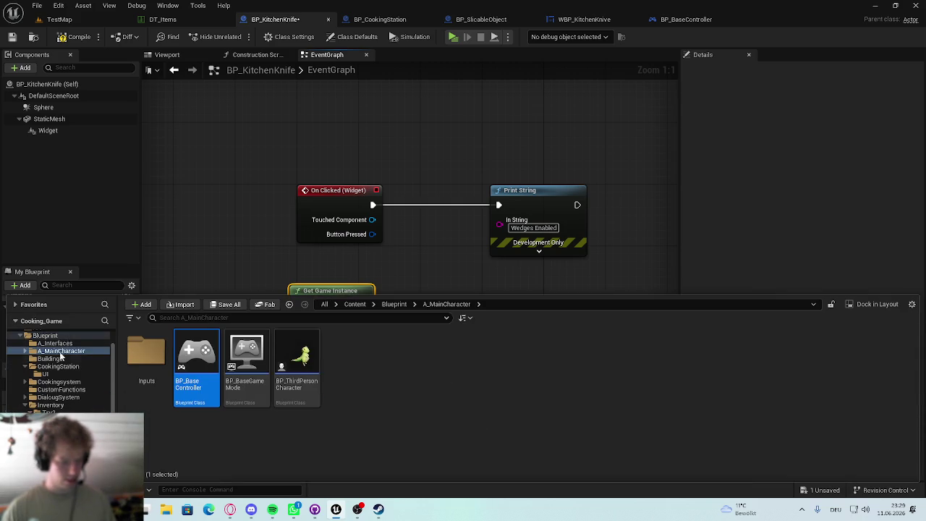
scroll(58, 358, up, 1)
click(45, 358)
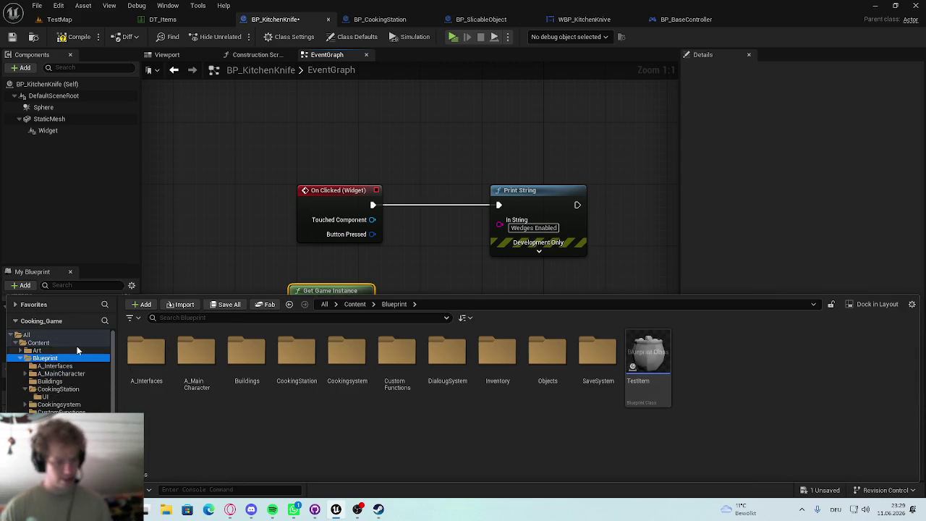
click(40, 343)
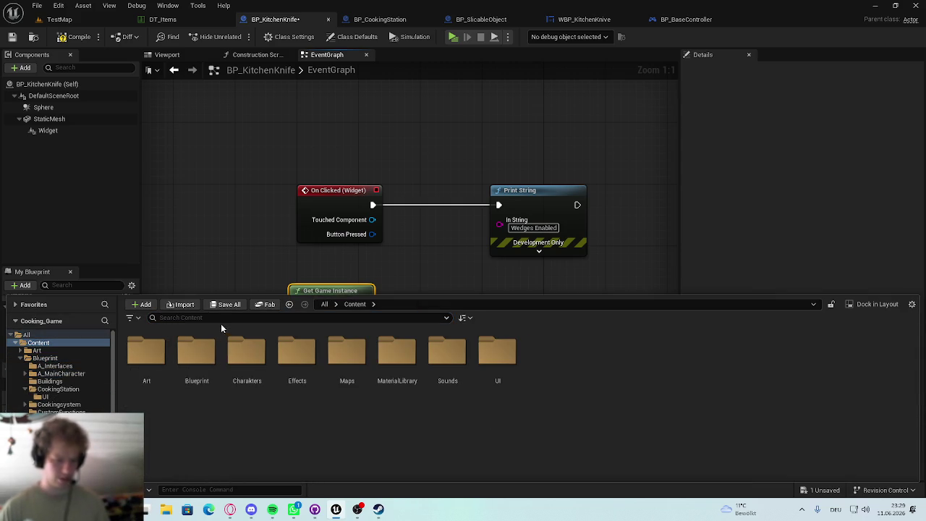
click(222, 322)
text(game ins)
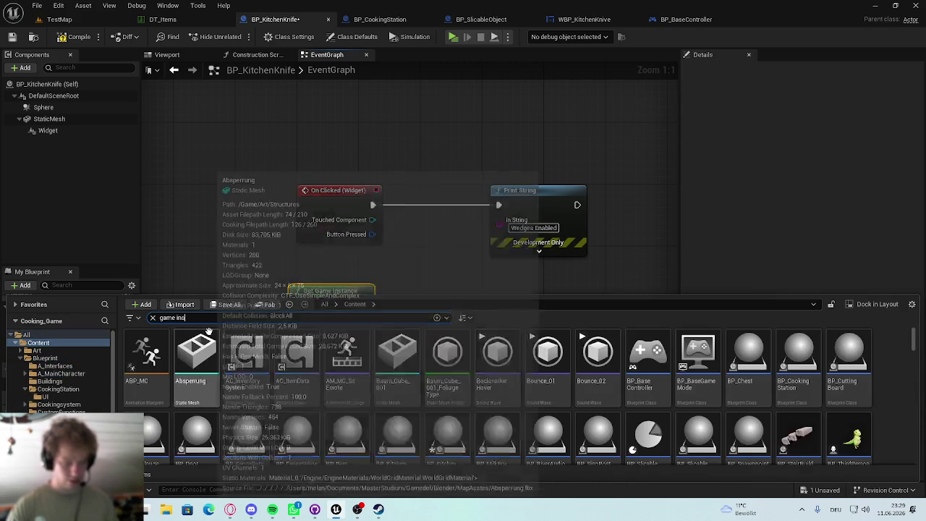
text(tance)
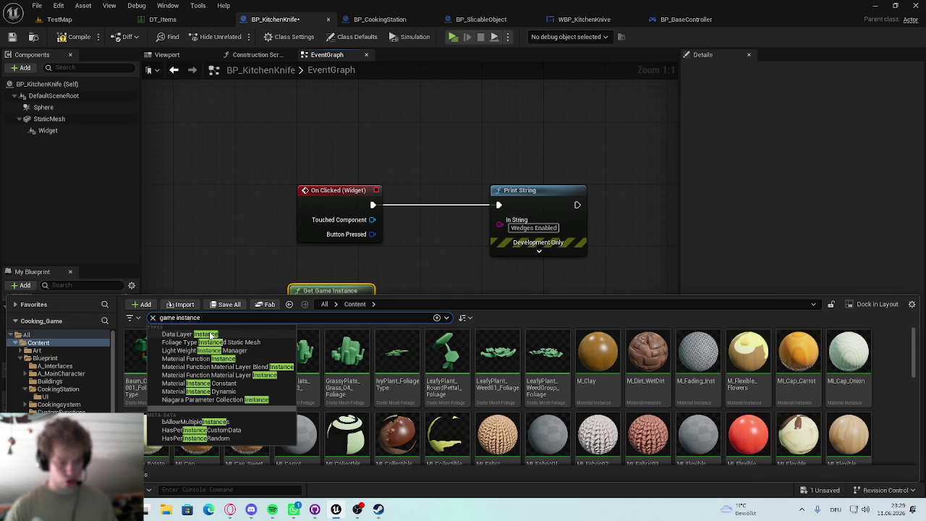
key(Return)
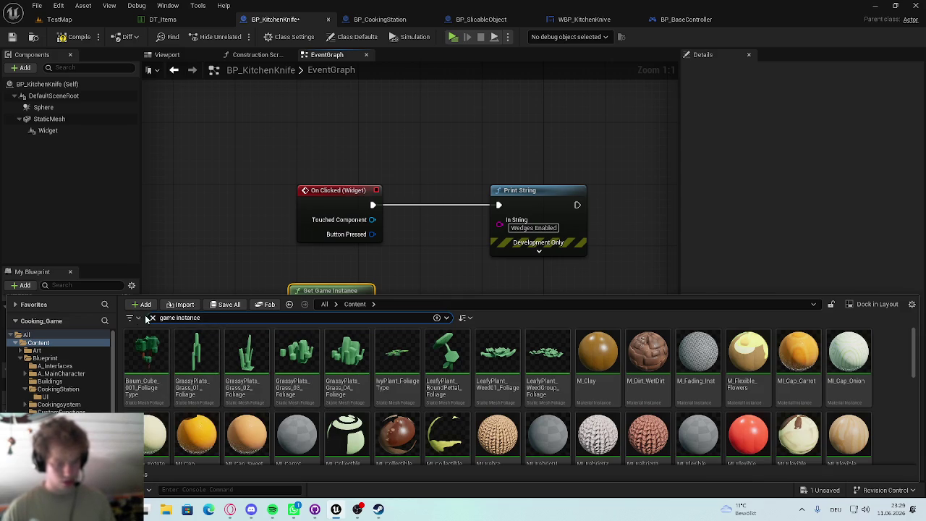
click(131, 317)
click(174, 210)
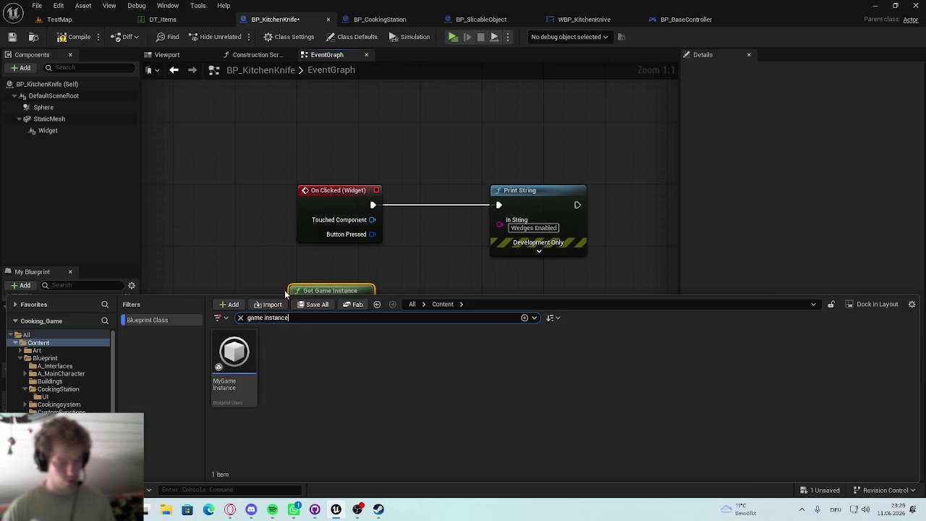
double_click(234, 358)
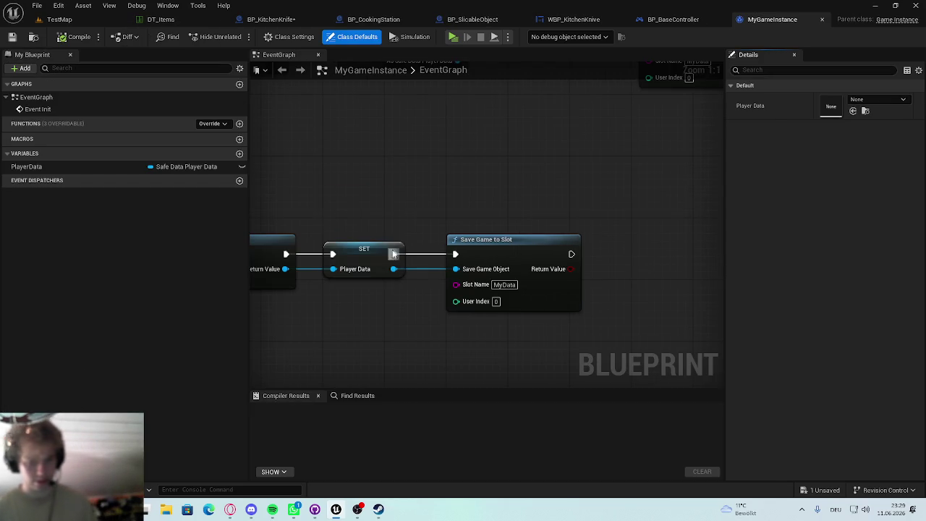
Step: Look over MyGameInstance's graph and shift the Event Init node slightly right
scroll(414, 244, down, 5)
scroll(417, 231, up, 3)
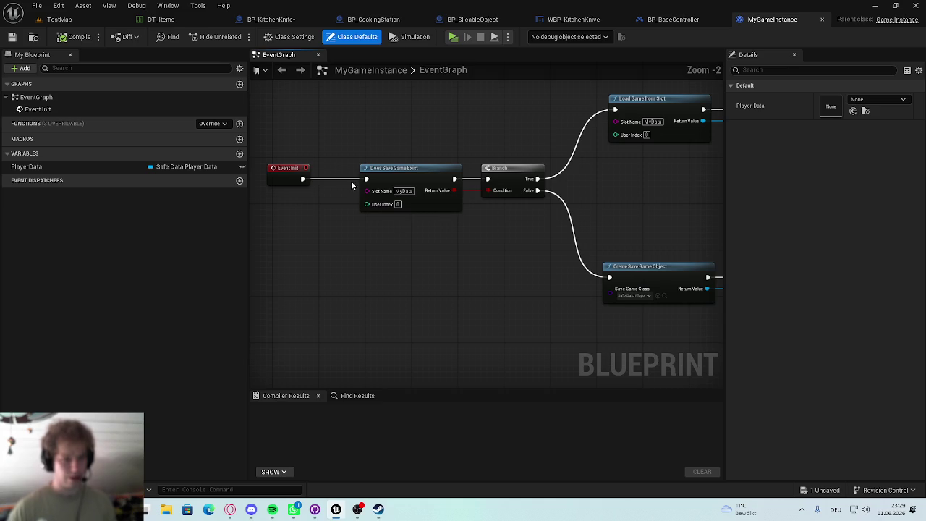
drag(288, 178, 294, 178)
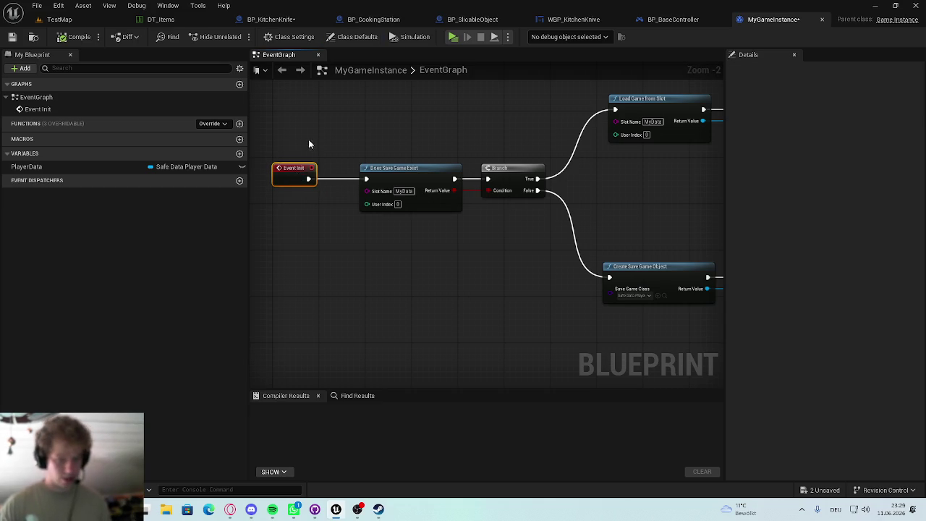
scroll(443, 297, down, 3)
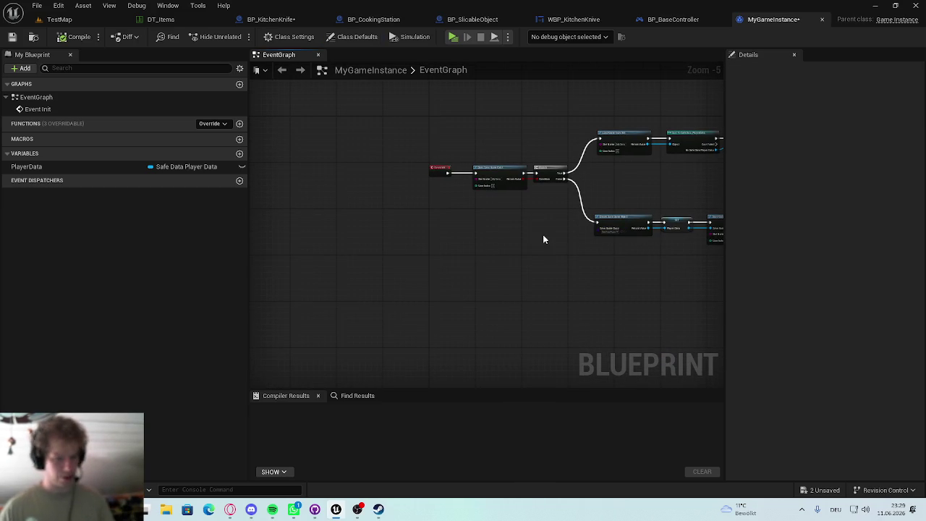
scroll(450, 205, up, 3)
scroll(442, 257, down, 2)
scroll(437, 246, up, 2)
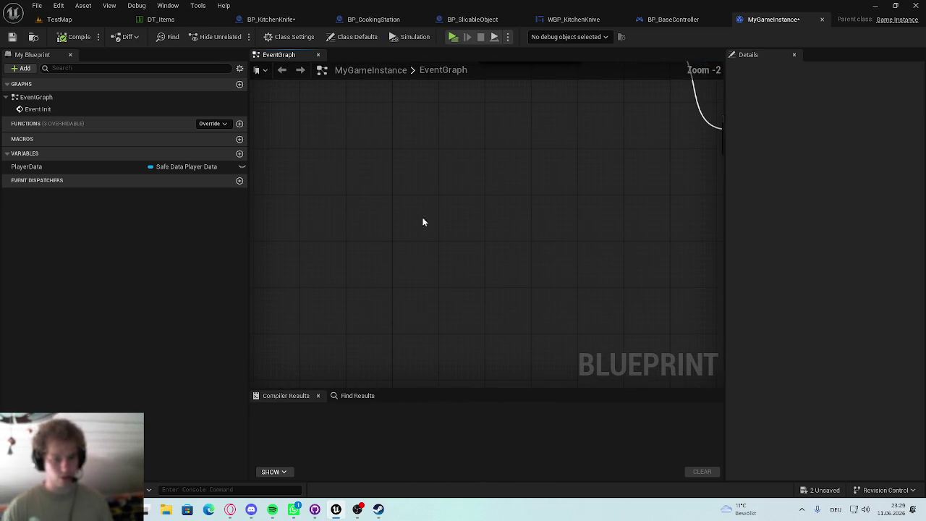
scroll(443, 246, down, 2)
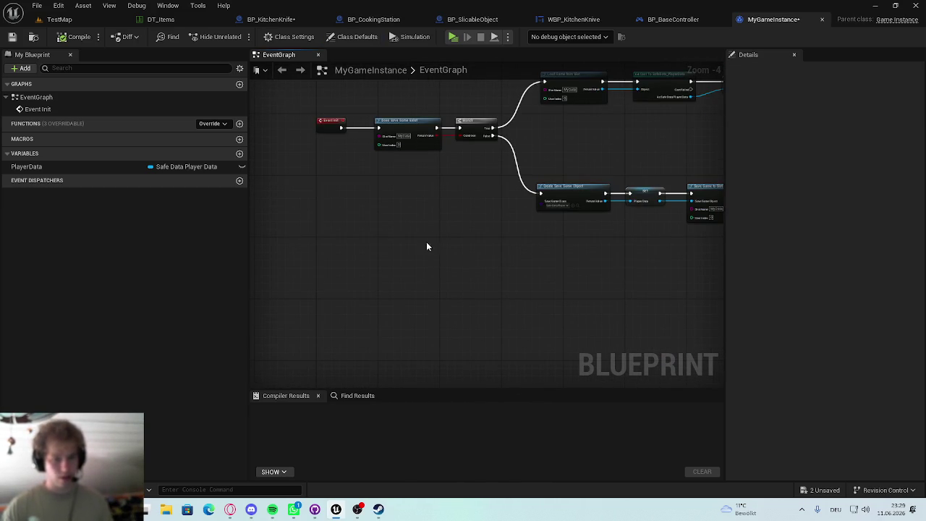
scroll(352, 279, up, 3)
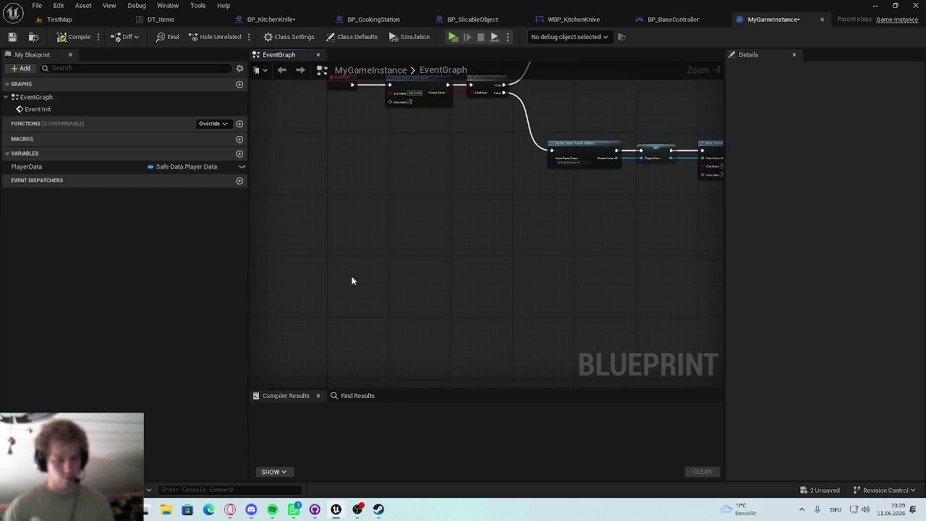
Step: Add a custom event named Sliced to MyGameInstance's event graph
right_click(316, 254)
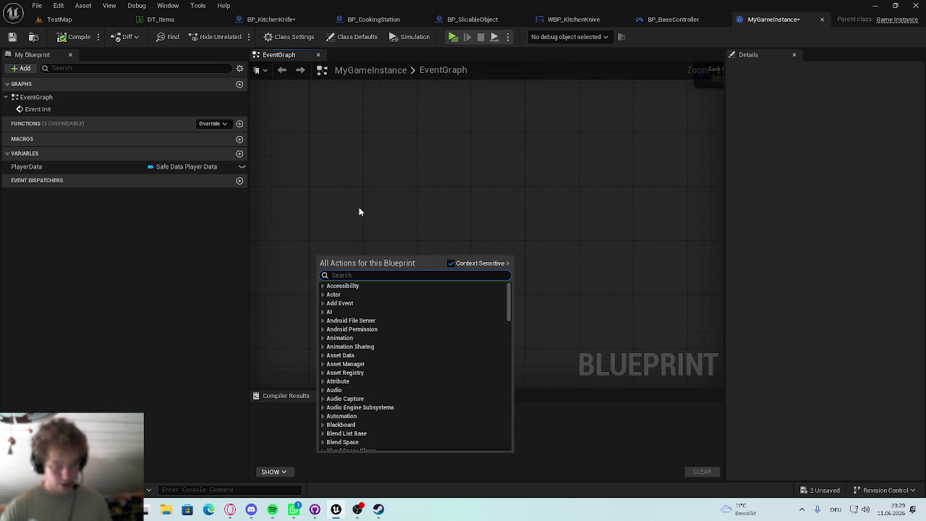
text(add cust)
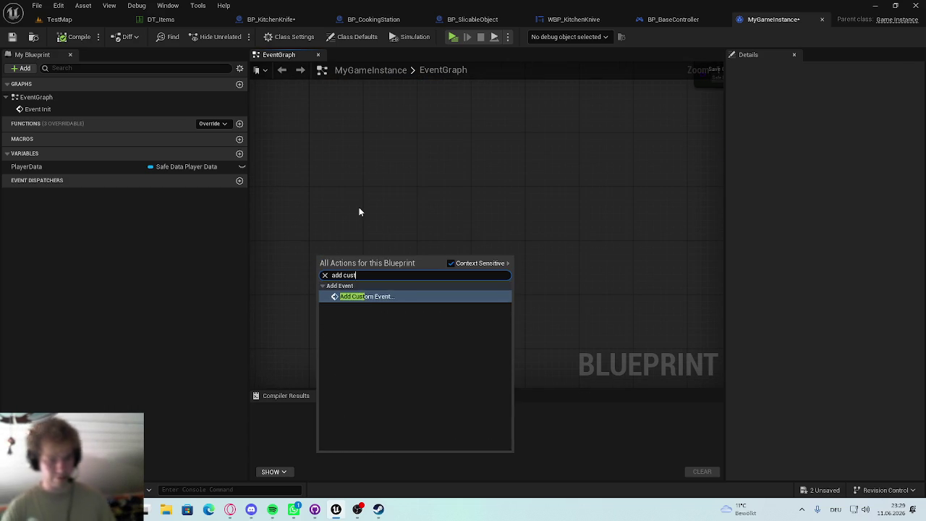
key(Return)
text(SLICE)
key(BackSpace)
key(BackSpace)
key(BackSpace)
text(iced)
key(Return)
drag(343, 274, 322, 185)
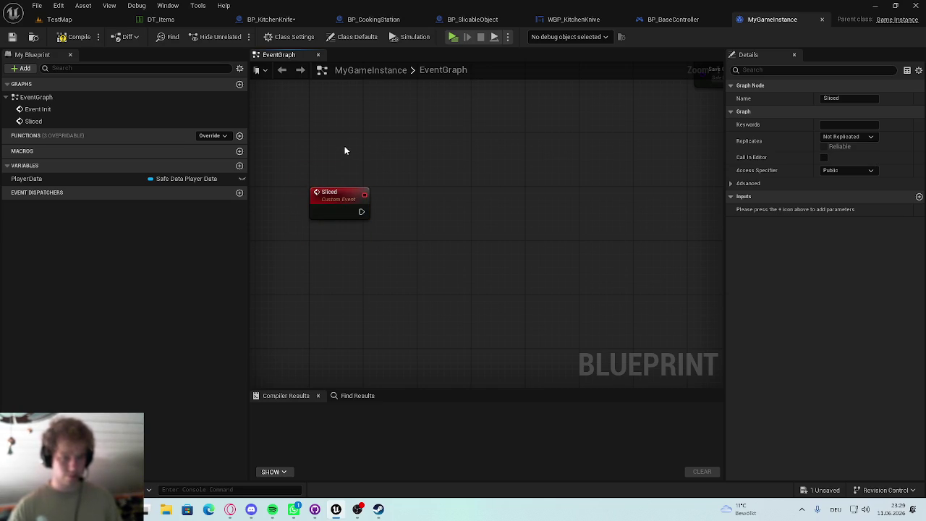
Step: Compile MyGameInstance and go back to BP_SlicableObject
click(274, 19)
click(787, 20)
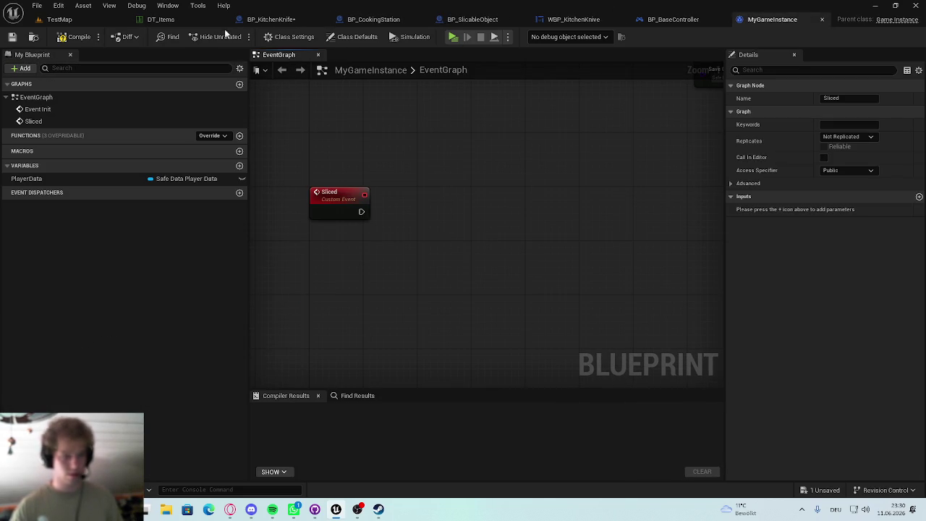
click(76, 37)
click(474, 20)
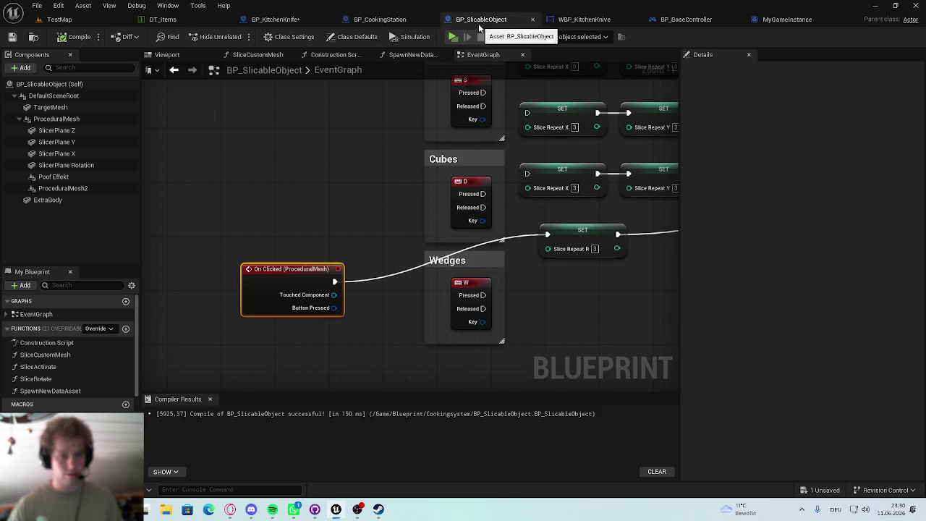
Step: Tidy the Event BeginPlay area of BP_SlicableObject and save the blueprint
scroll(497, 197, down, 5)
scroll(434, 209, up, 5)
drag(341, 231, 310, 234)
click(285, 253)
scroll(72, 362, down, 3)
scroll(73, 405, down, 3)
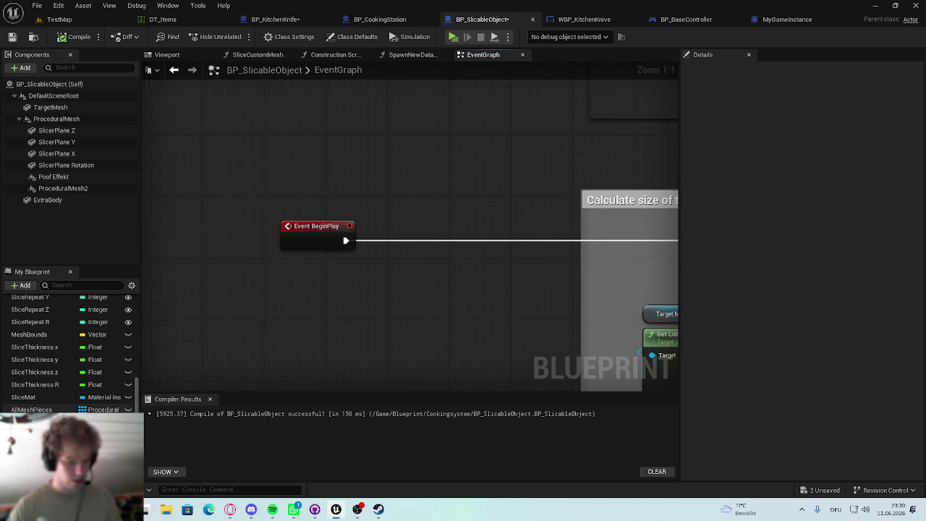
click(32, 409)
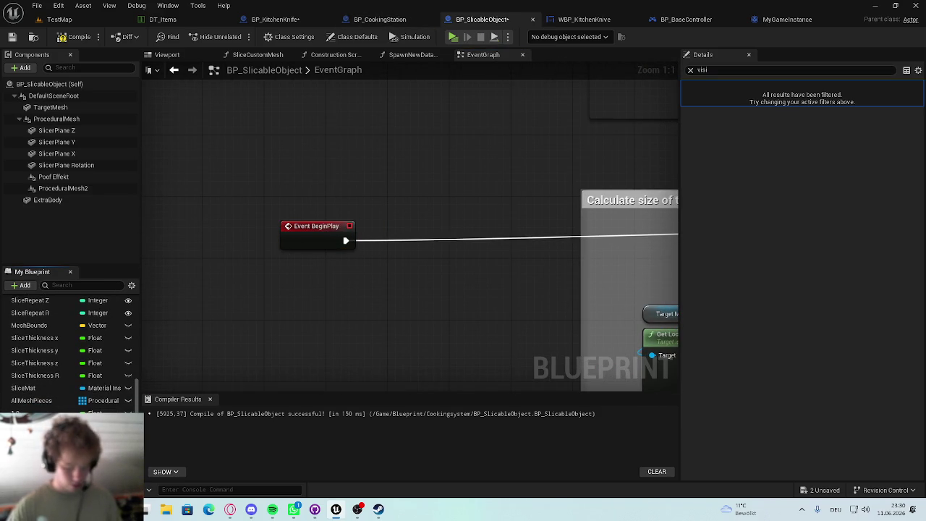
key(ctrl+s)
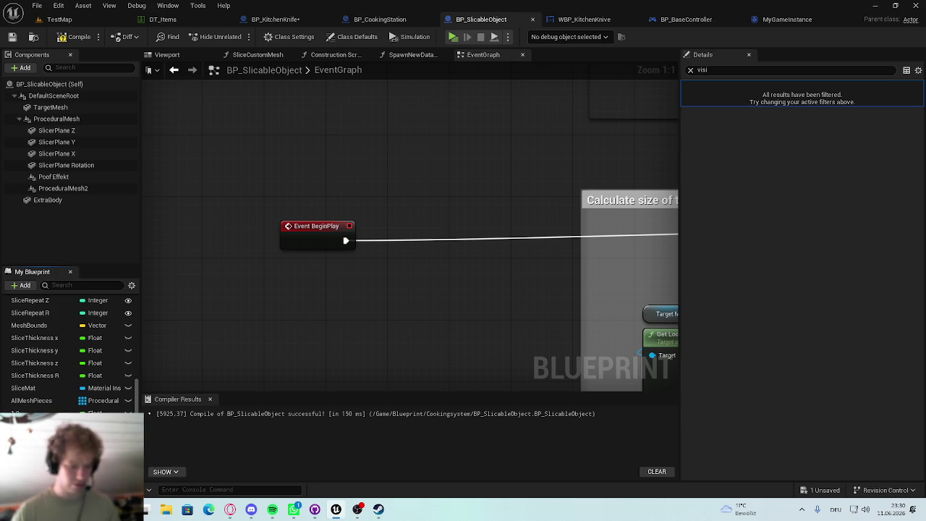
Step: Chain BeginPlay through a new Bind Event to On Sliced into the mesh-size SET node, then open Cookingsystem
mouse_move(408, 208)
mouse_down()
mouse_move(365, 243)
mouse_move(392, 231)
mouse_move(389, 248)
mouse_move(421, 236)
mouse_up()
click(407, 270)
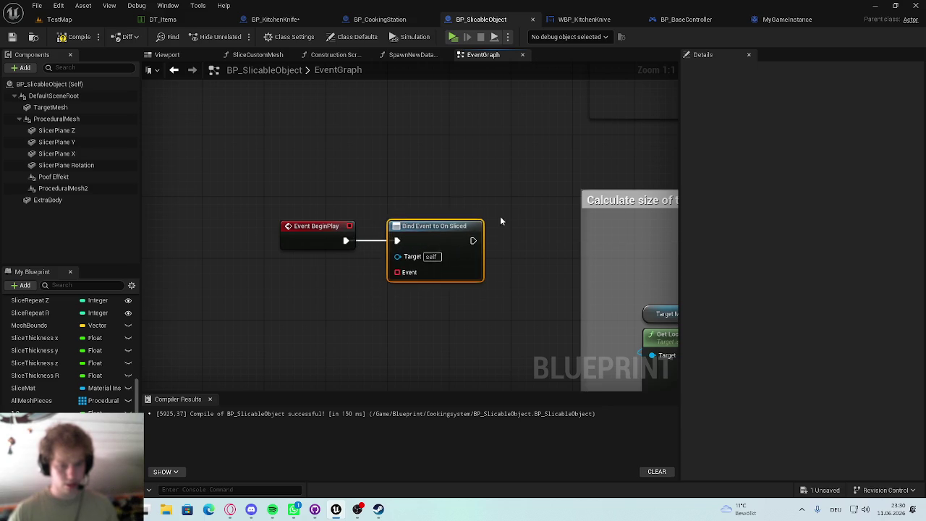
scroll(344, 241, down, 3)
mouse_move(325, 228)
mouse_down()
mouse_move(691, 228)
mouse_move(462, 229)
mouse_up()
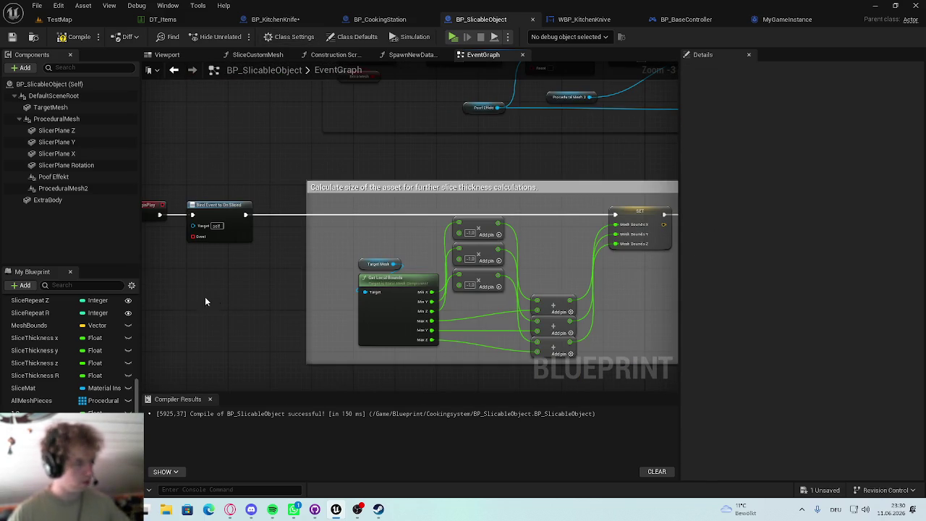
key(ctrl+space)
click(58, 404)
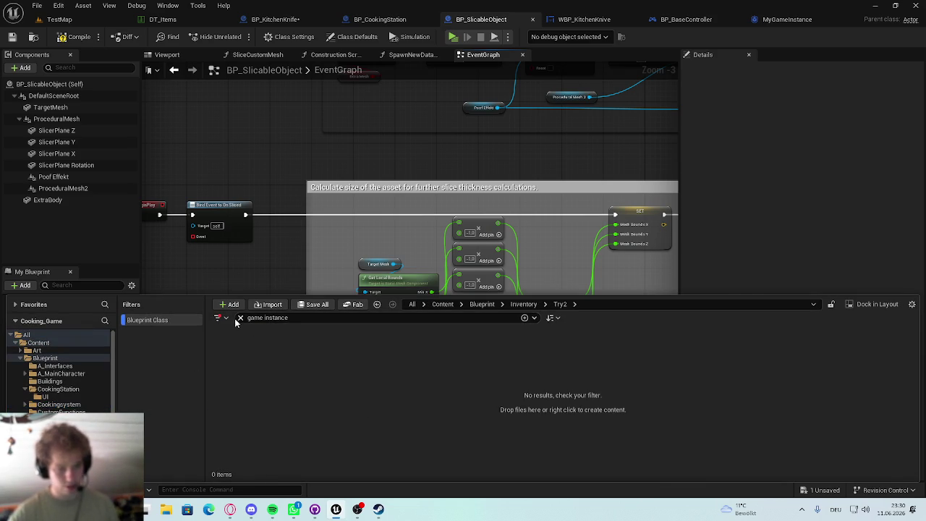
Step: Clear the Content Drawer search and filters, then open the AC_InventorySystem blueprint
click(238, 319)
click(220, 318)
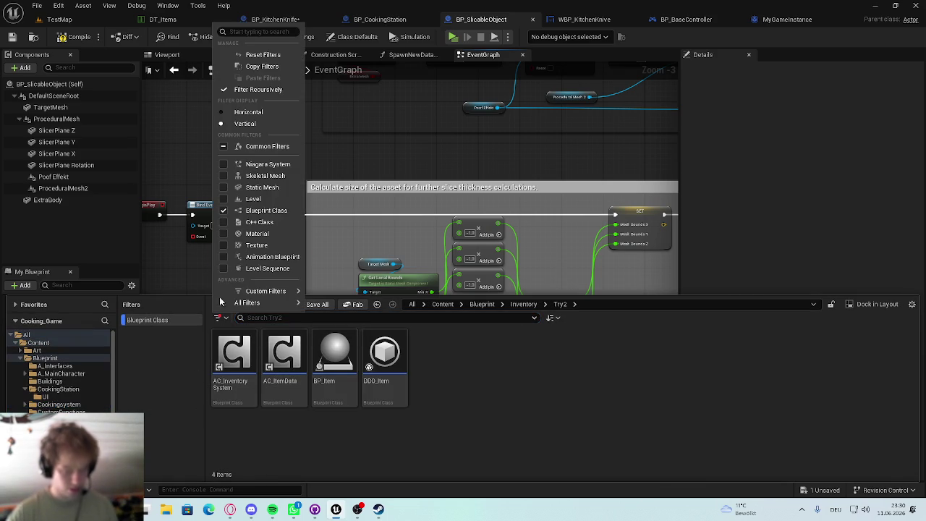
click(242, 203)
click(215, 320)
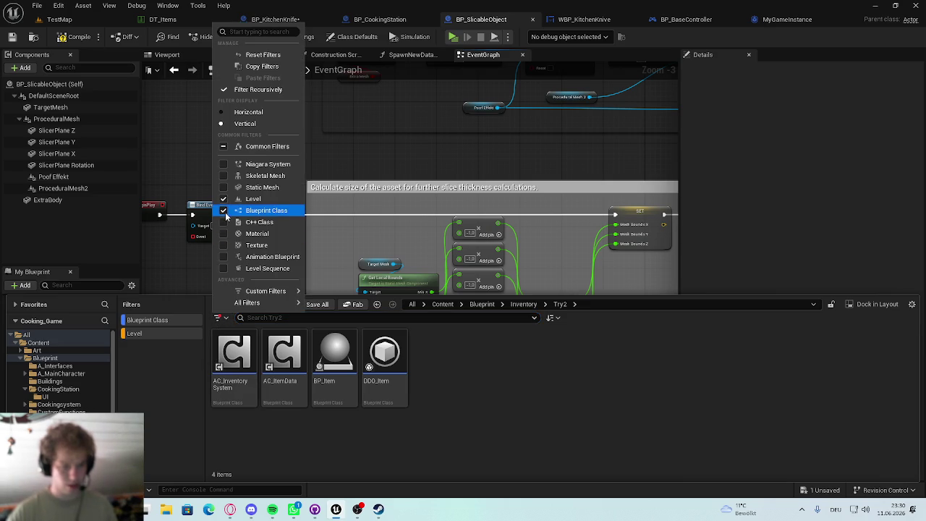
click(242, 218)
click(536, 440)
click(245, 391)
double_click(247, 355)
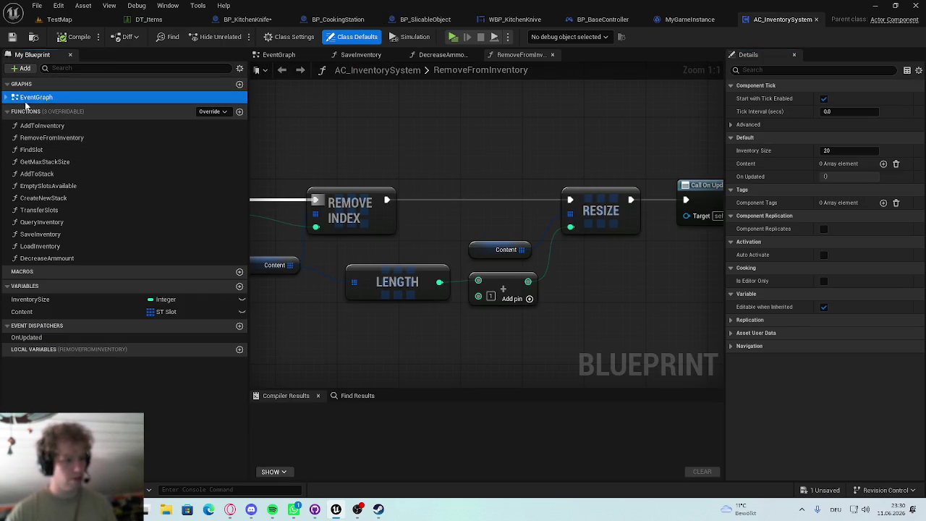
Step: Inspect the Call On Updated and Bind Event to On Updated nodes in AC_InventorySystem's graph
double_click(29, 97)
scroll(649, 223, up, 3)
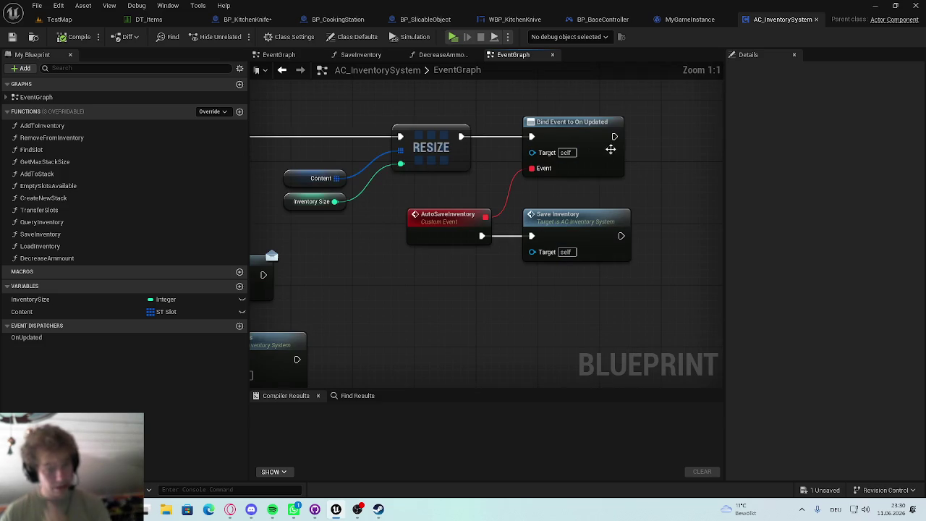
drag(374, 219, 566, 171)
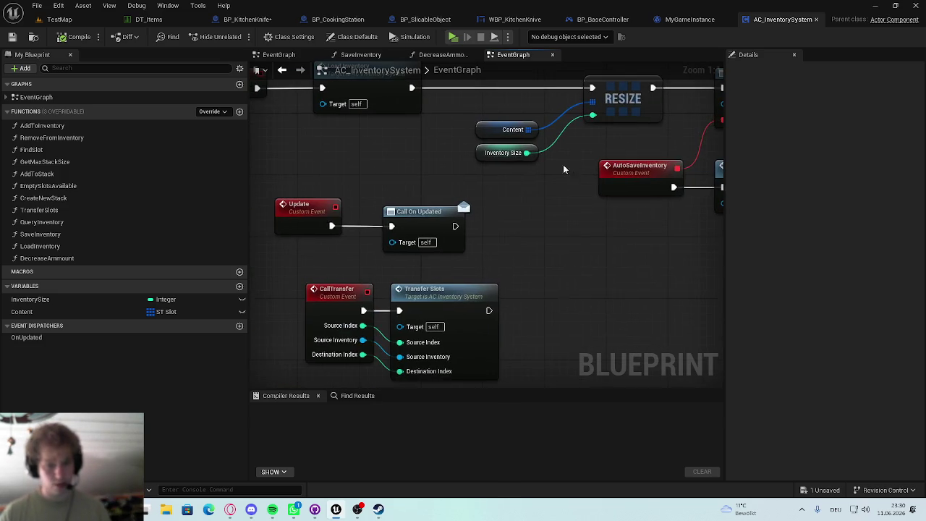
click(412, 222)
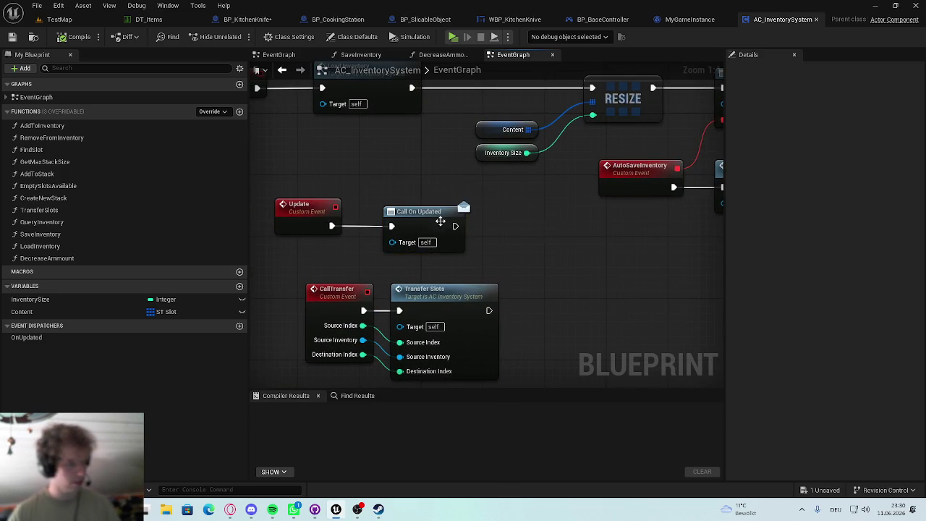
drag(591, 230, 374, 273)
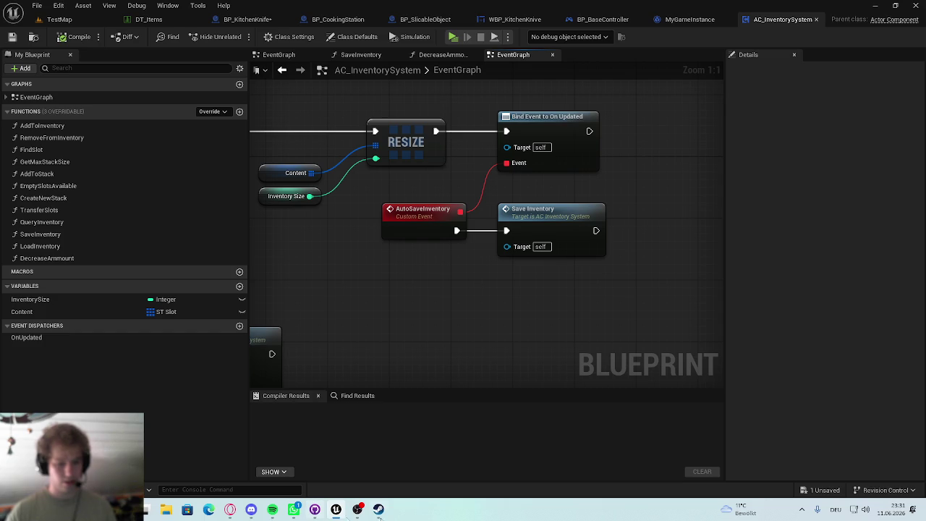
click(432, 19)
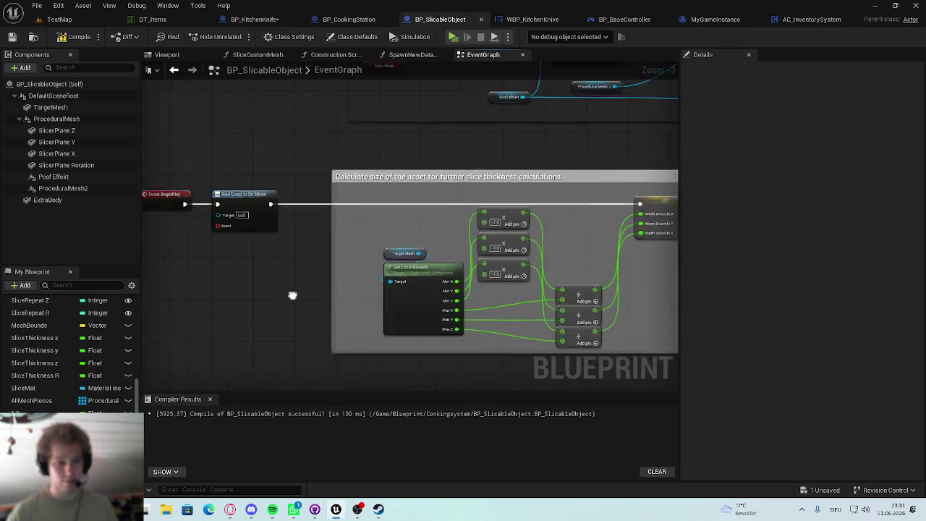
Step: Move On Clicked (ProceduralMesh) left and add a custom event named Sliced
scroll(405, 275, up, 2)
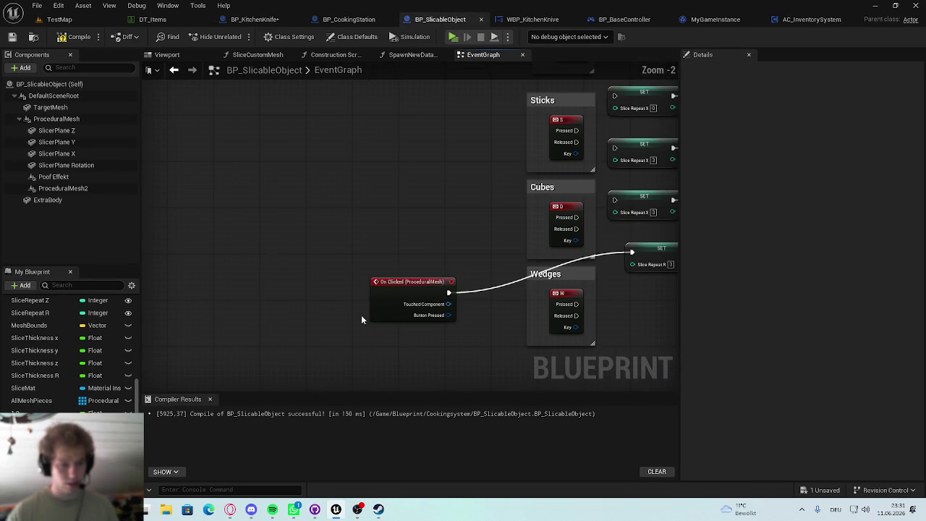
drag(405, 283, 287, 290)
right_click(289, 226)
text(ad)
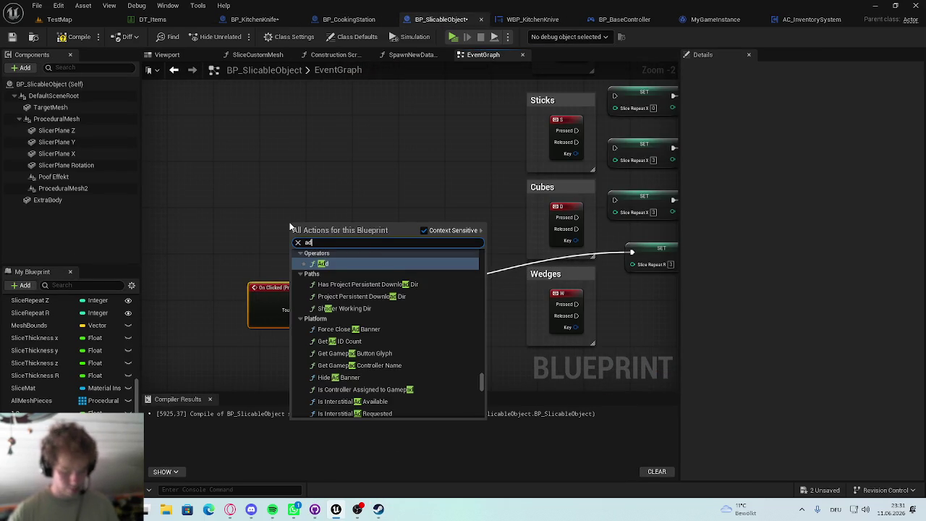
text(d custom)
click(395, 359)
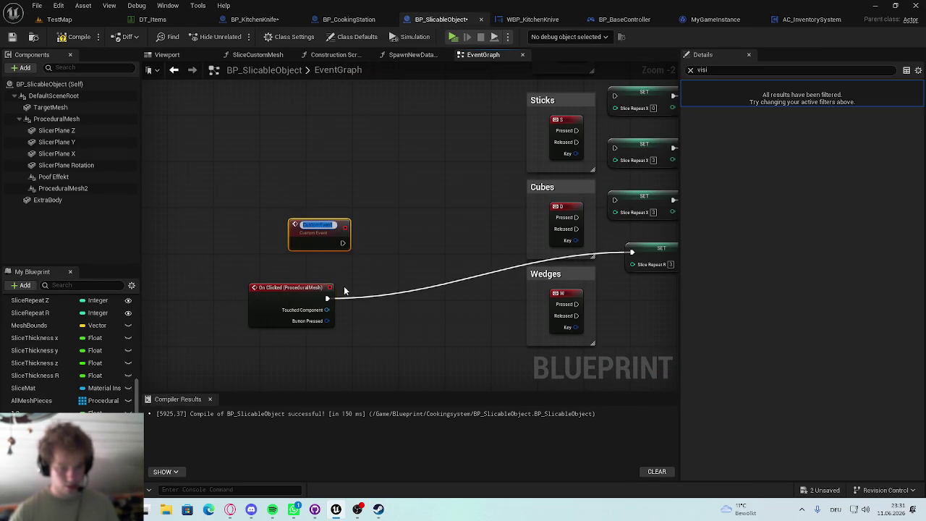
text(Sliced)
key(Return)
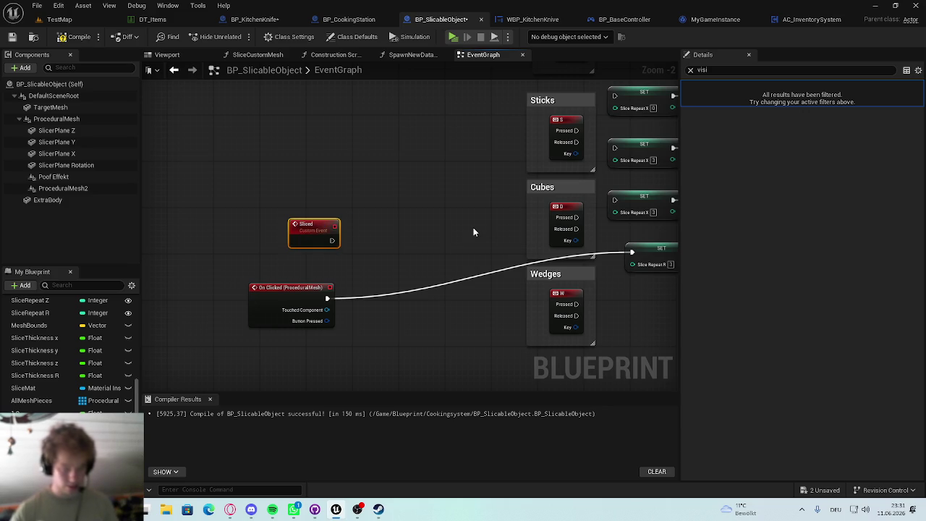
Step: Connect the Sliced event's delegate pin to the Event input of Bind Event to On Sliced
scroll(347, 217, down, 3)
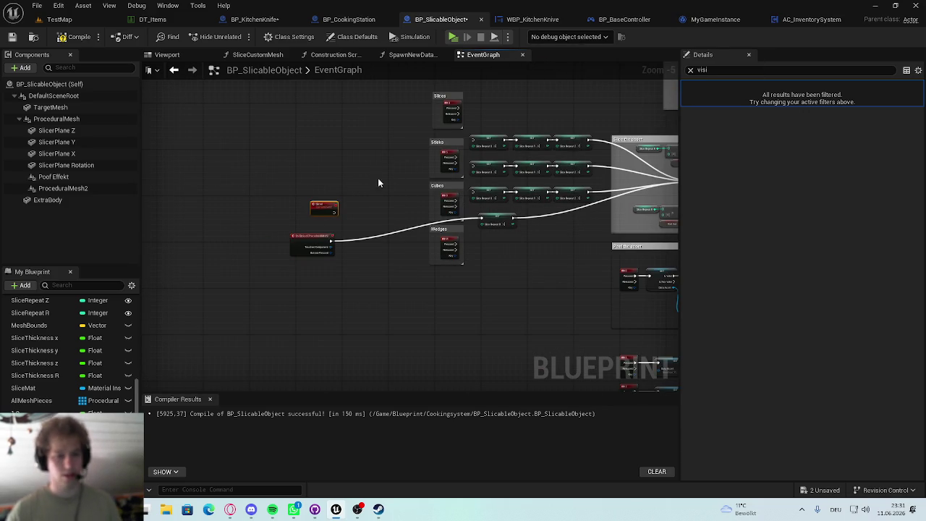
scroll(351, 184, up, 2)
scroll(391, 314, down, 3)
scroll(369, 290, up, 4)
mouse_move(246, 318)
mouse_down()
mouse_move(465, 79)
mouse_move(383, 201)
mouse_up()
scroll(454, 167, up, 1)
scroll(275, 229, down, 1)
mouse_move(265, 231)
mouse_down()
mouse_move(608, 224)
mouse_move(613, 210)
mouse_up()
drag(272, 231, 274, 212)
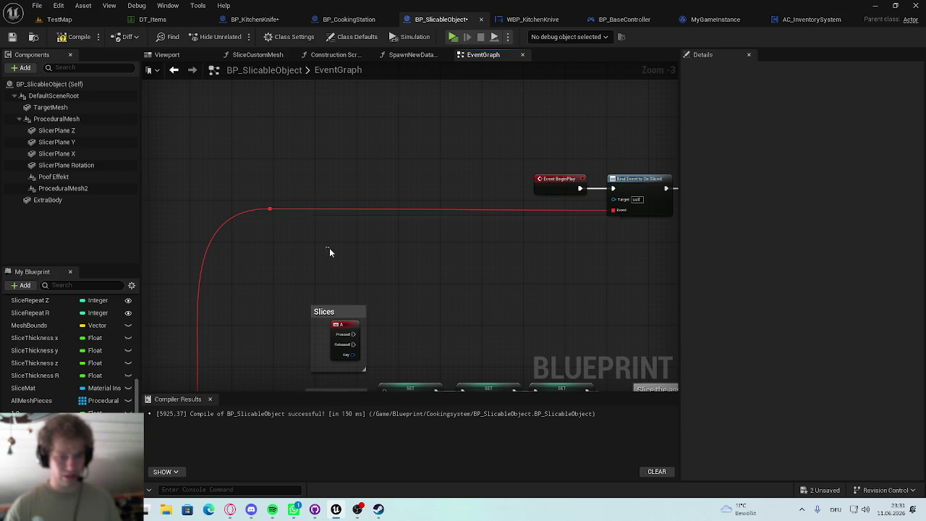
drag(329, 247, 422, 114)
scroll(264, 290, up, 2)
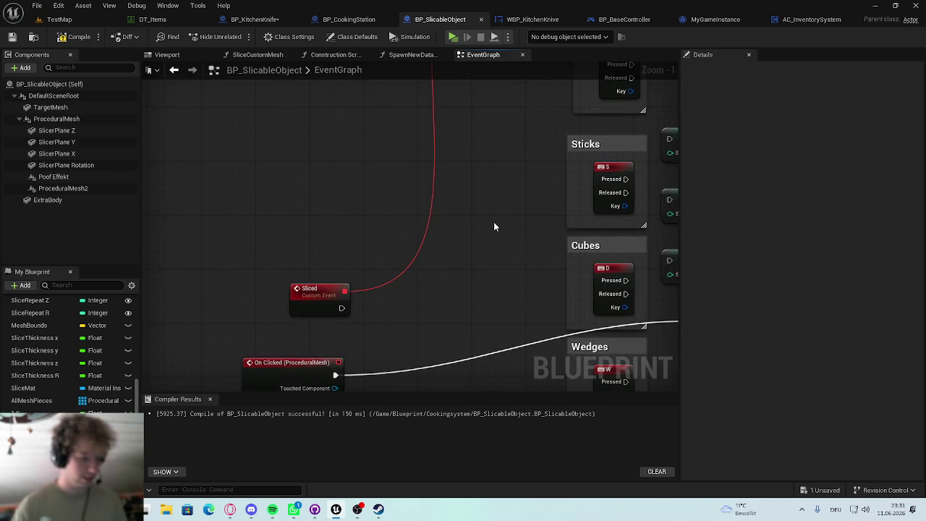
drag(339, 171, 417, 250)
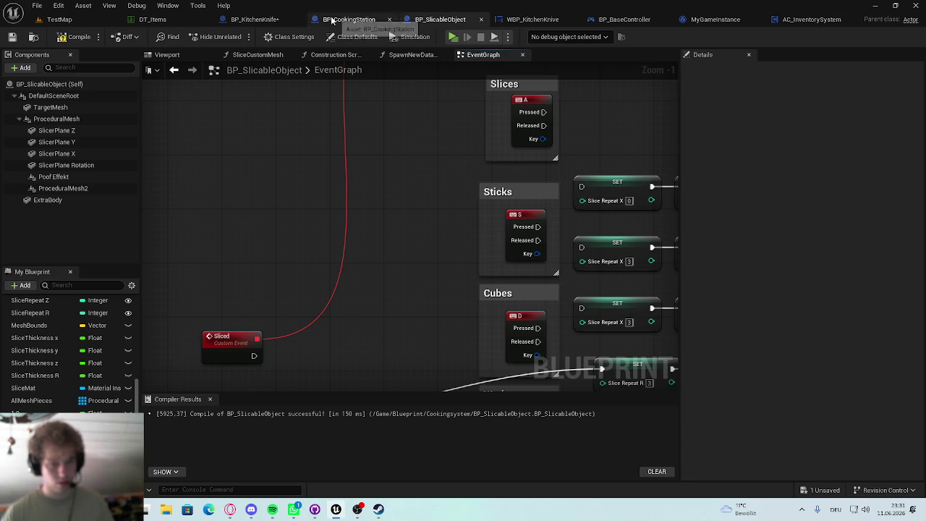
click(793, 19)
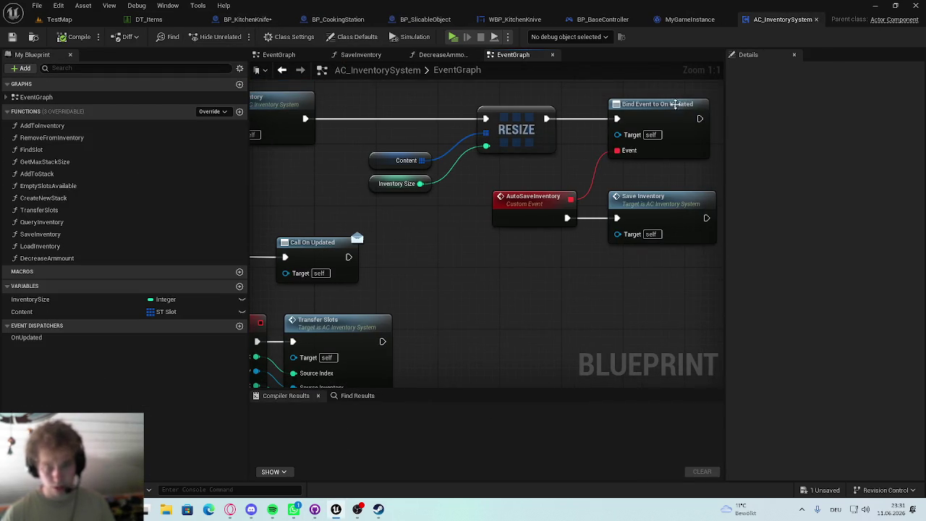
Step: Go to MyGameInstance's graph and add an event dispatcher with its default name
drag(397, 244, 467, 186)
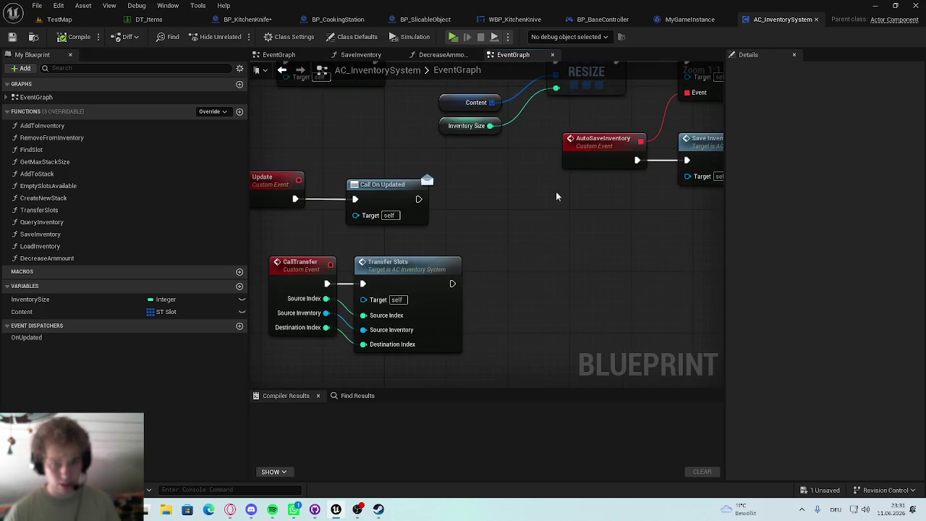
drag(384, 195, 437, 186)
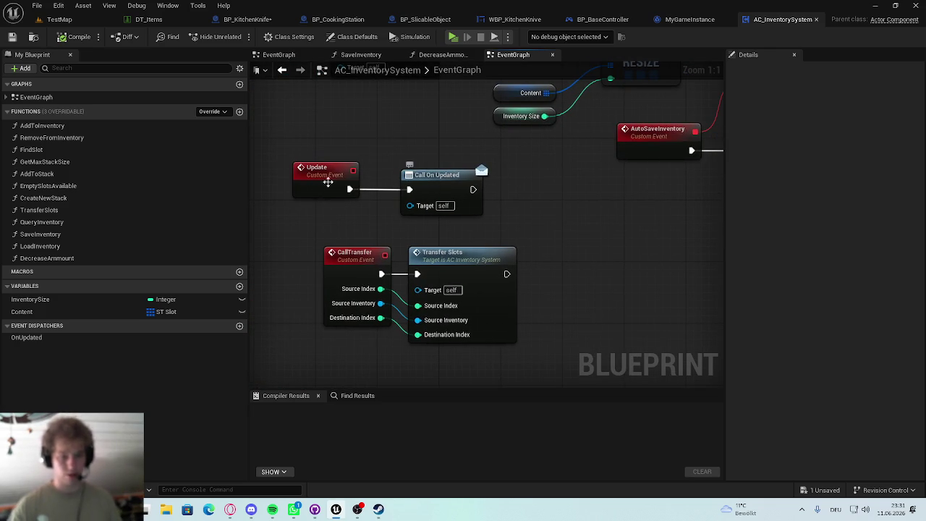
click(683, 20)
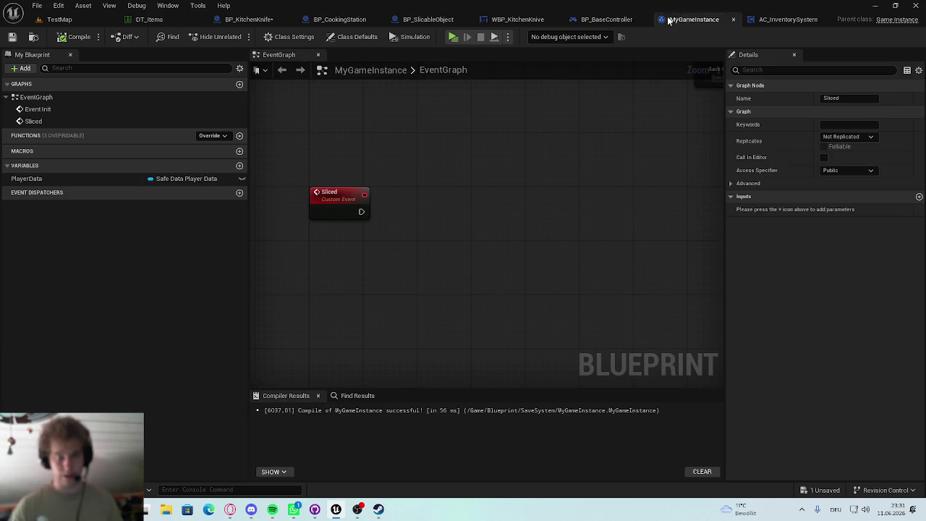
click(785, 20)
click(691, 19)
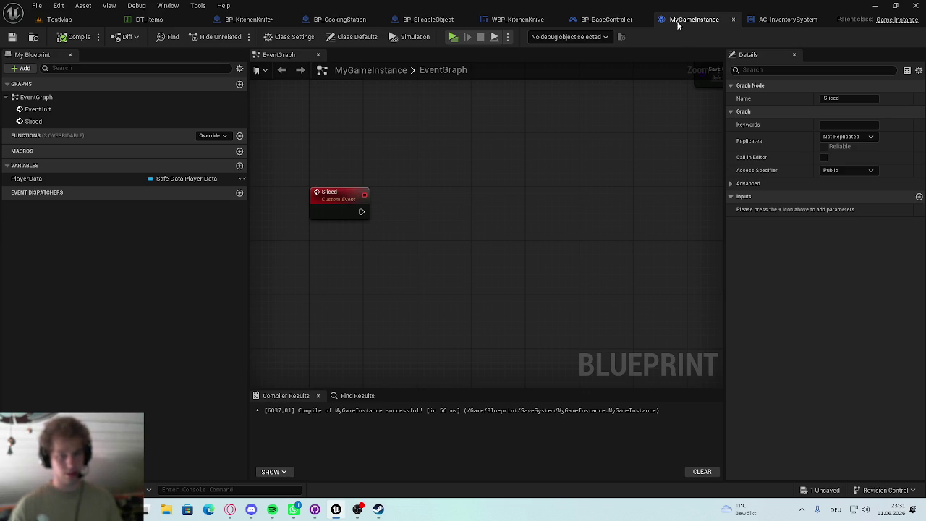
scroll(306, 217, up, 1)
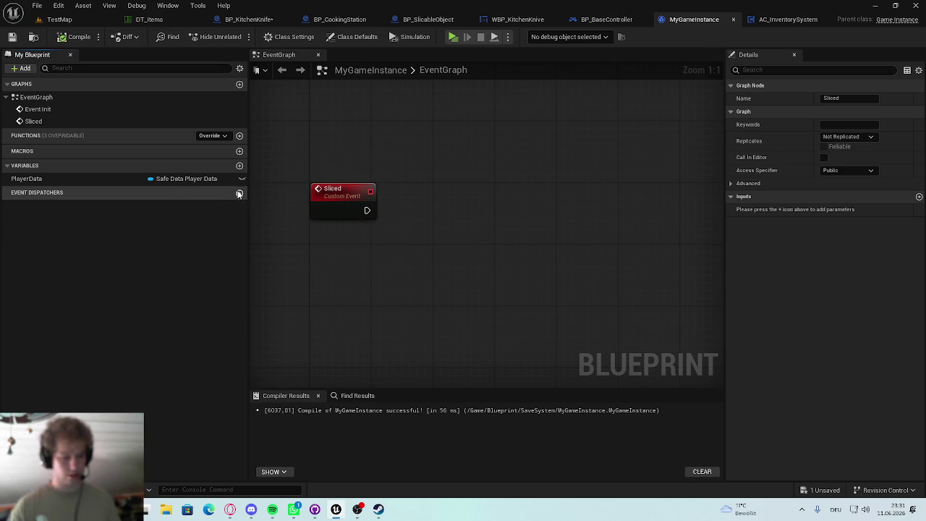
click(239, 192)
key(Return)
Step: Wire the Sliced event to a Sliced call node and delete the stray NewEventDispatcher
drag(367, 211, 407, 207)
text(call)
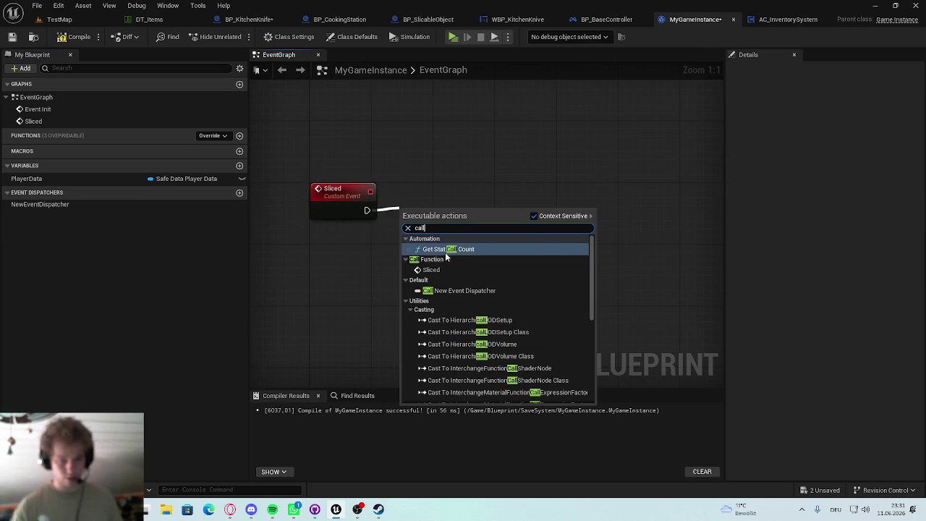
click(457, 271)
drag(456, 206, 489, 187)
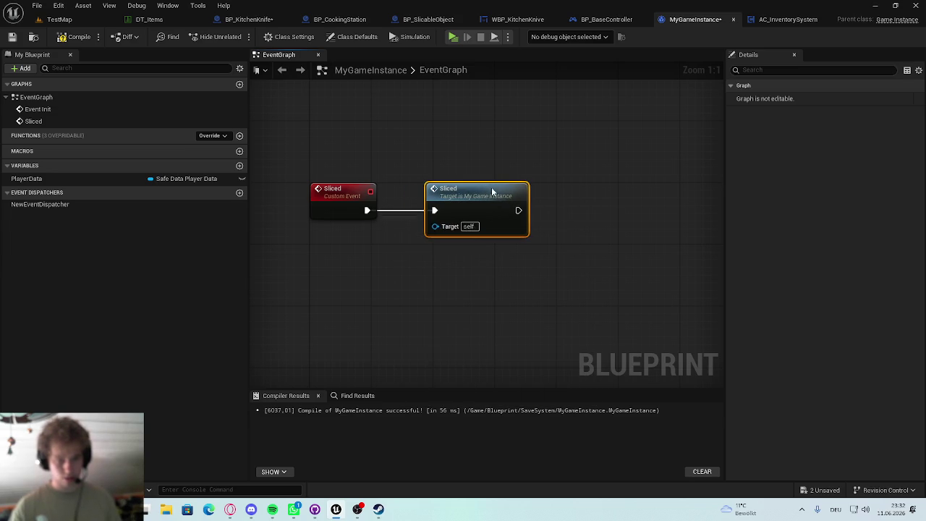
click(123, 204)
key(Delete)
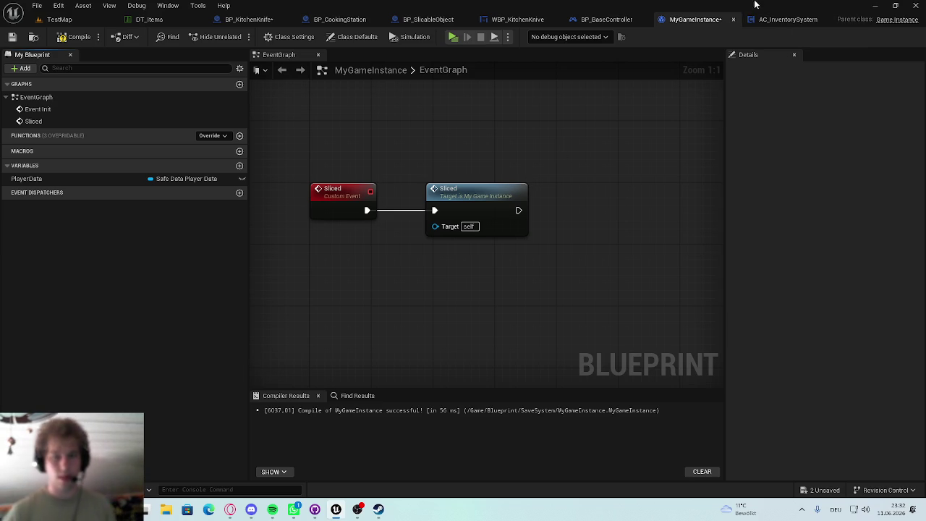
Step: Check AC_InventorySystem, then dock the MyGameInstance tab beside BP_SlicableObject
click(778, 19)
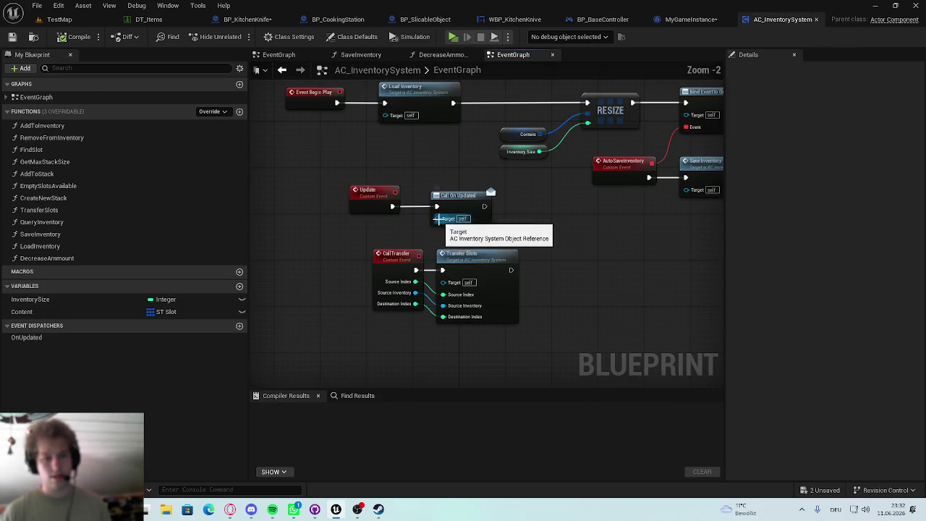
click(688, 19)
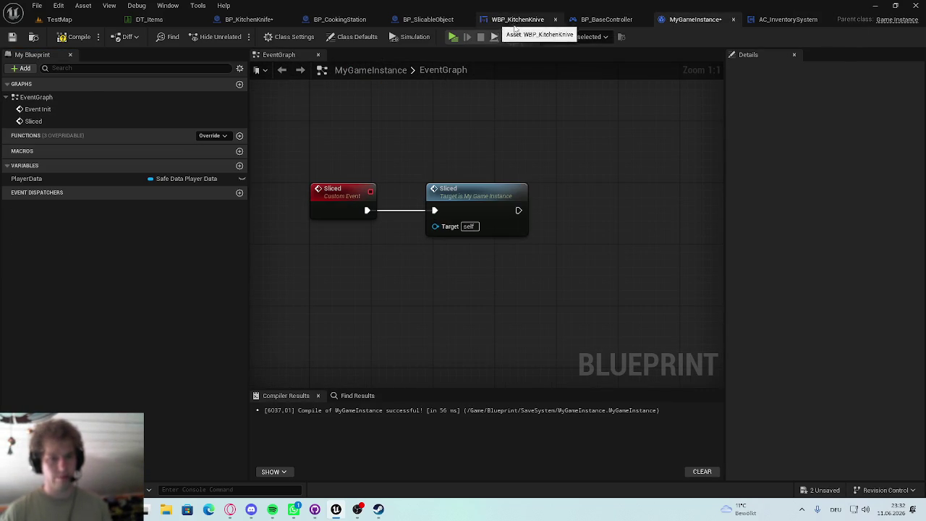
drag(703, 19, 454, 29)
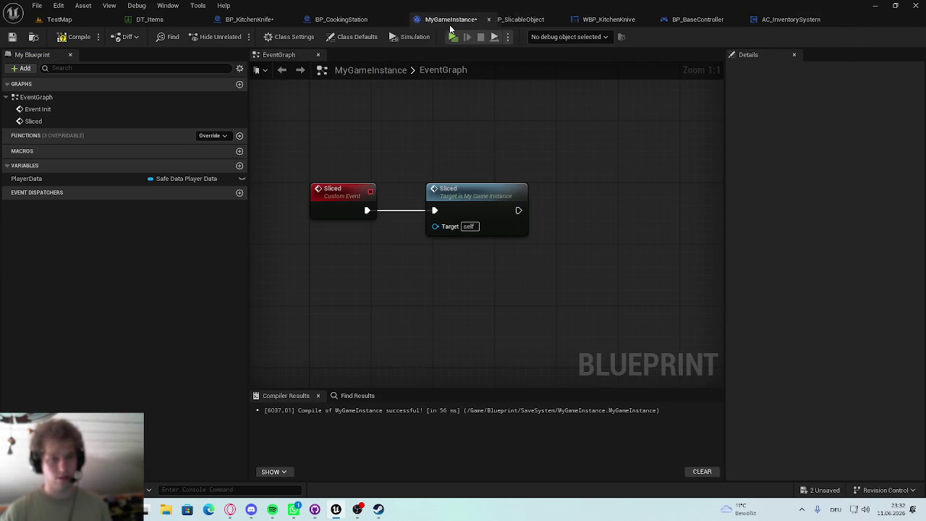
Step: In BP_KitchenKnife, search the Get Game Instance output's actions for 'get' and 'slice'
click(340, 19)
double_click(341, 29)
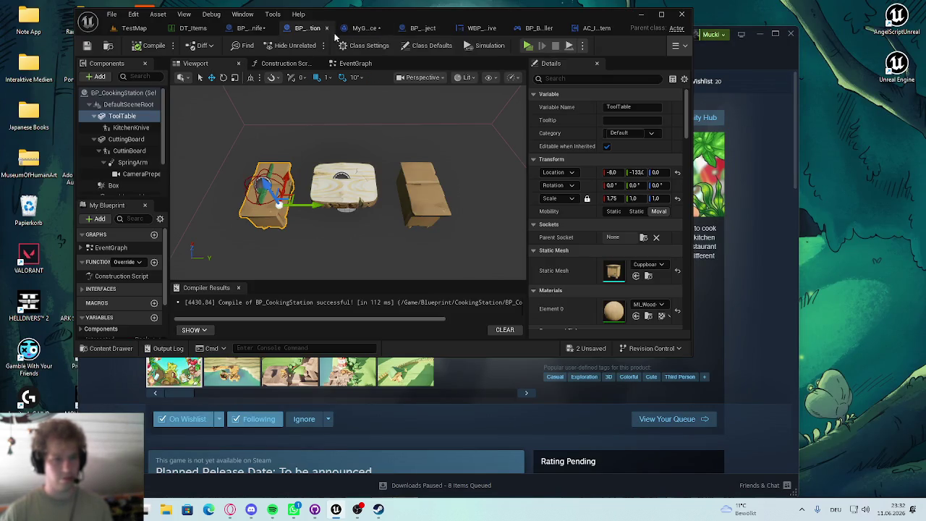
click(660, 15)
click(347, 20)
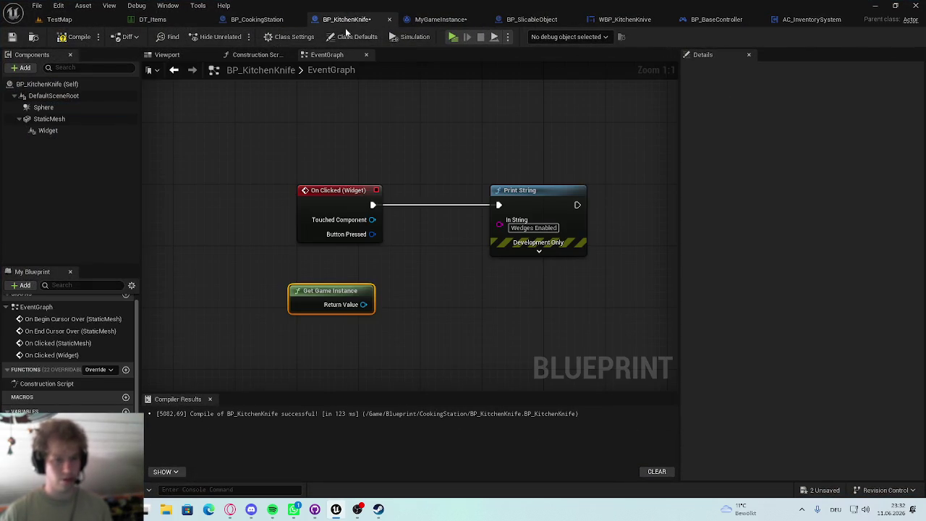
click(371, 339)
mouse_move(354, 298)
mouse_down()
mouse_move(315, 306)
mouse_move(376, 304)
mouse_up()
text(slice)
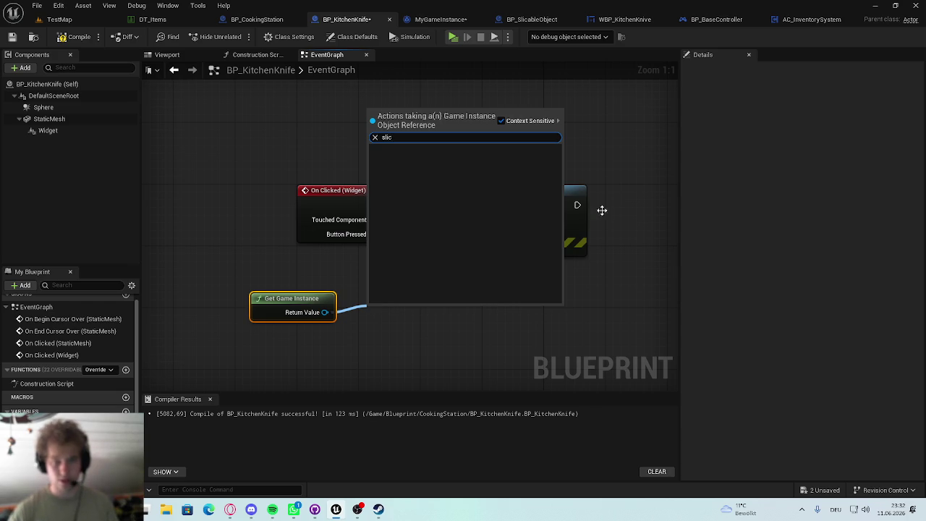
key(Escape)
Step: Check MyGameInstance's Sliced event and AC_InventorySystem's LoadInventory function for reference
click(441, 19)
click(340, 17)
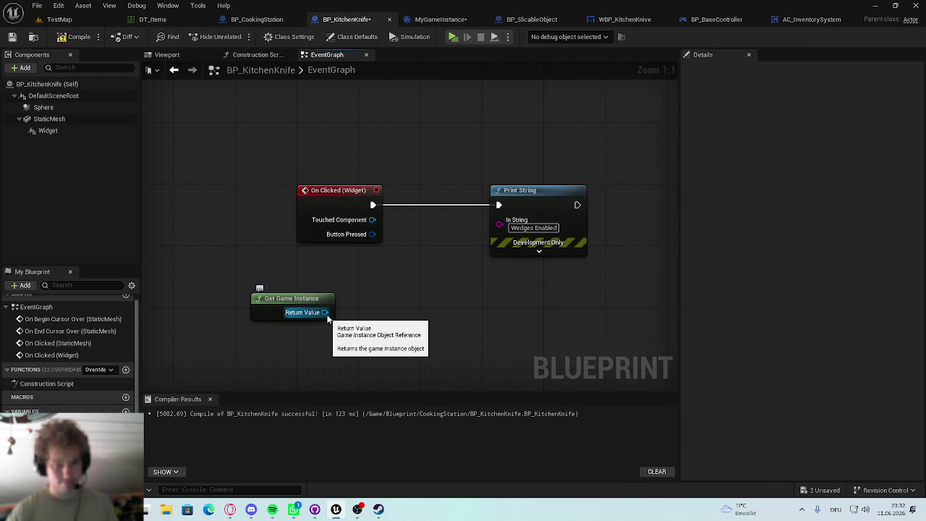
click(714, 20)
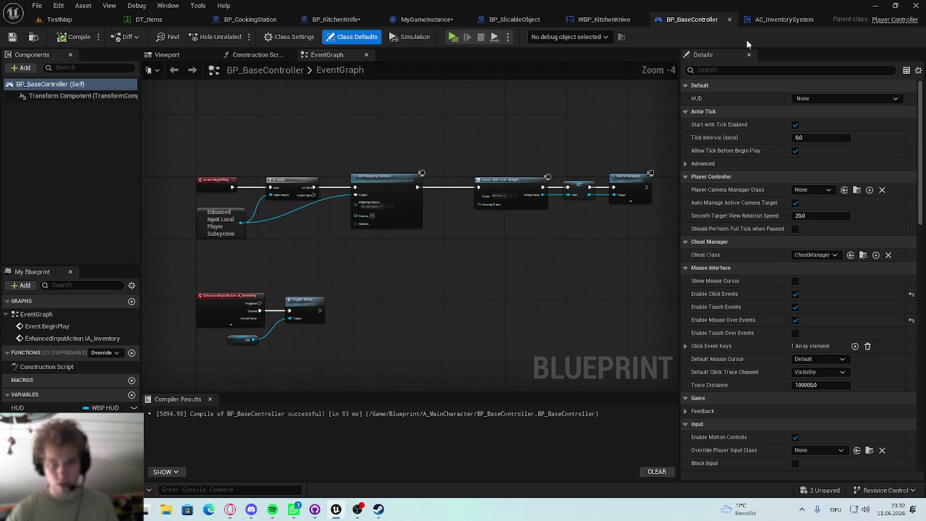
click(782, 20)
drag(556, 219, 405, 225)
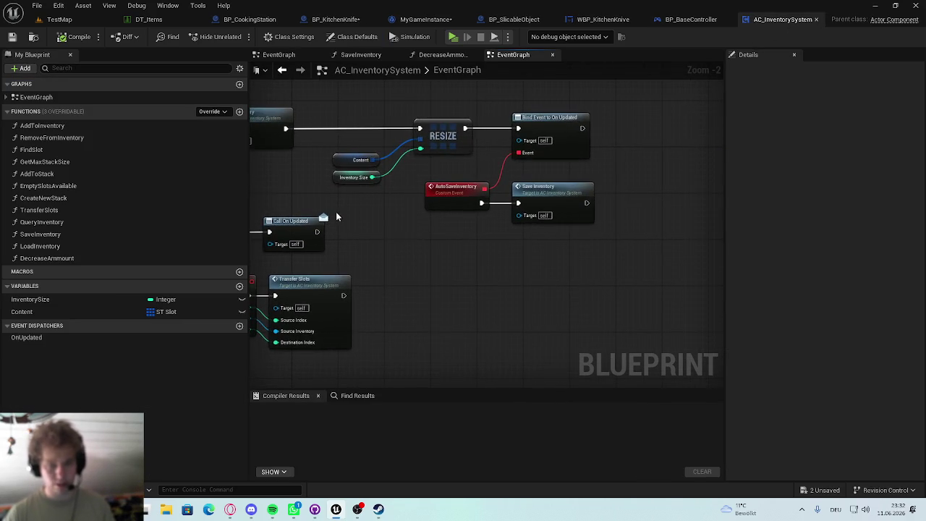
drag(337, 216, 475, 217)
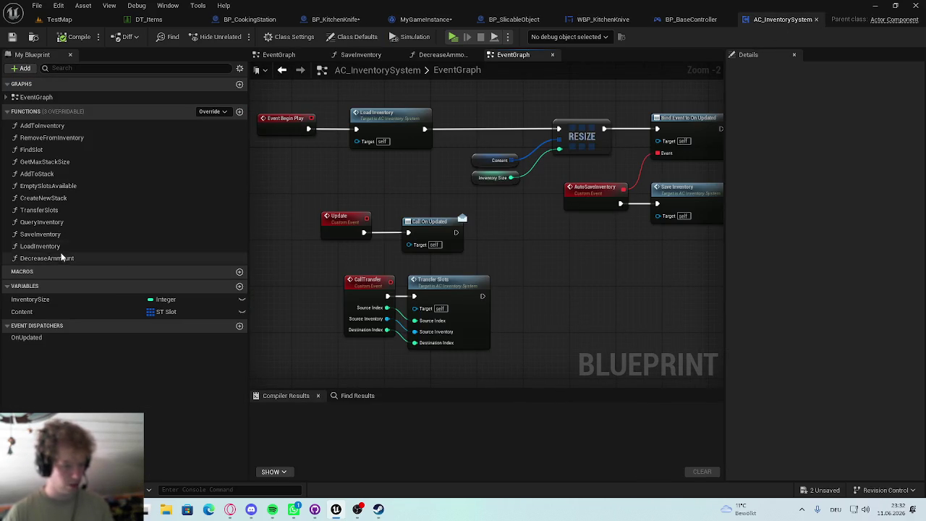
double_click(59, 247)
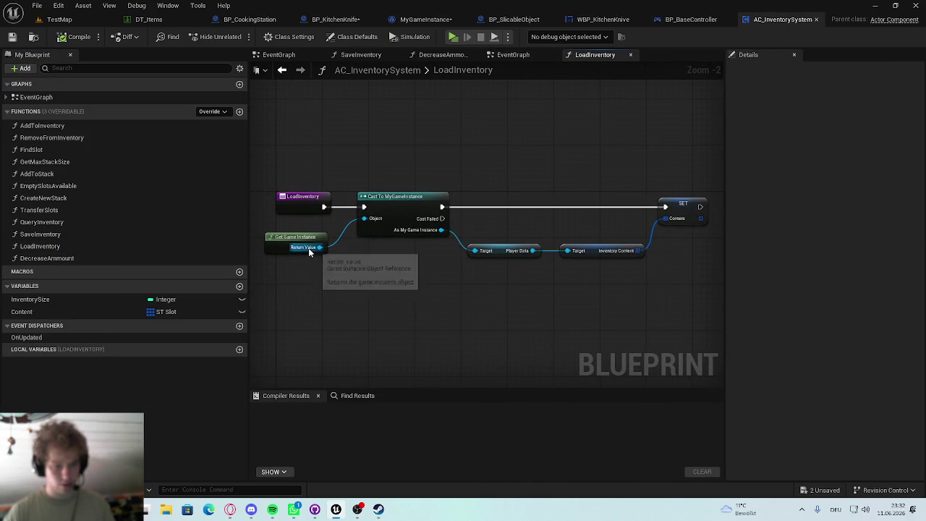
scroll(310, 252, up, 2)
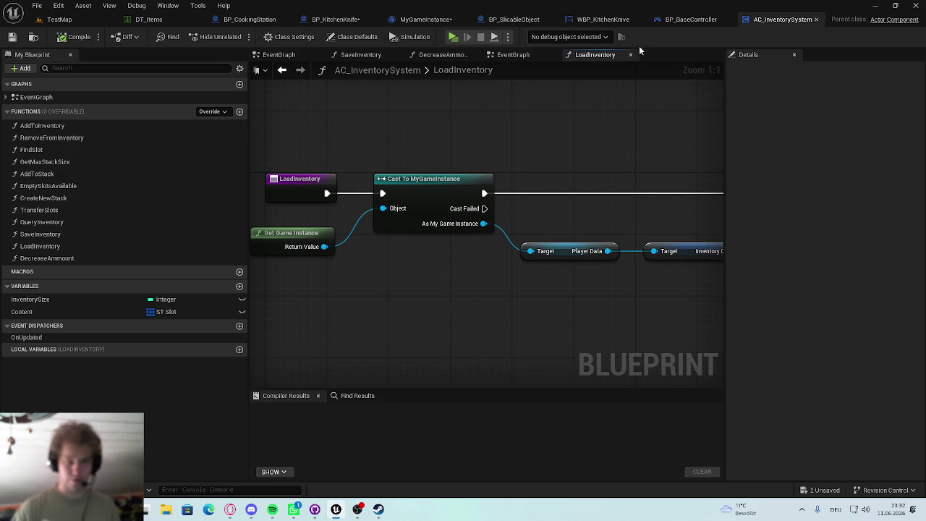
Step: Open the Content Drawer from BP_KitchenKnife, then create and delete a NewFolder in CookingStation
click(402, 18)
click(344, 20)
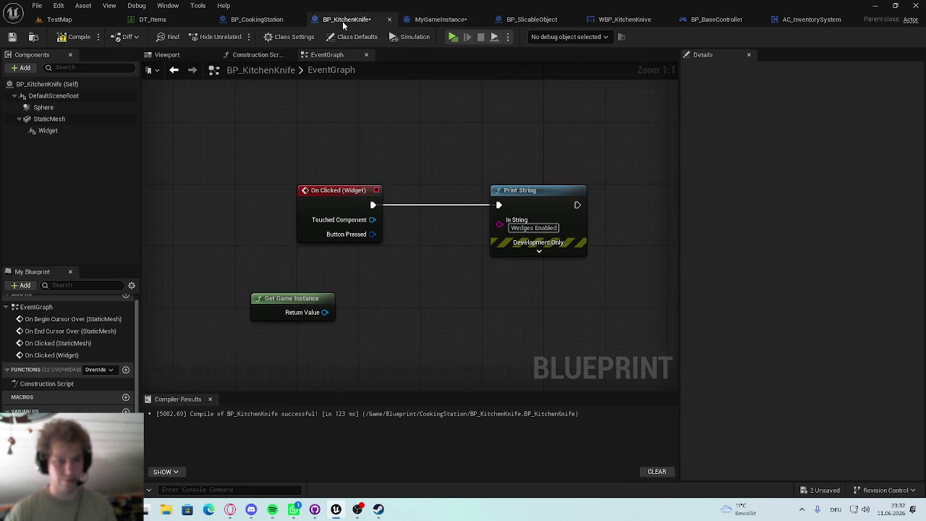
drag(325, 312, 391, 290)
key(ctrl+space)
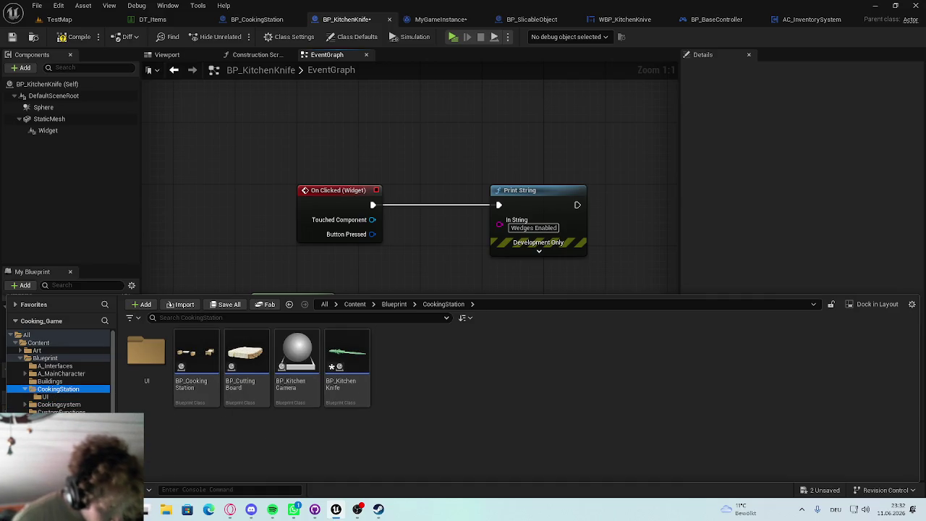
right_click(435, 353)
click(459, 183)
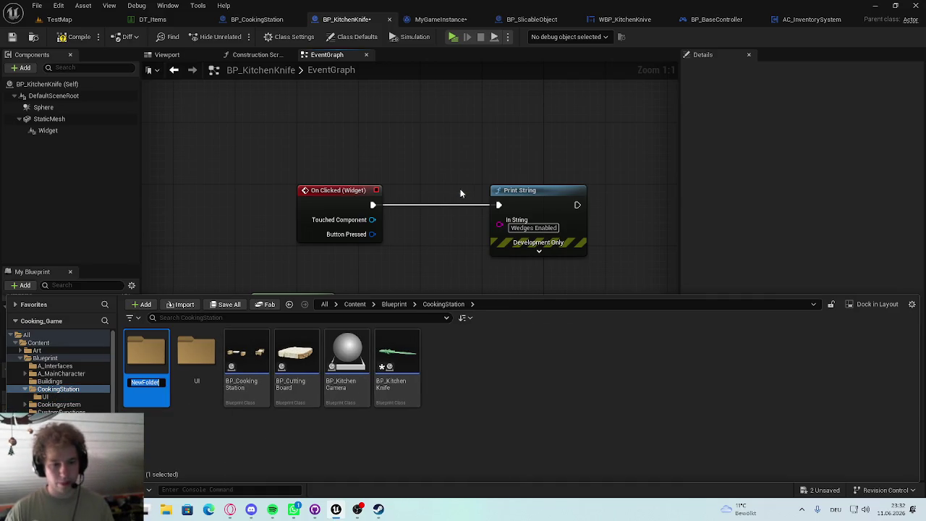
key(Return)
key(Delete)
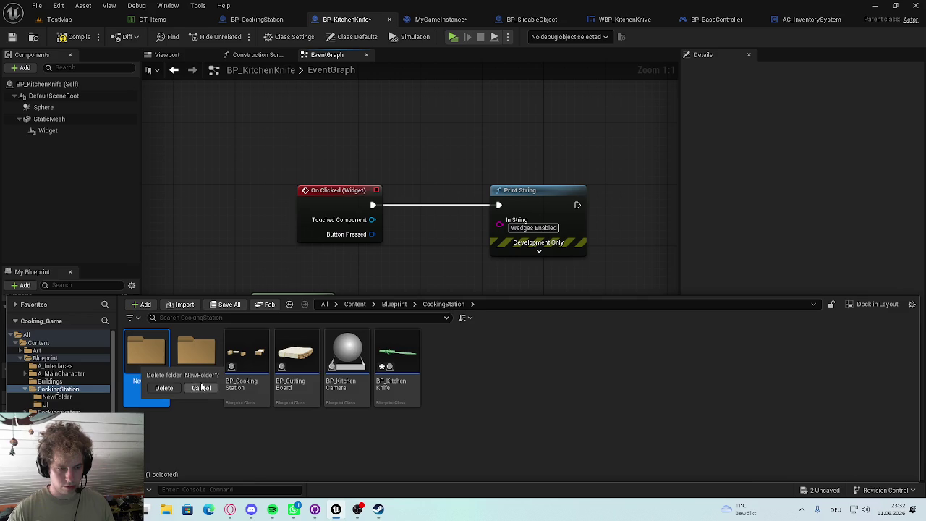
click(164, 389)
right_click(437, 385)
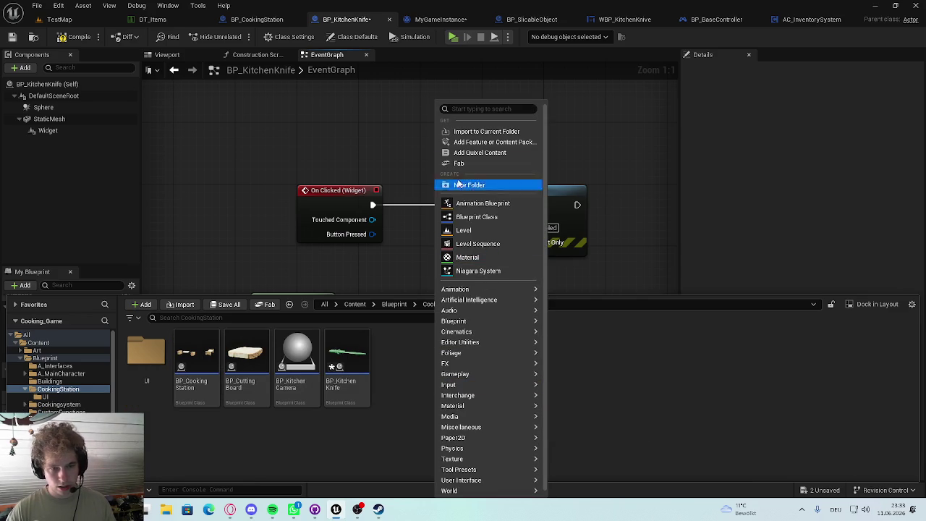
Step: Create a GameInstance-parented Blueprint class named CookingGameInstance in CookingStation
click(477, 216)
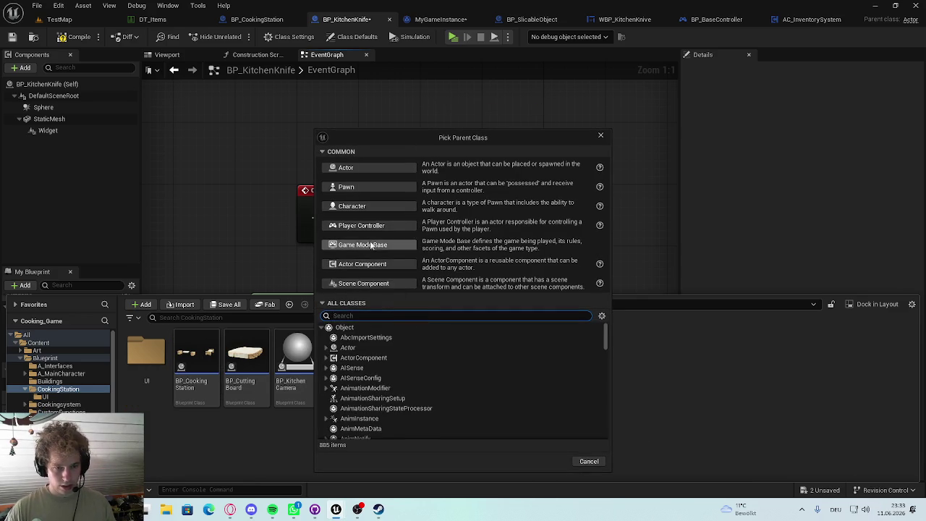
text(gmae)
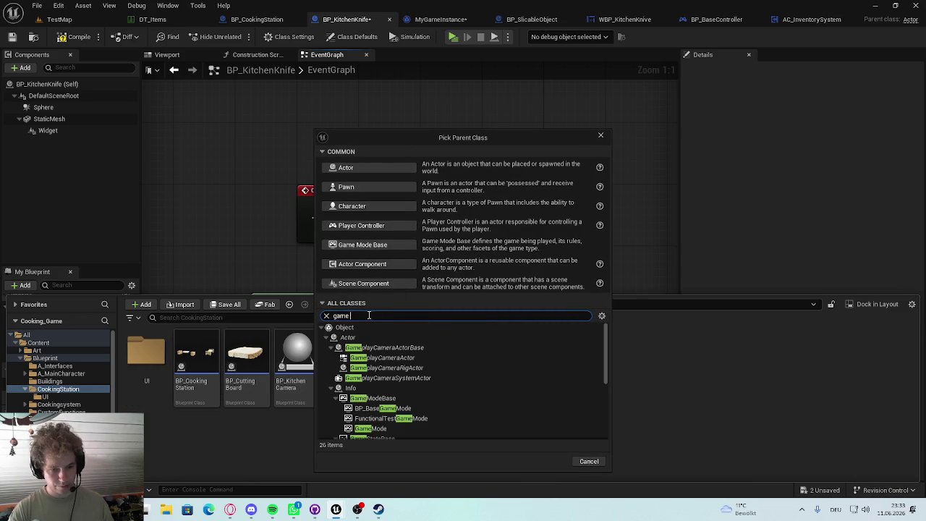
click(362, 338)
click(552, 395)
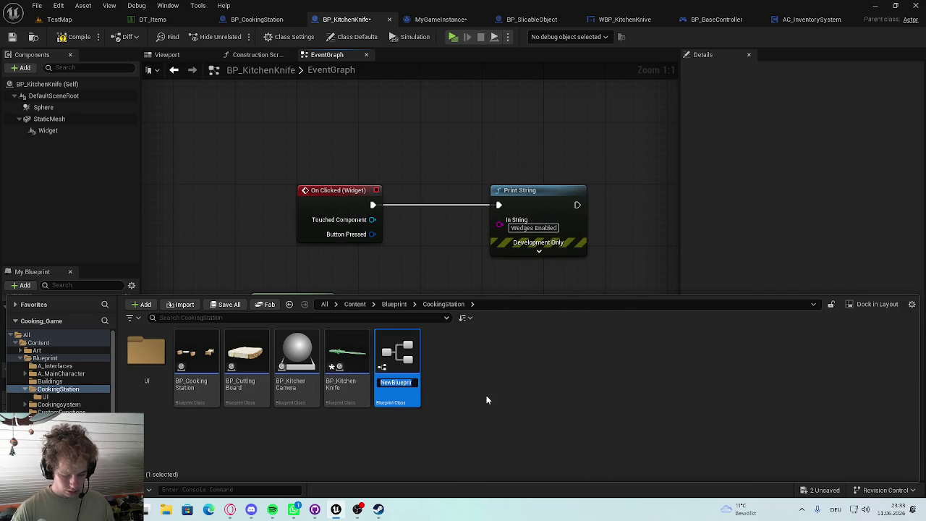
text(Coo)
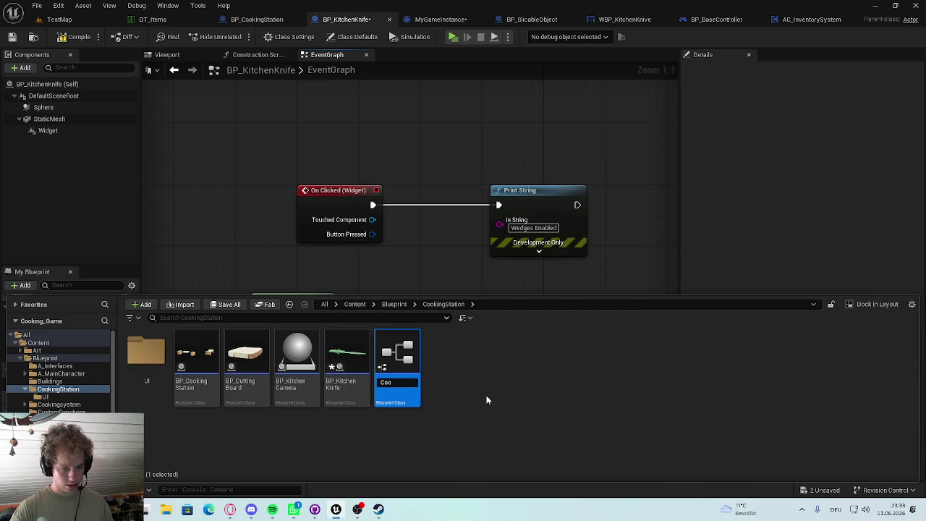
text(kingG)
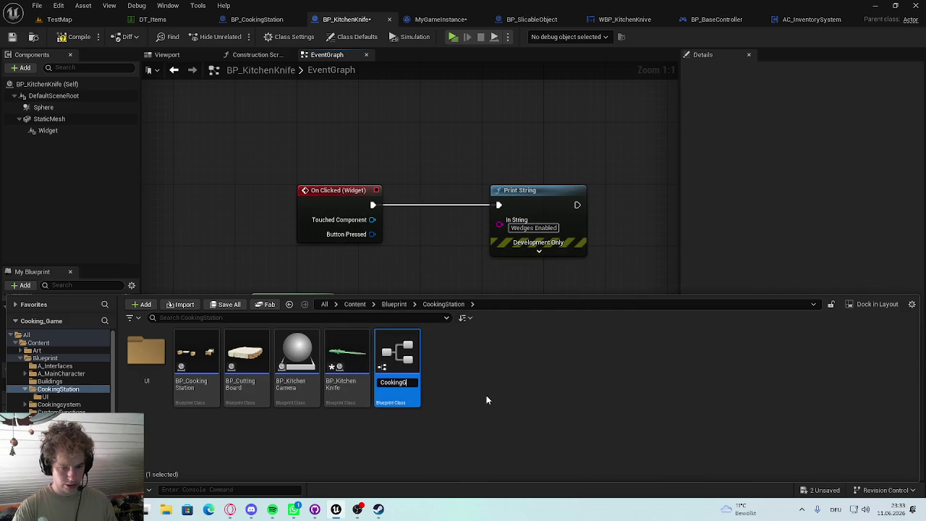
text(ameInstance)
key(Return)
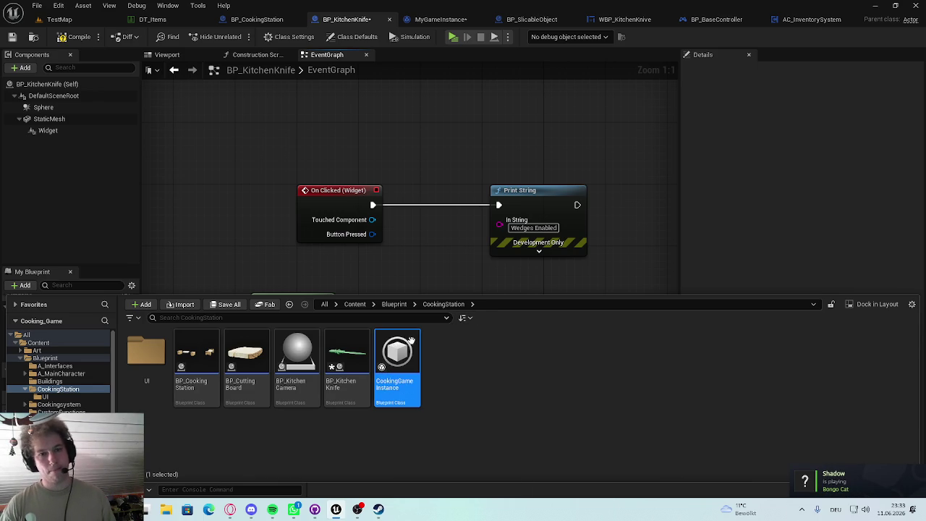
click(474, 161)
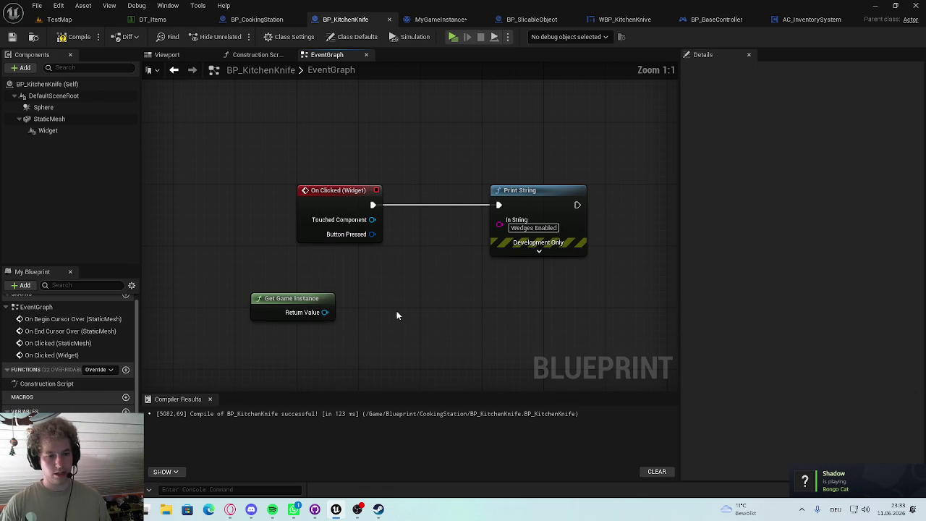
Step: Add a Cast To CookingGameInstance node fed by Get Game Instance's Return Value
drag(355, 203, 315, 202)
click(304, 264)
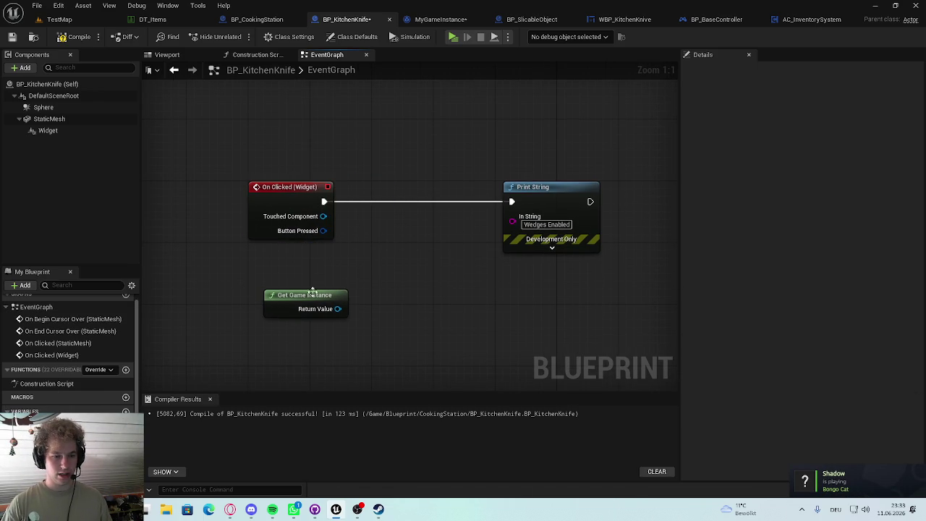
drag(337, 309, 363, 267)
text(cas)
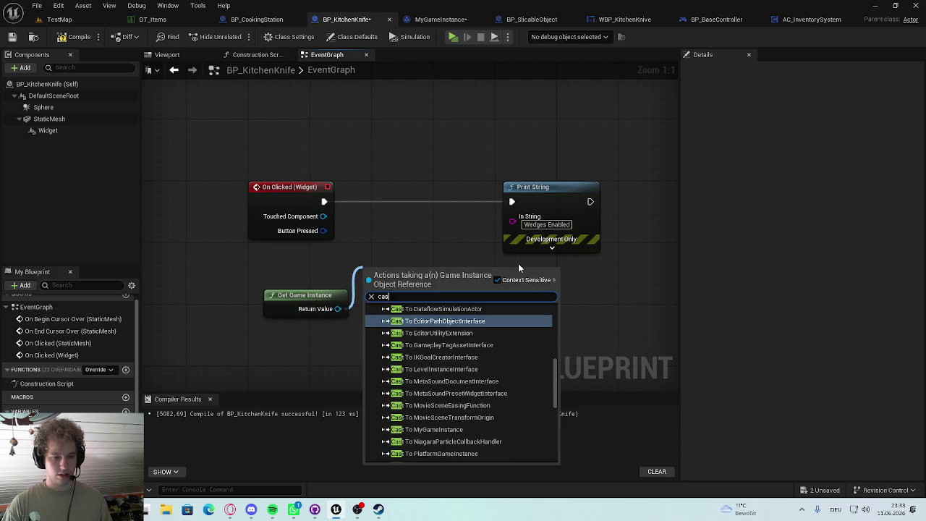
text(t)
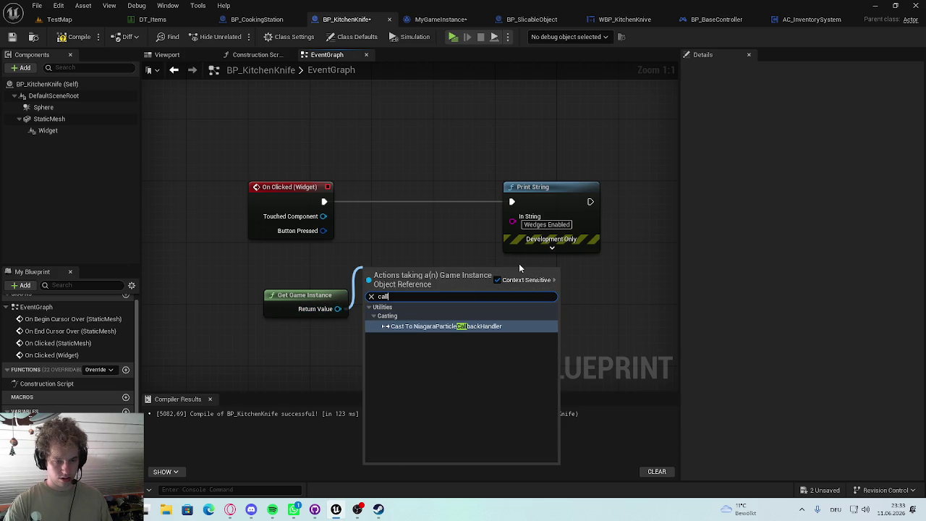
key(BackSpace)
key(BackSpace)
key(BackSpace)
text(as)
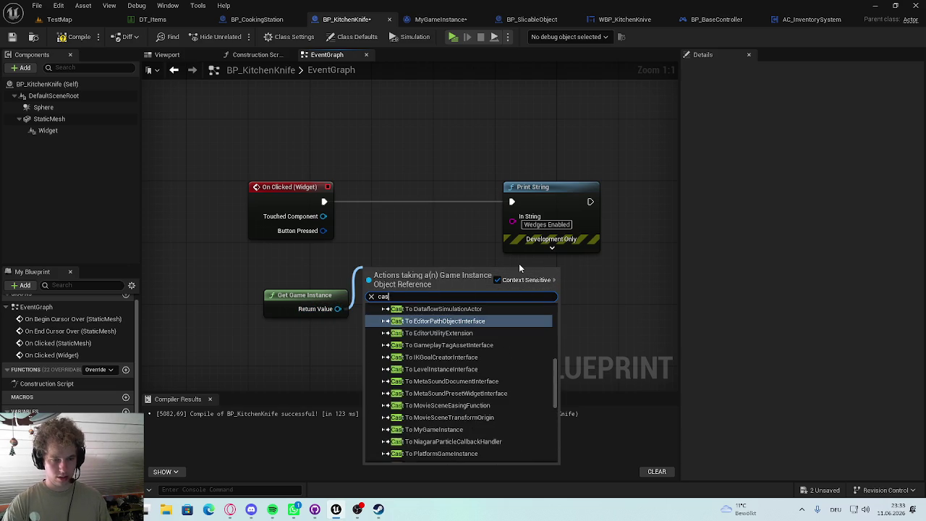
text(t tocooking)
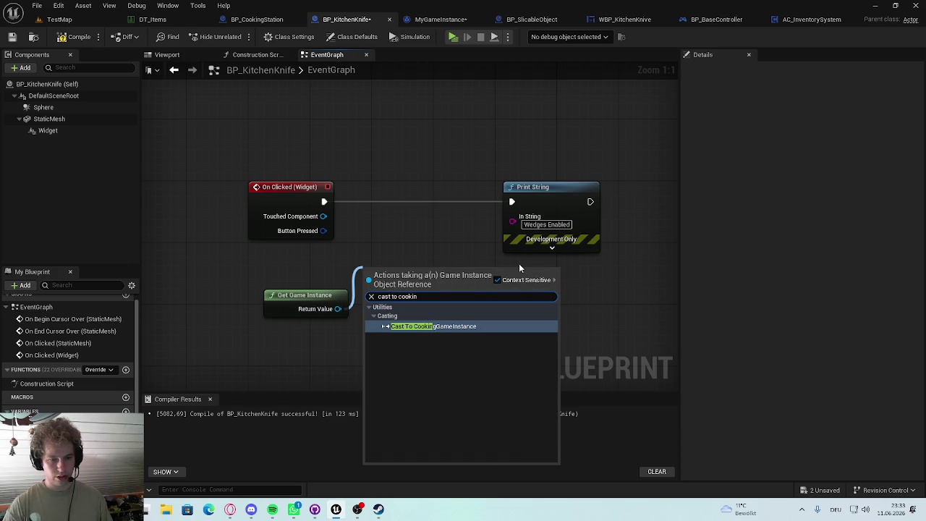
click(427, 327)
drag(418, 300, 419, 216)
Step: Wire On Clicked through the cast into Print String, then save and compile BP_KitchenKnife
click(322, 201)
drag(323, 202, 364, 202)
click(579, 177)
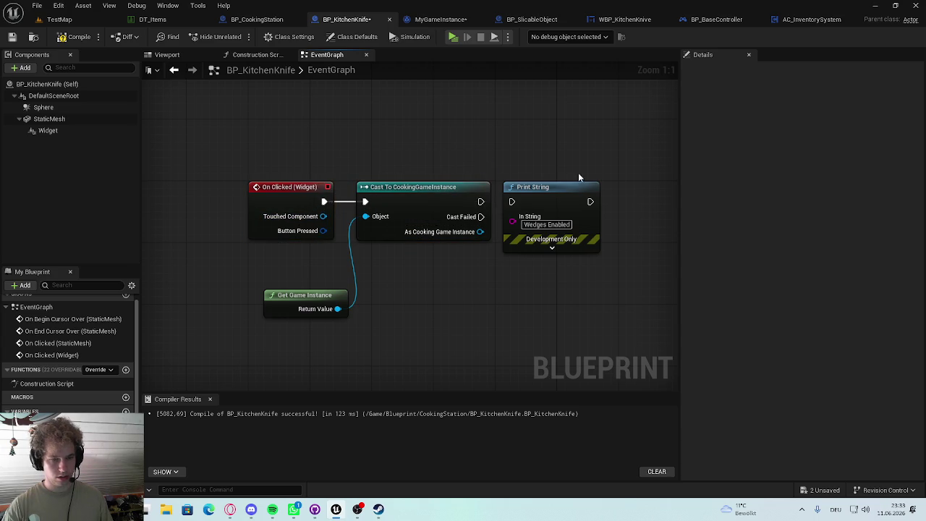
drag(547, 189, 601, 189)
alt+click(477, 203)
drag(477, 203, 567, 202)
key(ctrl+s)
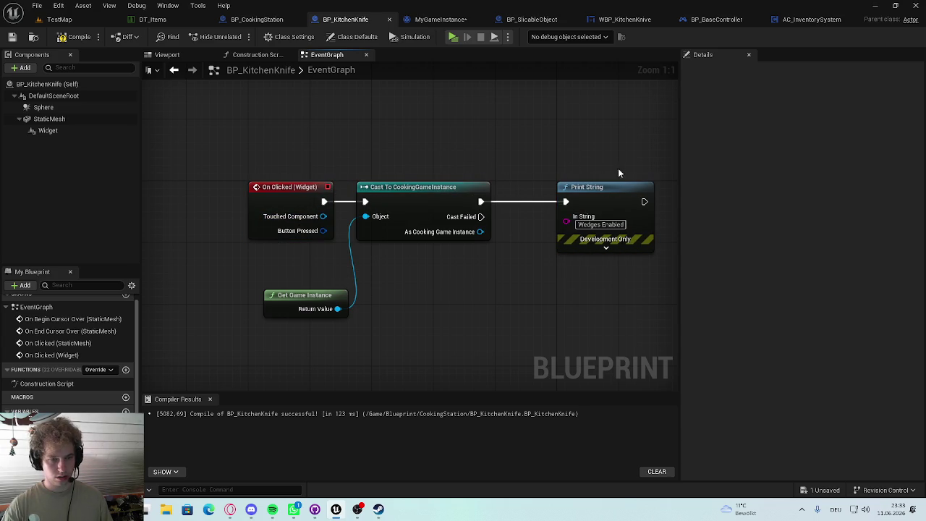
click(74, 36)
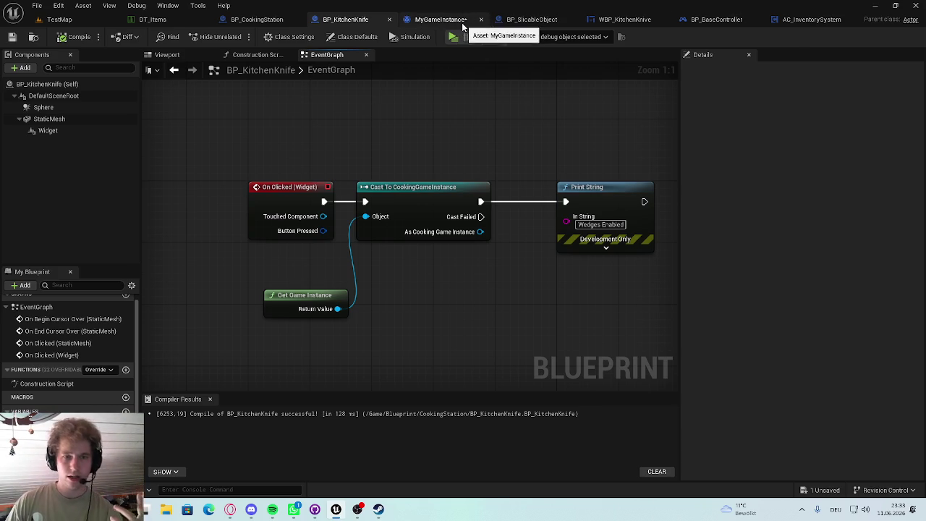
Step: Delete the Sliced event and its call from MyGameInstance, then close that blueprint
click(439, 19)
scroll(434, 265, down, 3)
drag(521, 189, 377, 283)
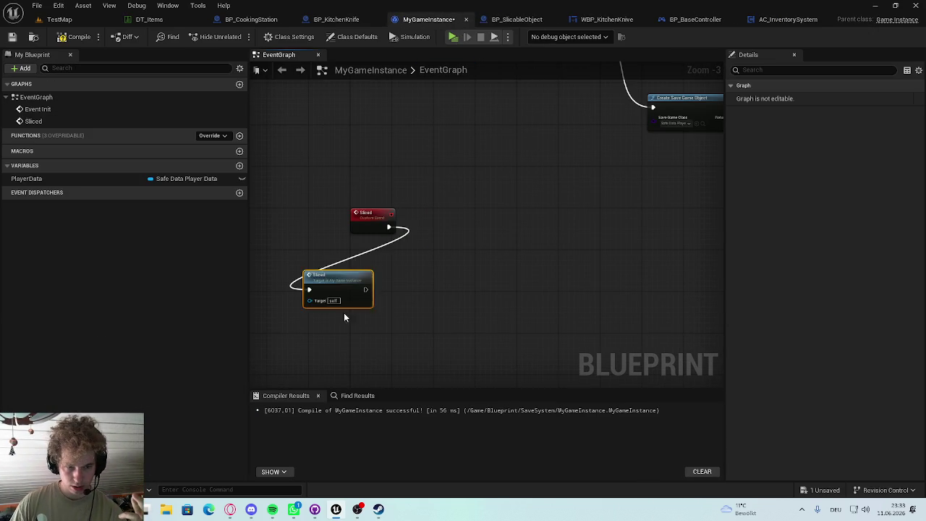
key(Delete)
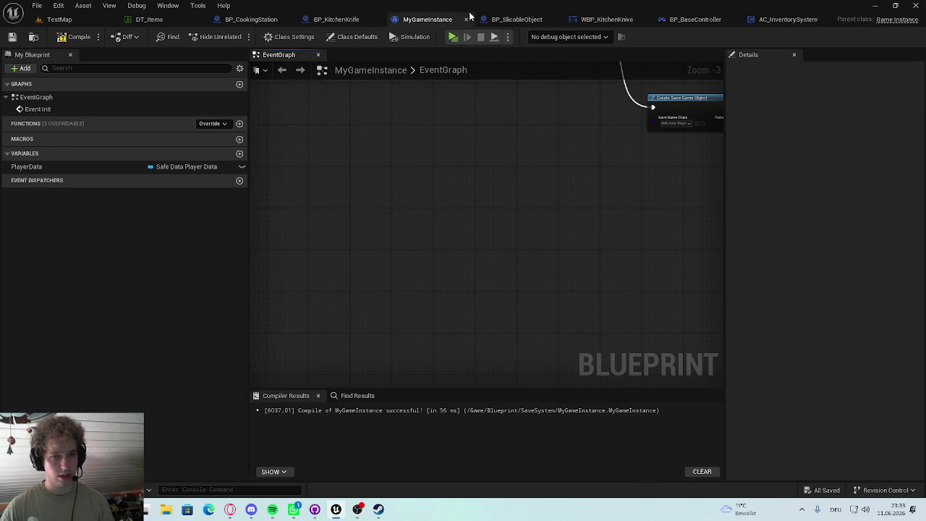
click(466, 20)
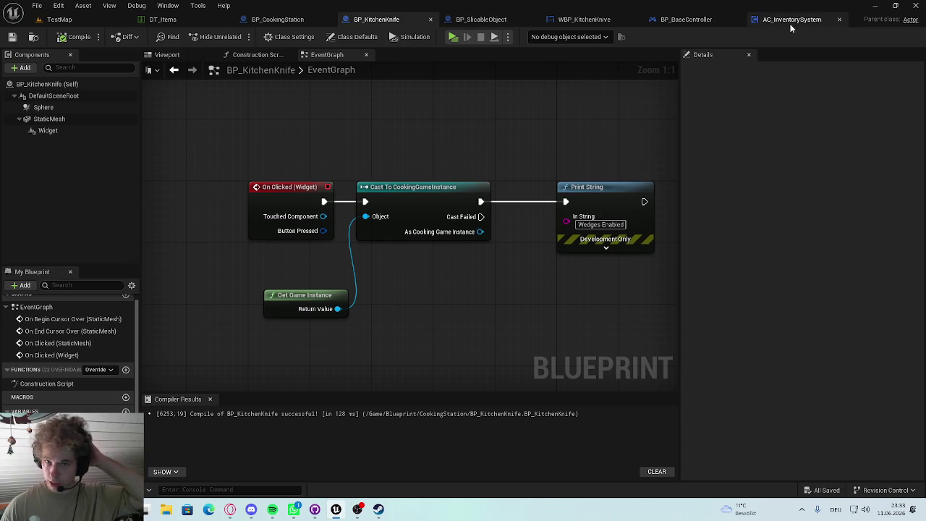
Step: Open CookingGameInstance from the Content Drawer and dock its tab beside BP_KitchenKnife
key(super)
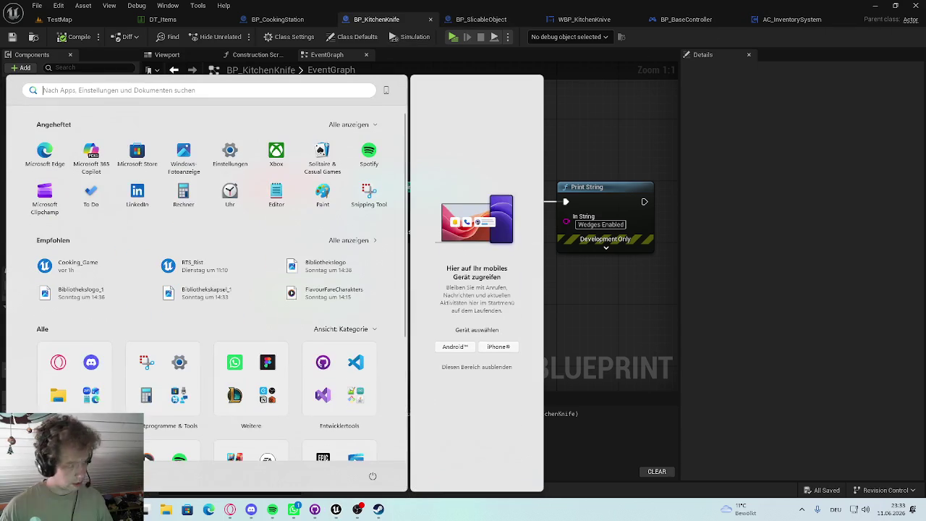
key(Escape)
key(ctrl+space)
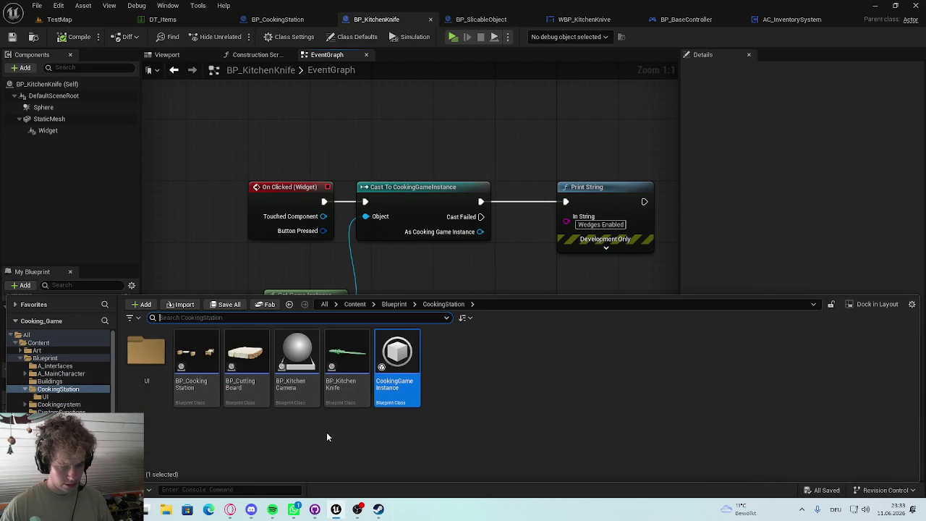
double_click(416, 372)
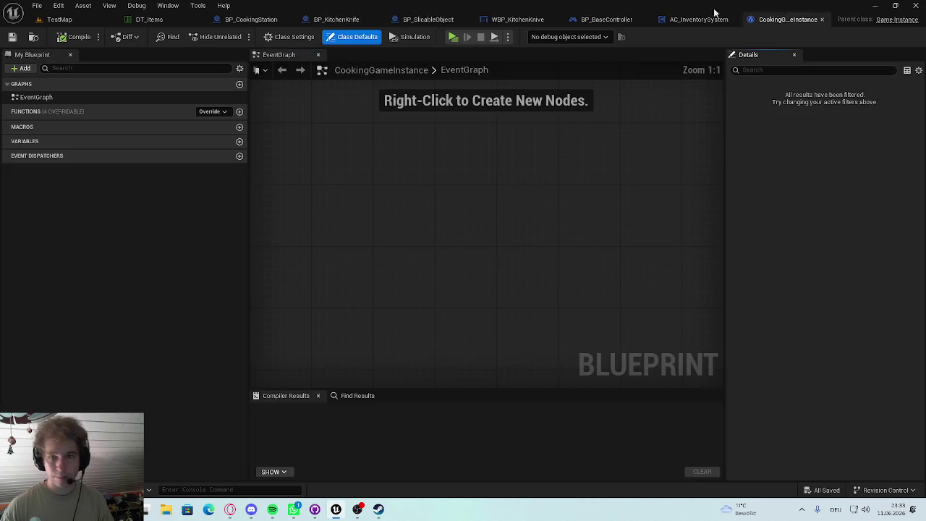
mouse_move(749, 10)
mouse_down()
mouse_move(481, 32)
mouse_move(445, 19)
mouse_up()
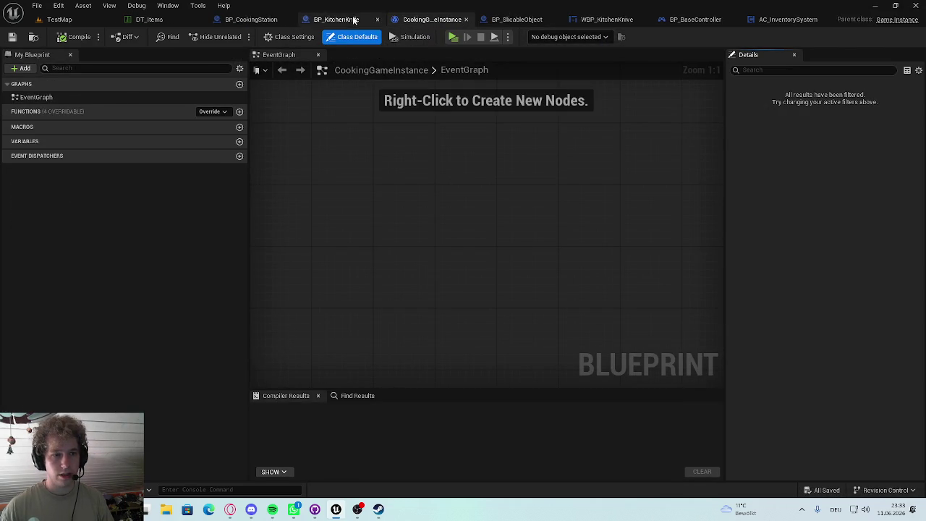
click(346, 19)
click(531, 19)
scroll(517, 214, down, 4)
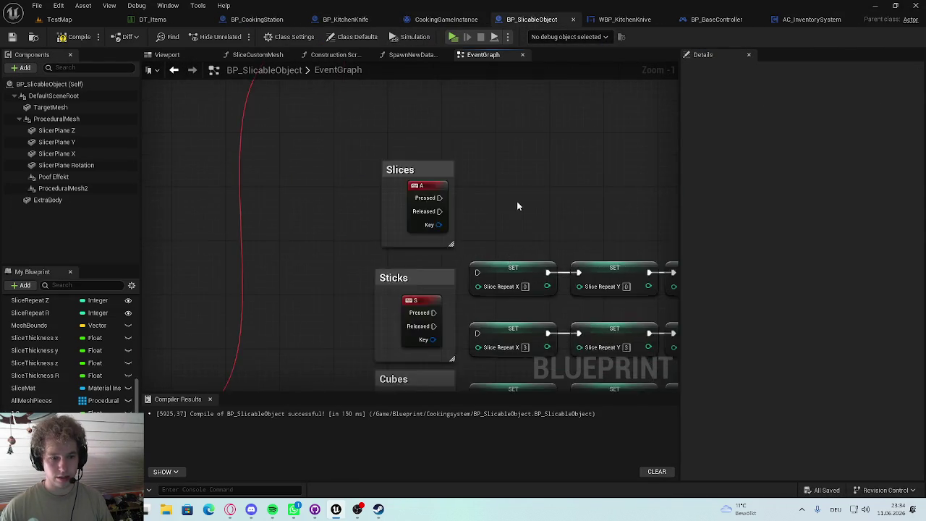
Step: Clear the loose red wire in BP_SlicableObject's event graph and save it
drag(411, 209, 343, 156)
mouse_move(557, 124)
mouse_down()
mouse_move(405, 172)
mouse_move(661, 153)
mouse_move(580, 150)
mouse_move(612, 182)
mouse_move(492, 74)
mouse_up()
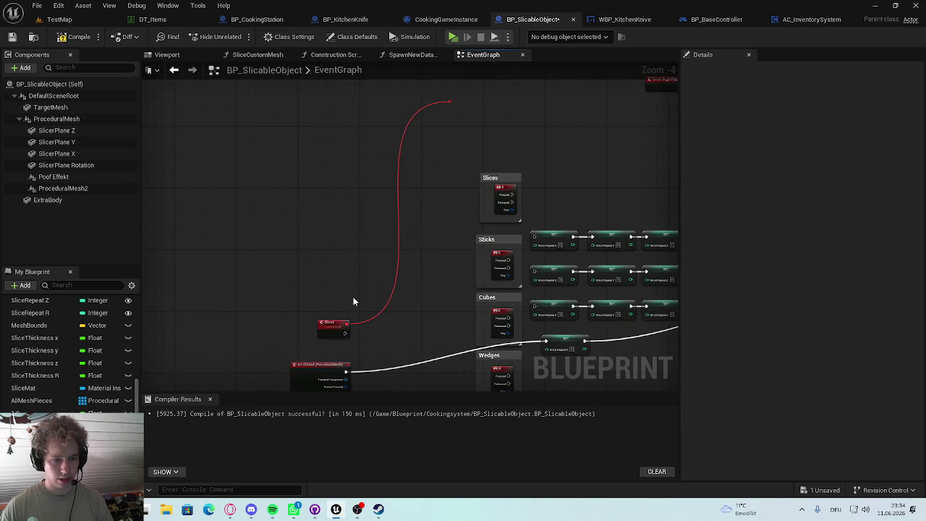
click(433, 121)
key(ctrl+s)
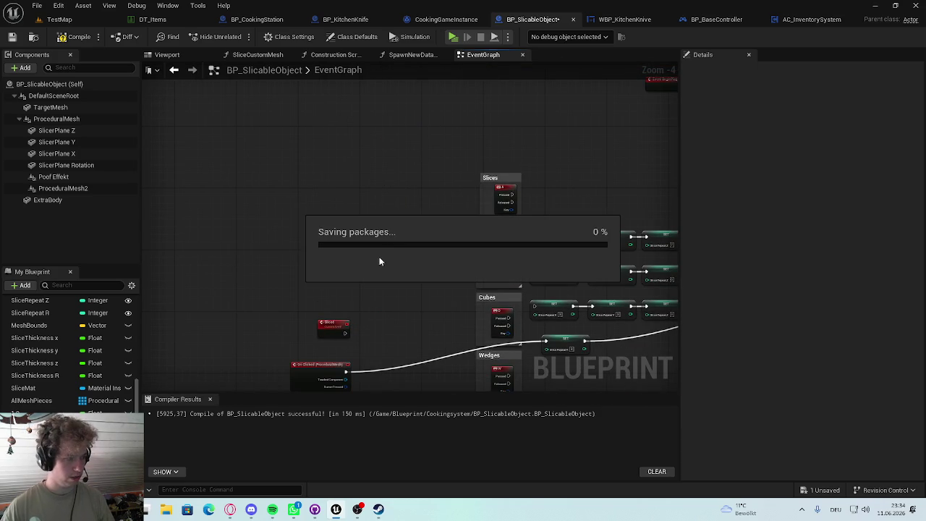
scroll(331, 244, up, 3)
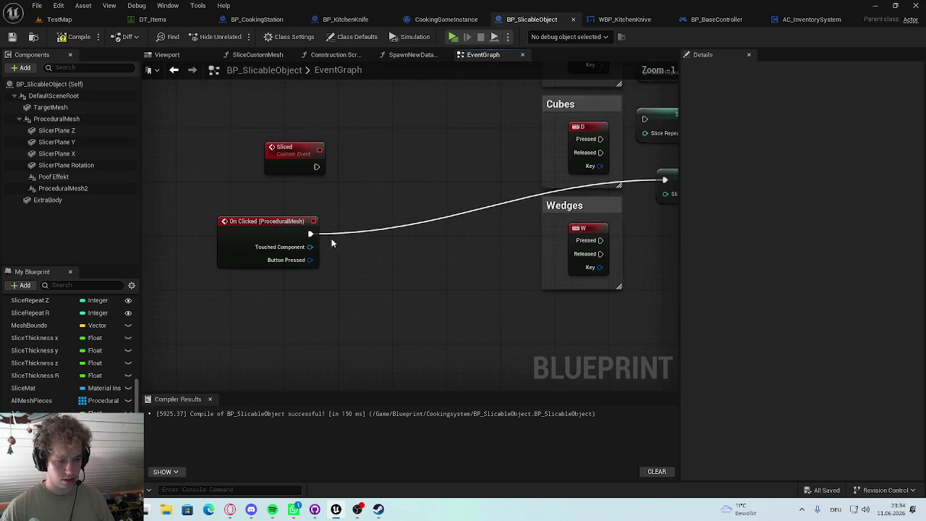
Step: Move the Sliced event up-left, compile BP_SlicableObject, and bring up CookingGameInstance's node list
drag(332, 172, 301, 165)
click(350, 140)
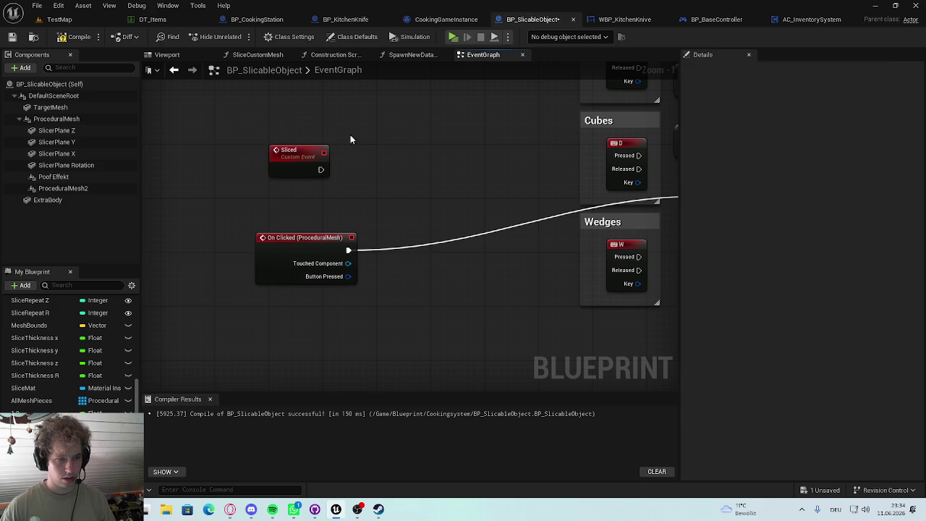
click(76, 36)
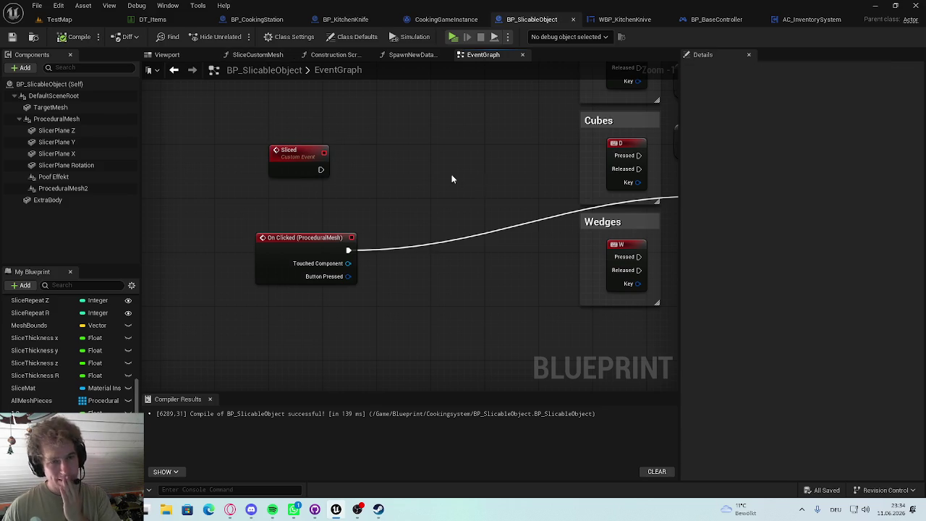
click(446, 19)
right_click(380, 192)
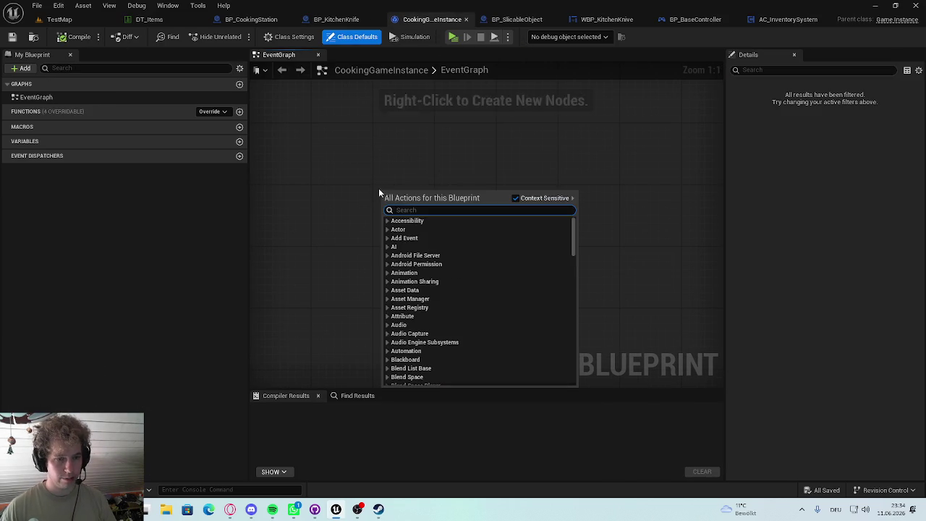
Step: Add a custom event named Sliced to CookingGameInstance and save it
text(custom)
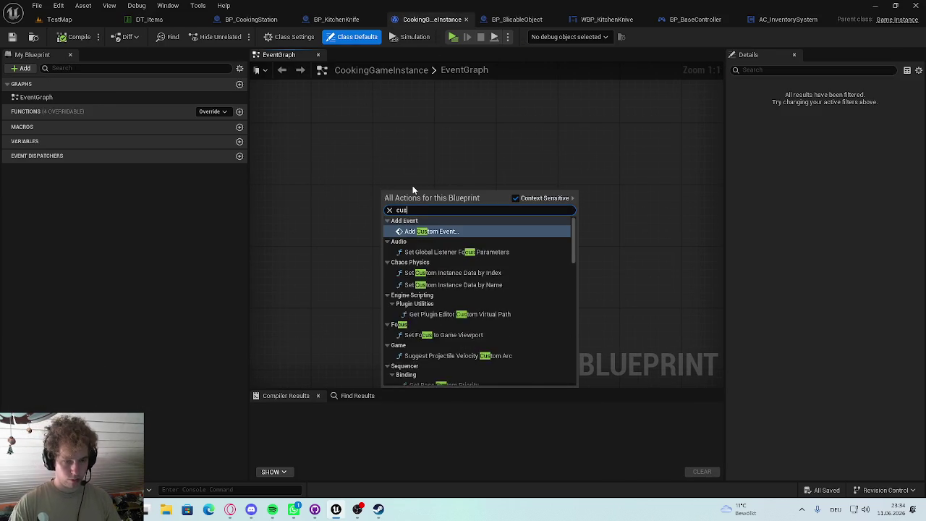
key(Return)
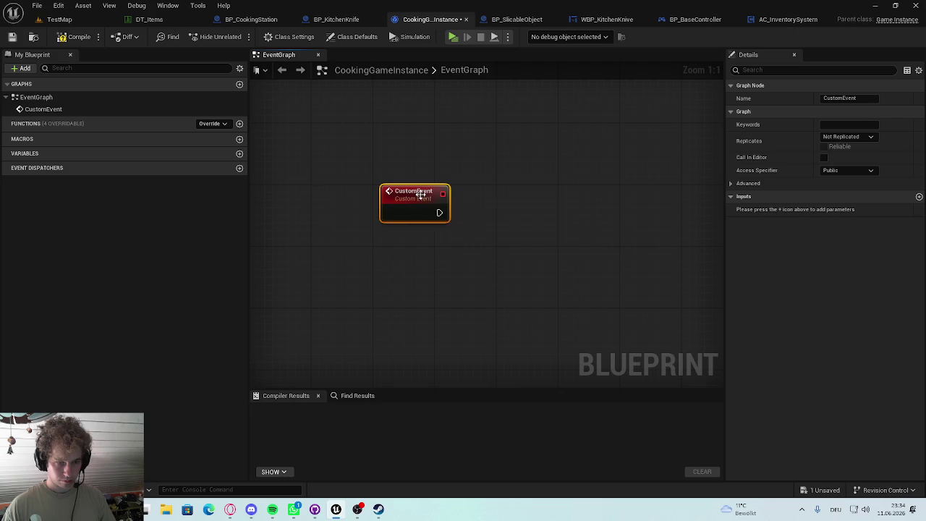
text(Sliced)
key(Return)
click(438, 165)
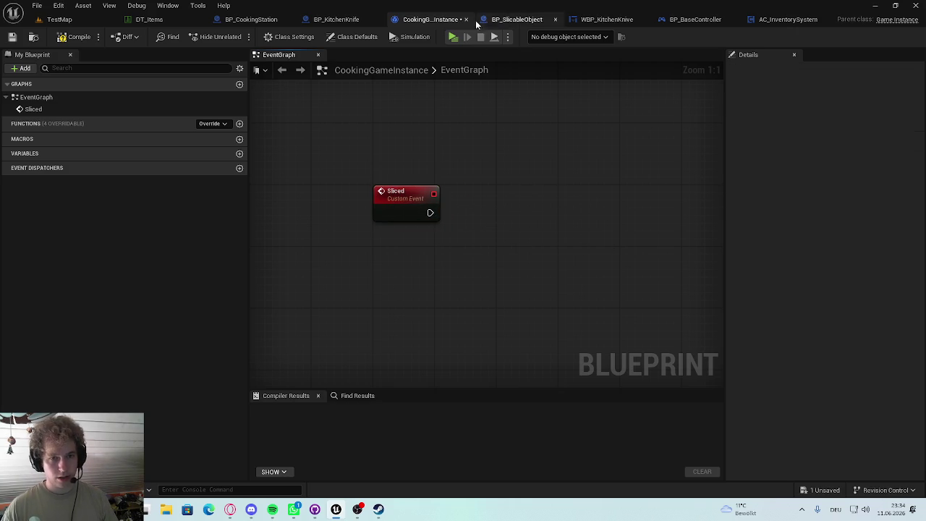
key(ctrl+s)
Step: Nudge BP_SlicableObject's Sliced event upward, then save the blueprints from BP_KitchenKnife
click(510, 19)
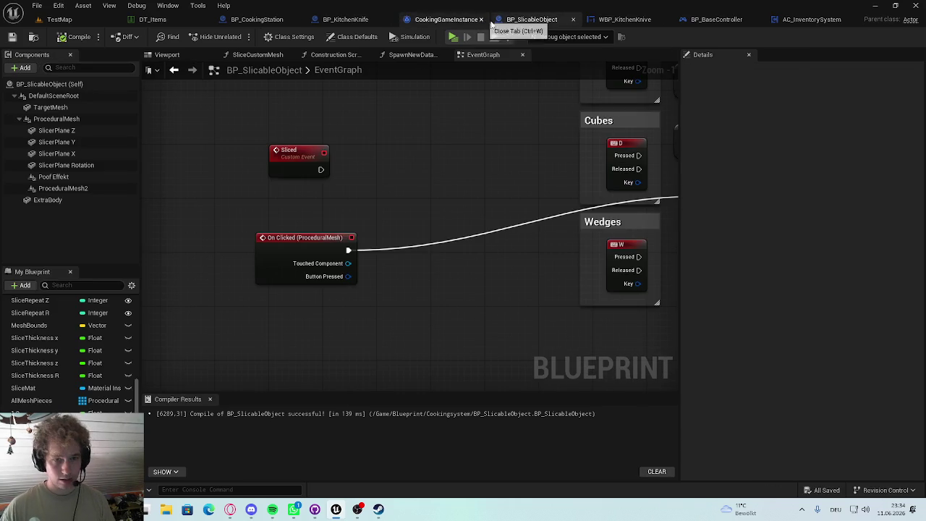
scroll(283, 232, up, 2)
drag(282, 232, 285, 202)
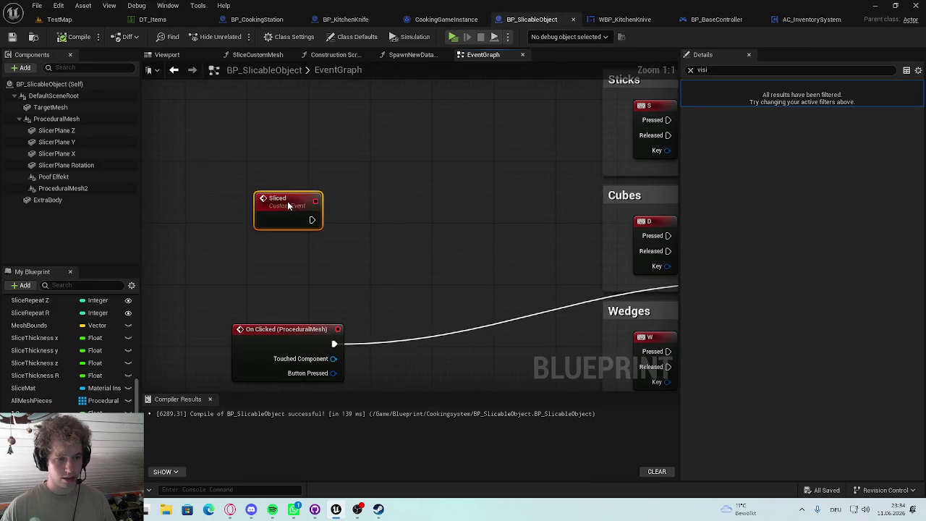
click(449, 22)
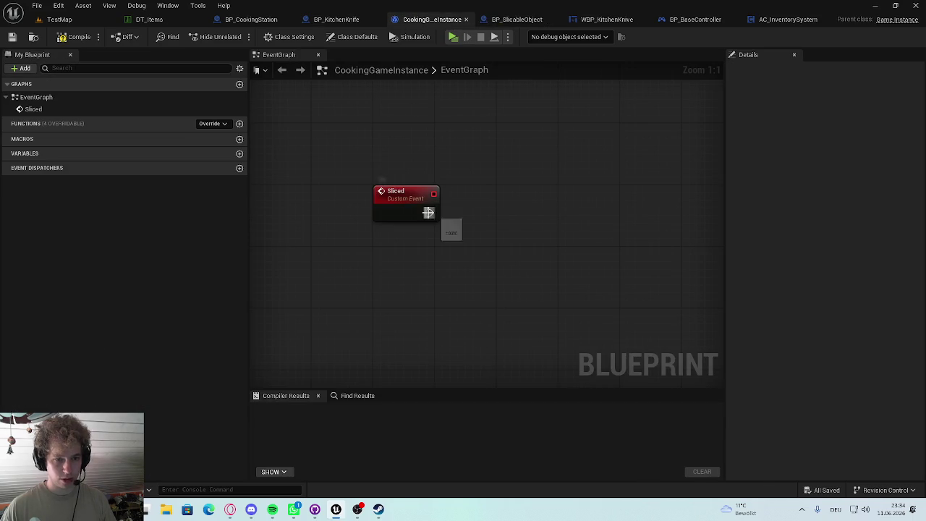
drag(430, 212, 492, 219)
key(Escape)
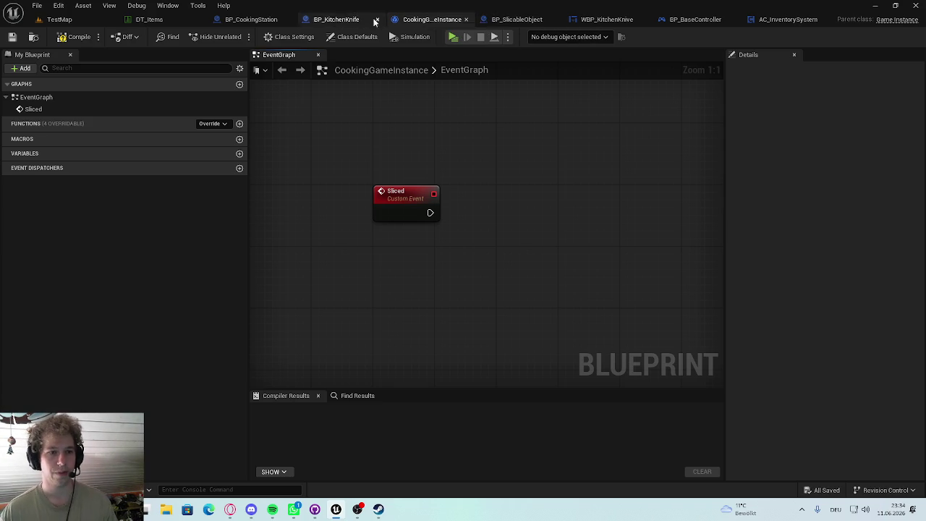
click(337, 19)
key(ctrl+s)
mouse_move(529, 274)
mouse_down()
mouse_move(392, 229)
mouse_move(492, 226)
mouse_up()
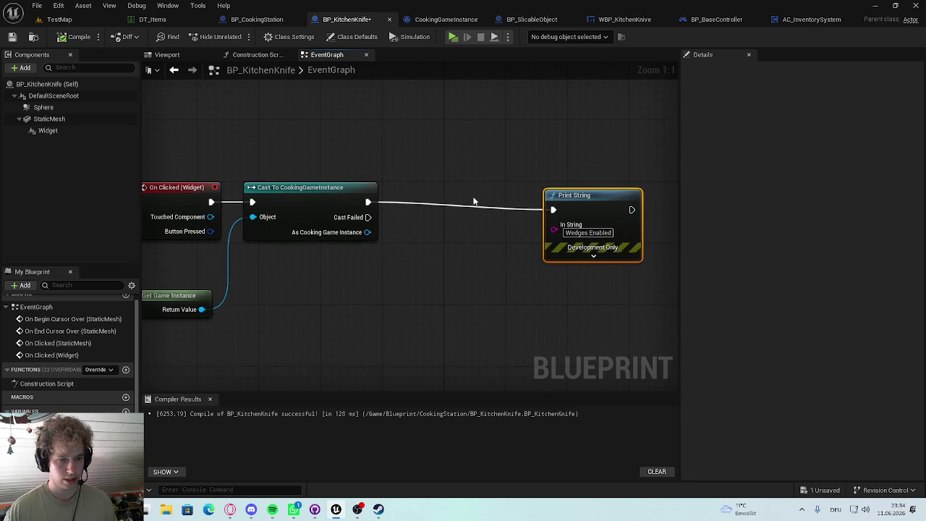
Step: Shift BP_KitchenKnife's Print String node down-left and save the blueprint
mouse_move(622, 192)
mouse_down()
mouse_move(607, 203)
mouse_move(551, 187)
mouse_up()
click(500, 182)
mouse_move(488, 180)
mouse_down()
mouse_move(365, 180)
mouse_move(427, 162)
mouse_up()
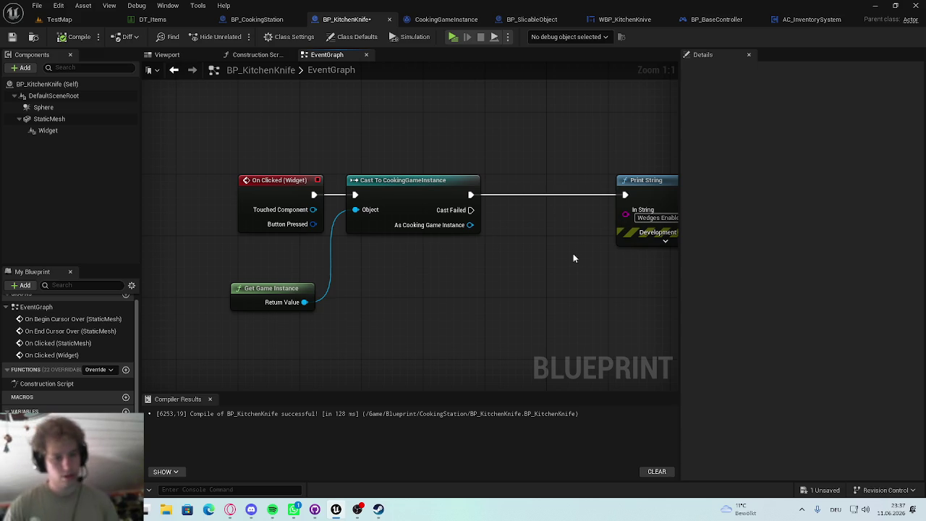
key(Home)
key(ctrl+s)
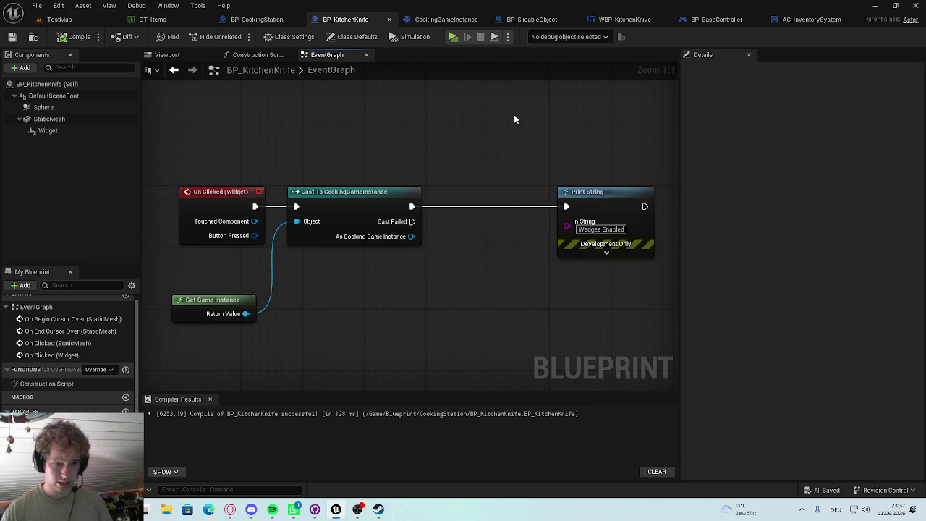
click(424, 20)
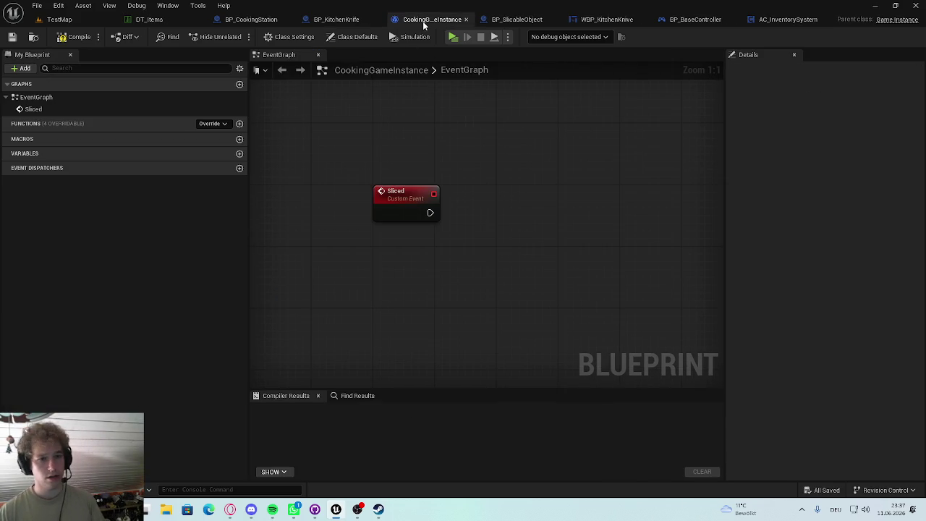
Step: Add a function named ChoseSlicingMethod to CookingGameInstance, then save and compile
click(239, 124)
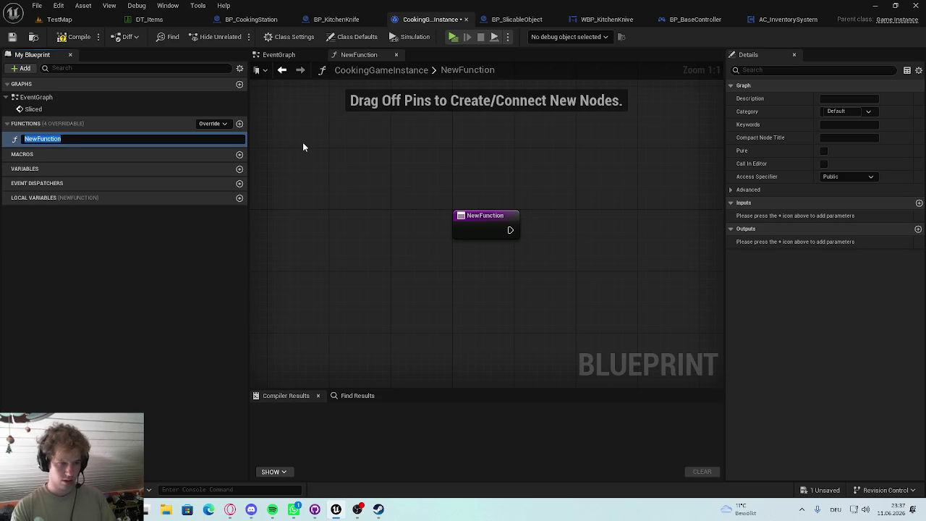
text(Slicin)
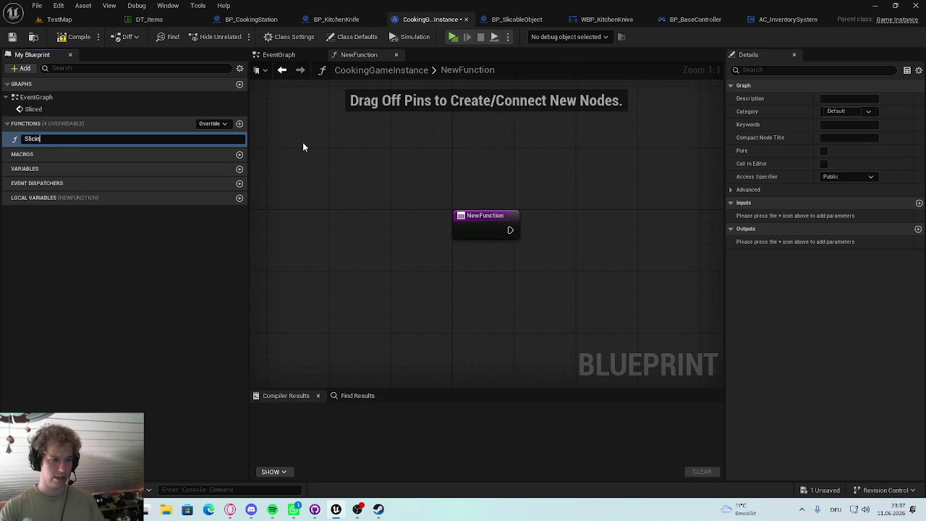
text(g Method)
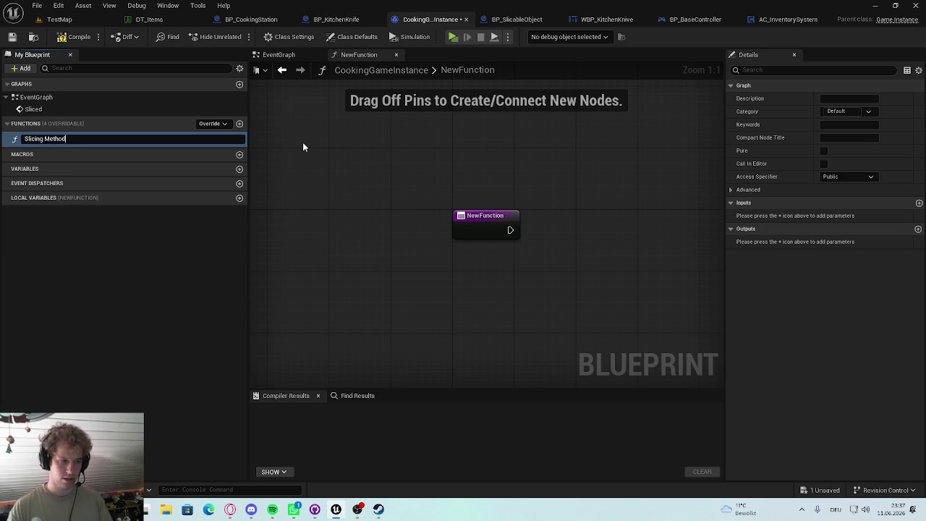
key(BackSpace)
text(Chose)
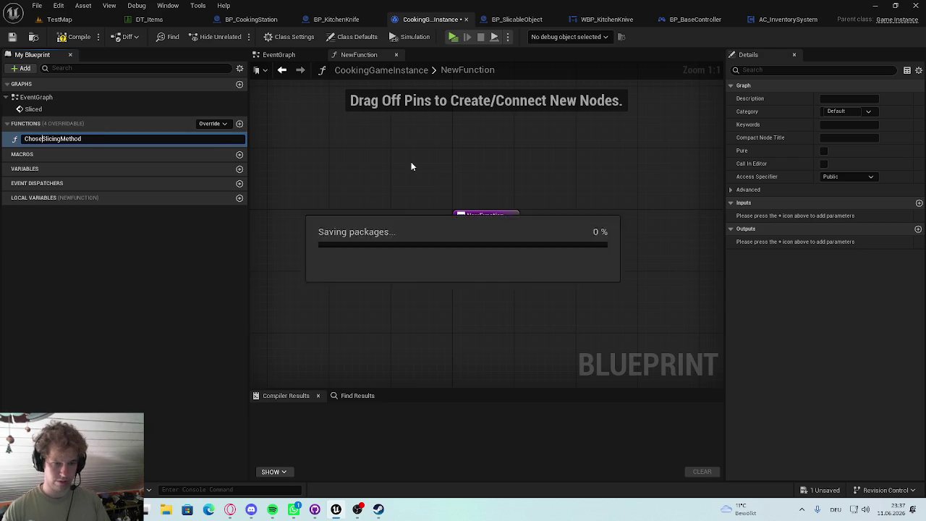
key(Return)
key(ctrl+s)
drag(452, 150, 396, 134)
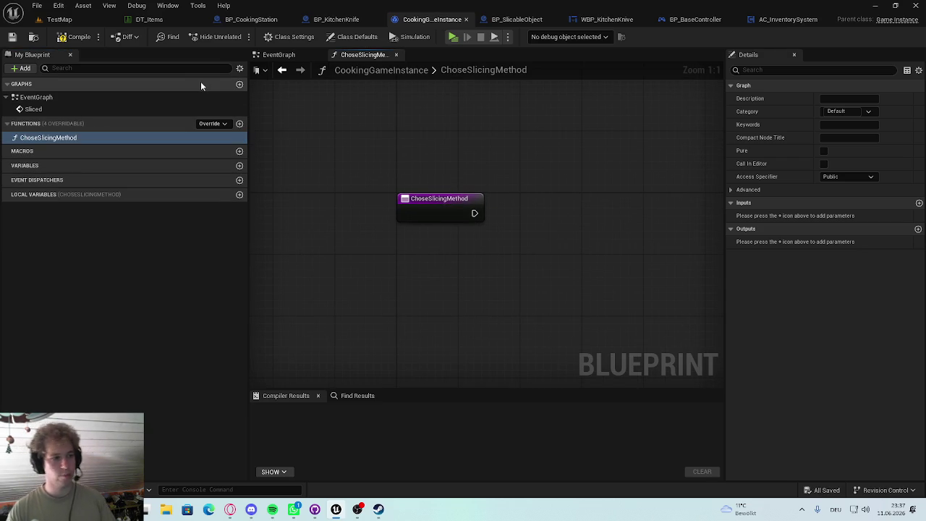
click(70, 37)
click(442, 212)
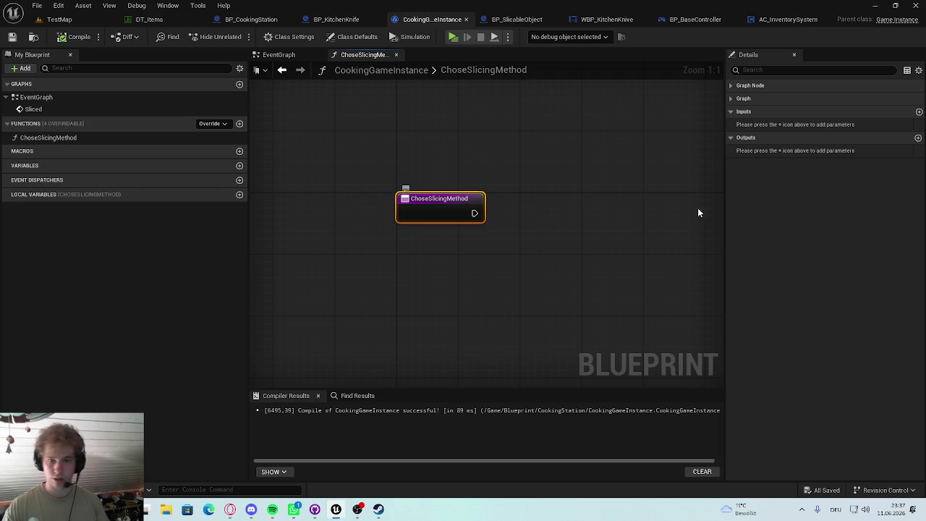
click(386, 166)
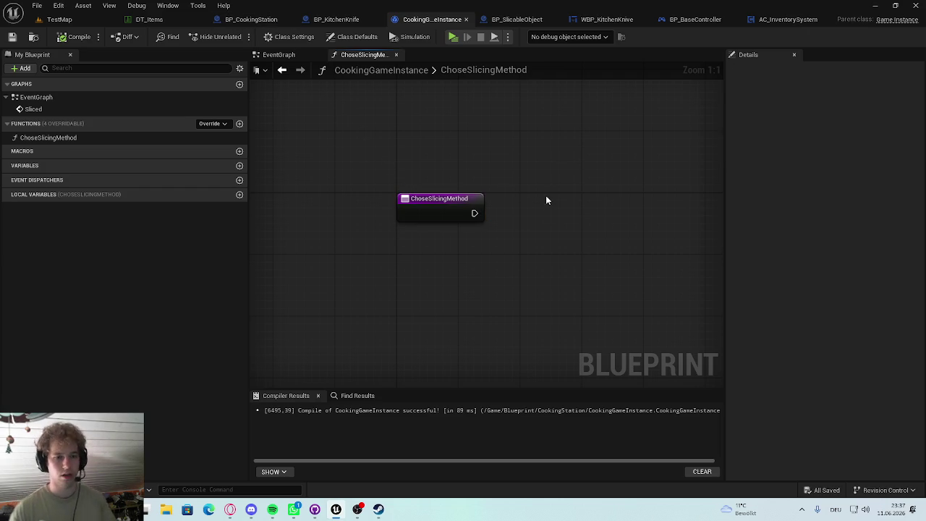
drag(536, 192, 464, 168)
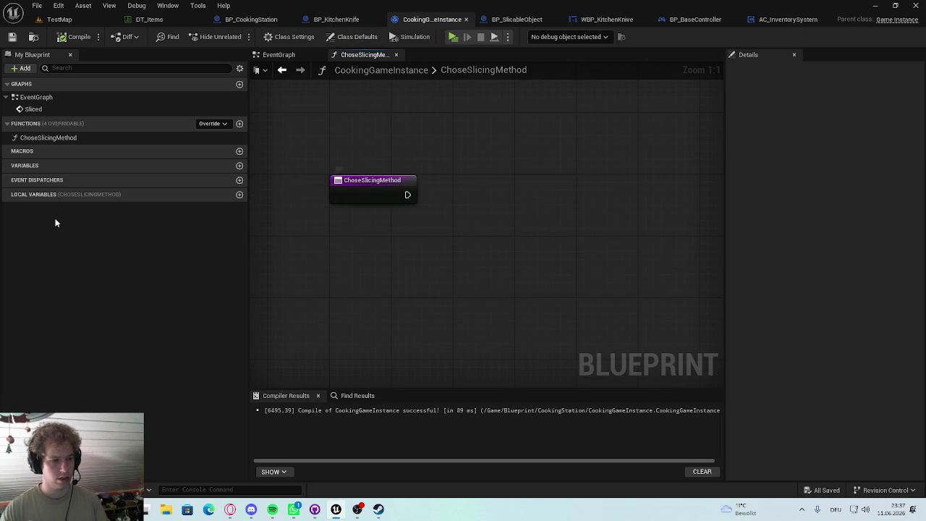
Step: Add Boolean variable chose and make ChoseSlicingMethod set it to true, then save
click(240, 166)
text(chose)
key(Return)
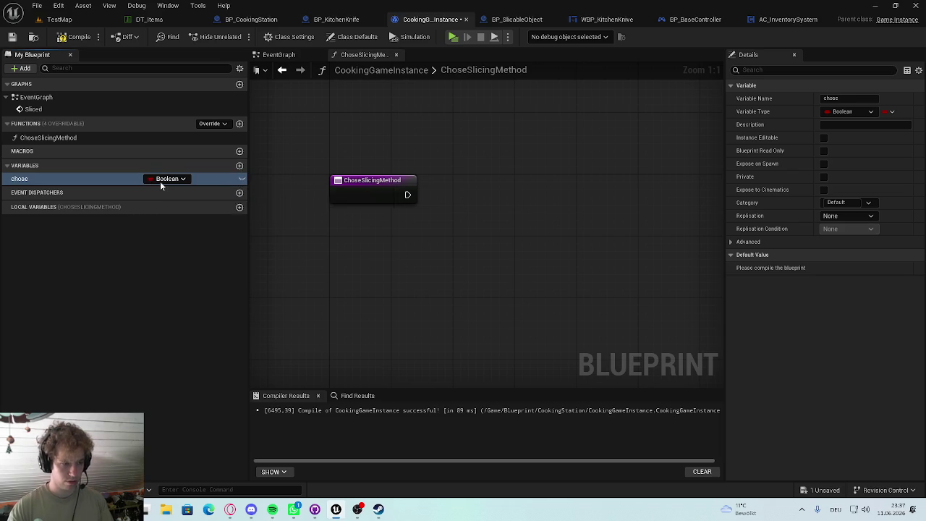
drag(114, 179, 408, 195)
click(479, 211)
key(ctrl+s)
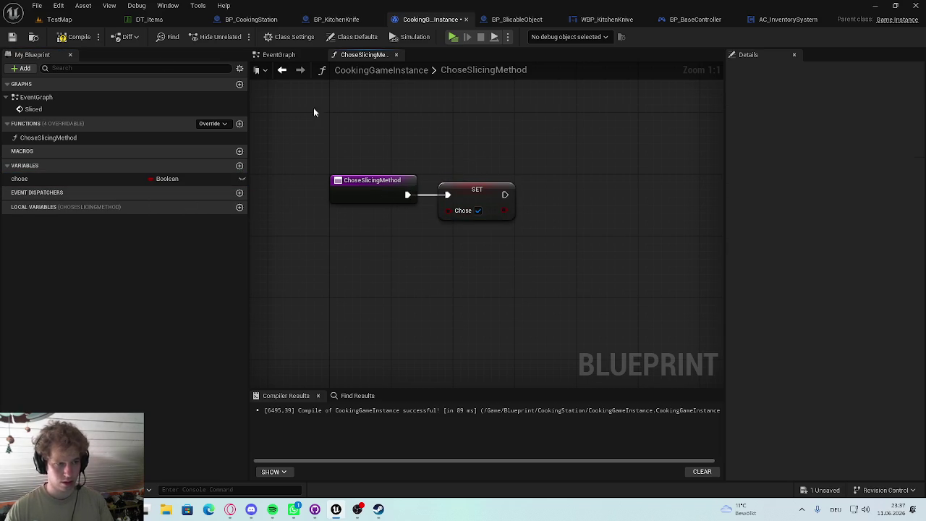
click(333, 19)
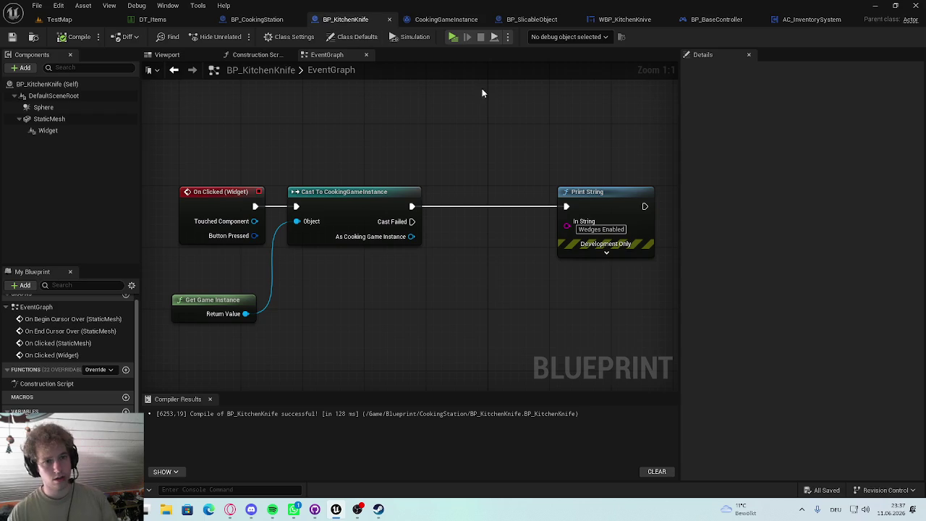
Step: Add a Chose Slicing Method call from As Cooking Game Instance, executing before Print String
drag(411, 236, 506, 237)
text(chose)
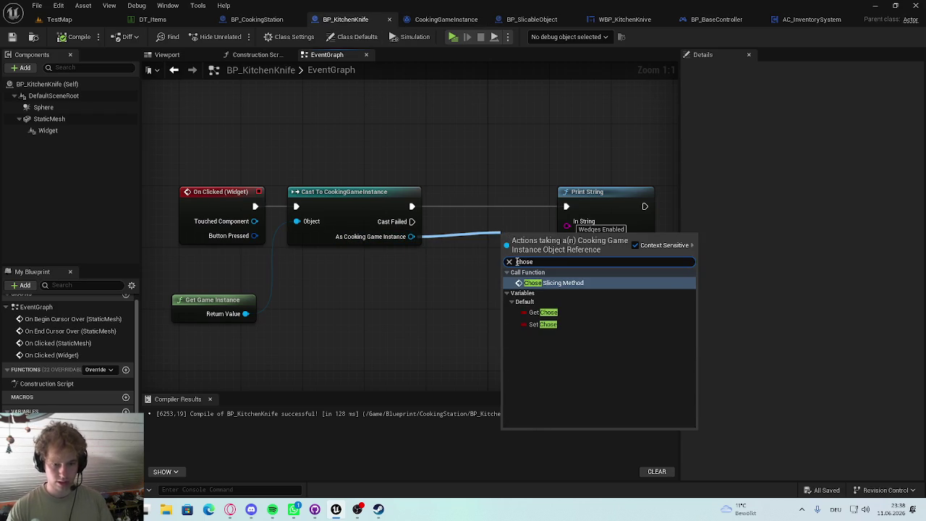
click(527, 282)
drag(527, 280, 491, 242)
drag(613, 209, 643, 199)
mouse_move(411, 206)
mouse_down()
mouse_move(466, 221)
mouse_move(508, 200)
mouse_move(499, 191)
mouse_move(597, 200)
mouse_move(618, 191)
mouse_up()
Step: Save and compile BP_KitchenKnife, then pan the graph back to the Cast node
key(ctrl+s)
click(71, 38)
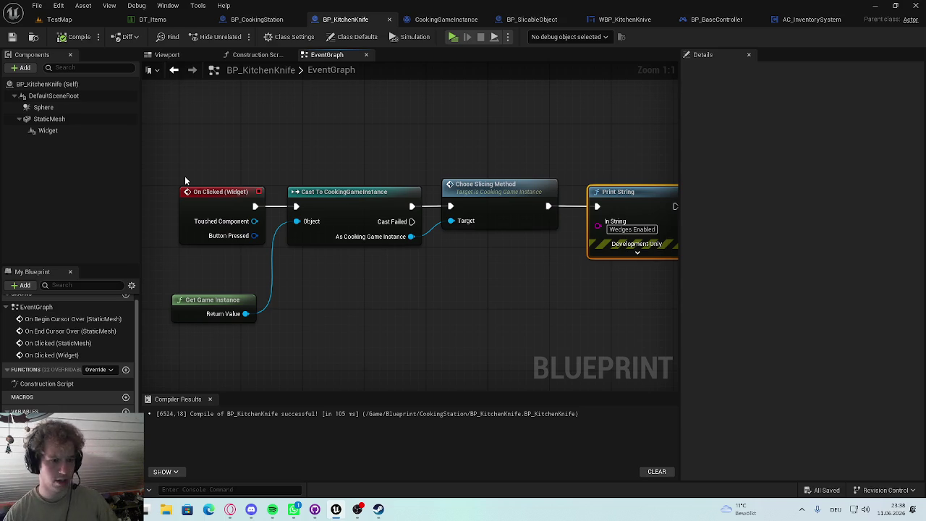
mouse_move(114, 128)
mouse_down()
mouse_move(126, 179)
mouse_move(152, 167)
mouse_up()
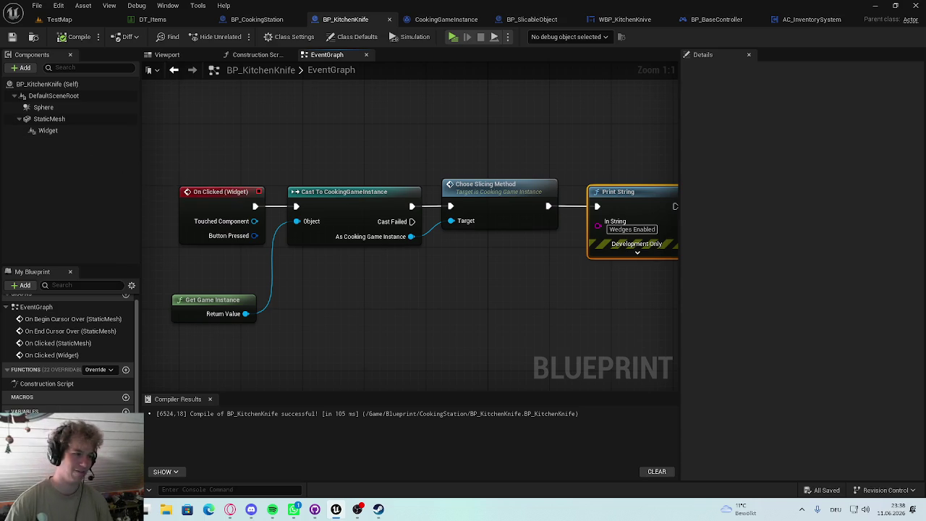
drag(481, 158, 312, 136)
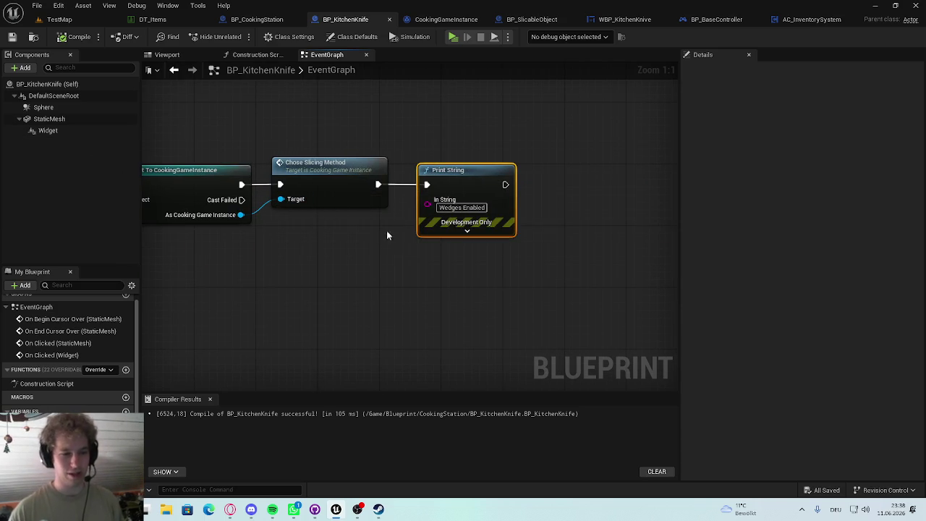
mouse_move(380, 136)
mouse_down()
mouse_move(463, 215)
mouse_move(450, 155)
mouse_up()
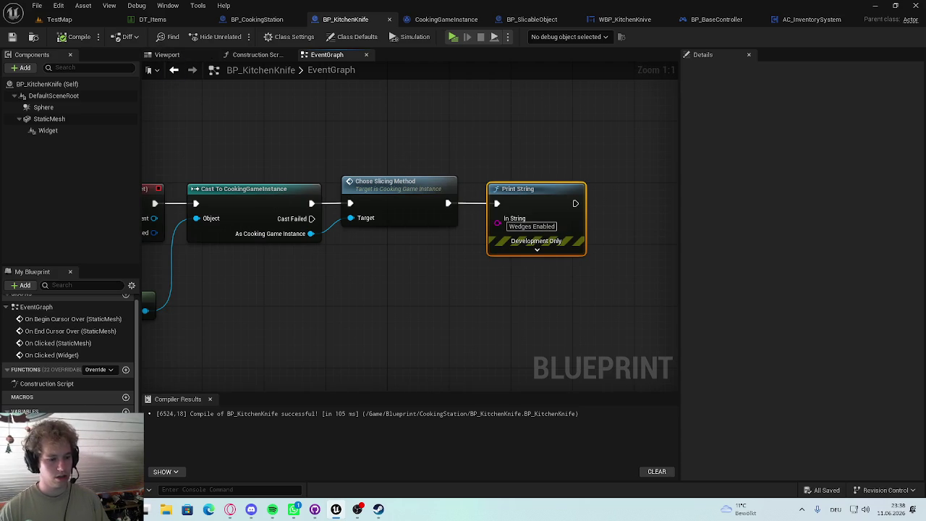
key(ctrl+space)
Step: View CookingGameInstance's Size Map as Memory Size (4,5 KiB), then close it
right_click(398, 369)
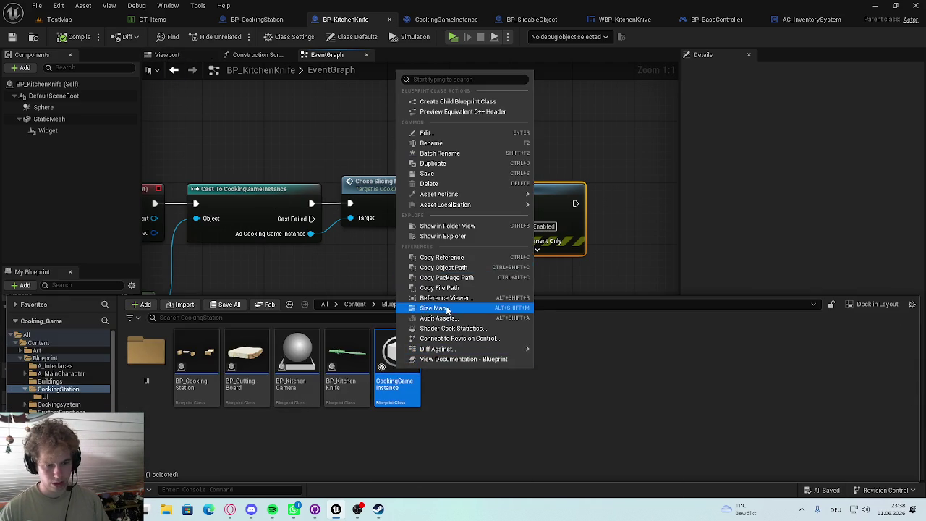
click(421, 257)
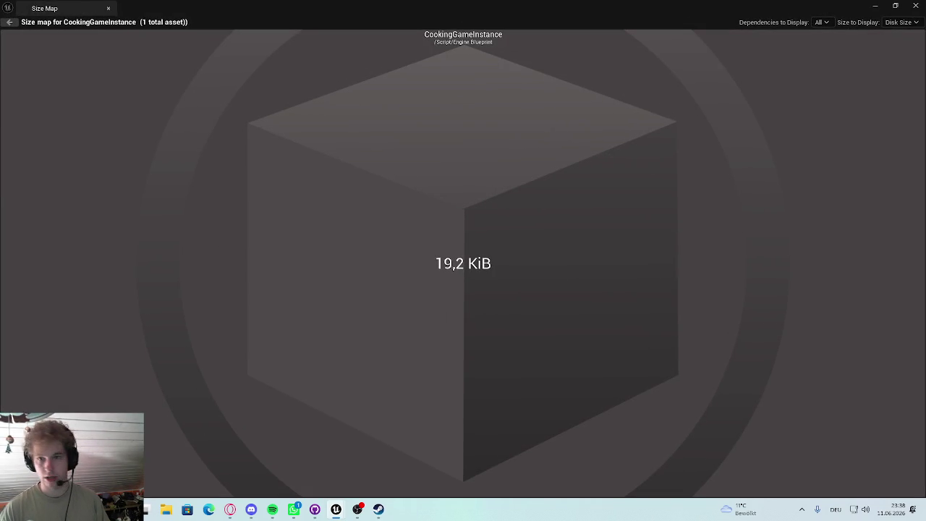
click(900, 21)
click(900, 42)
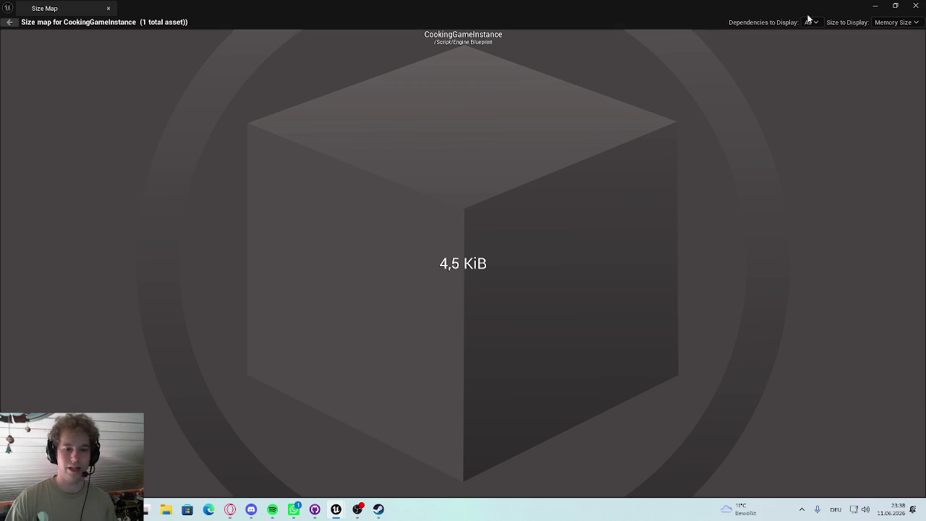
click(915, 6)
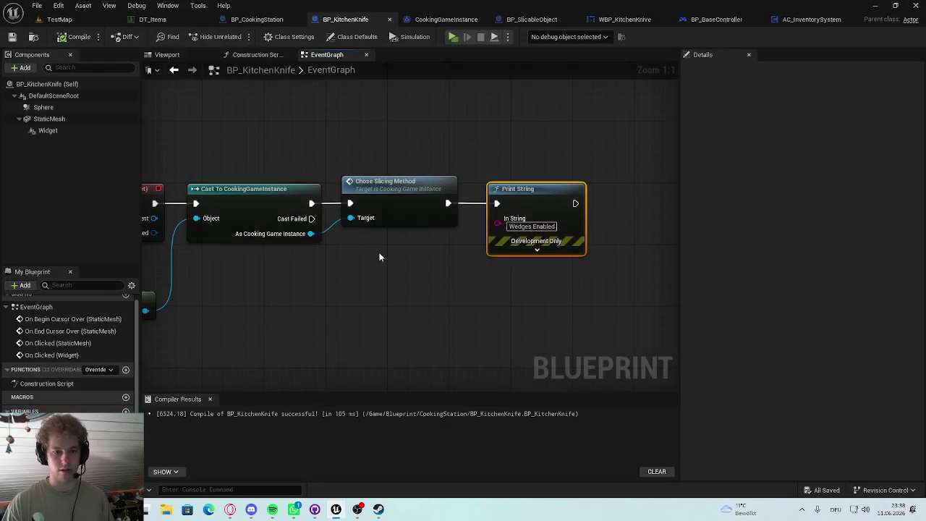
drag(455, 247, 341, 258)
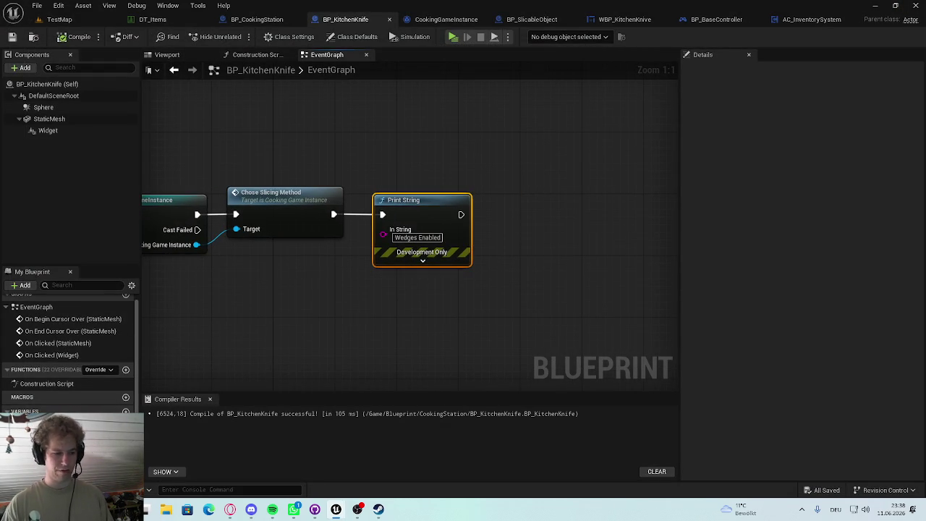
key(ctrl+space)
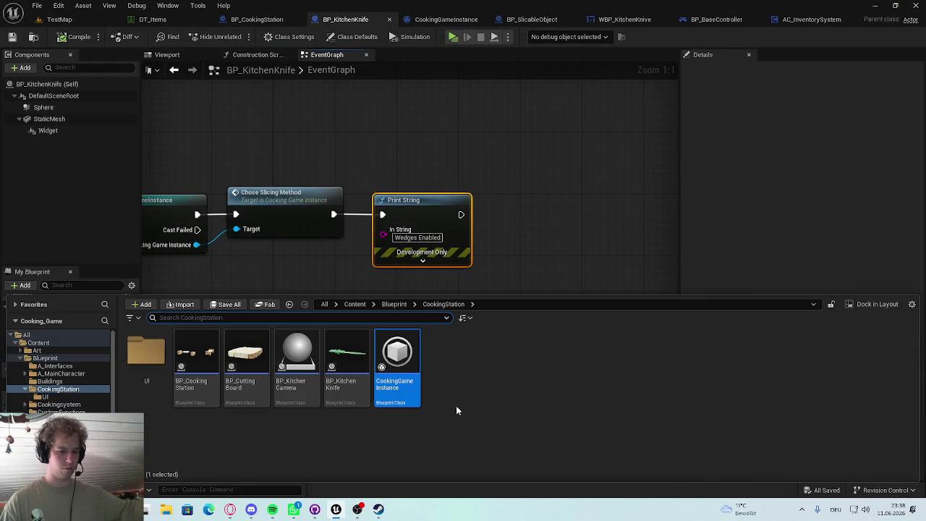
Step: Diff CookingGameInstance against BP_Chest, step through two differences, and close the comparison
right_click(388, 355)
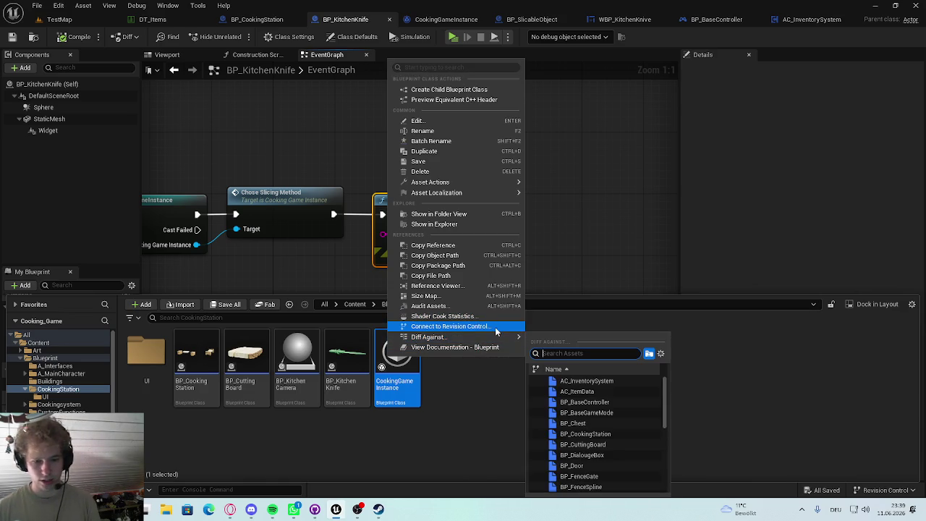
mouse_move(495, 342)
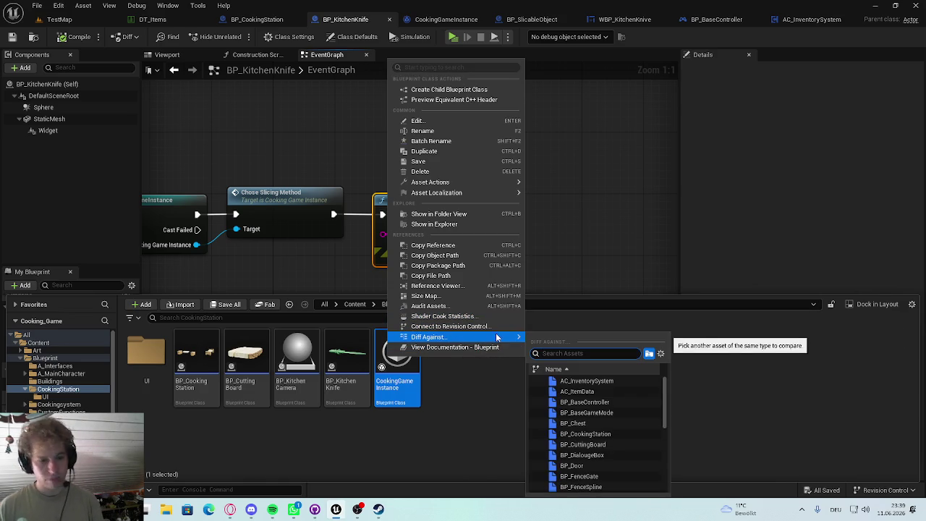
click(615, 423)
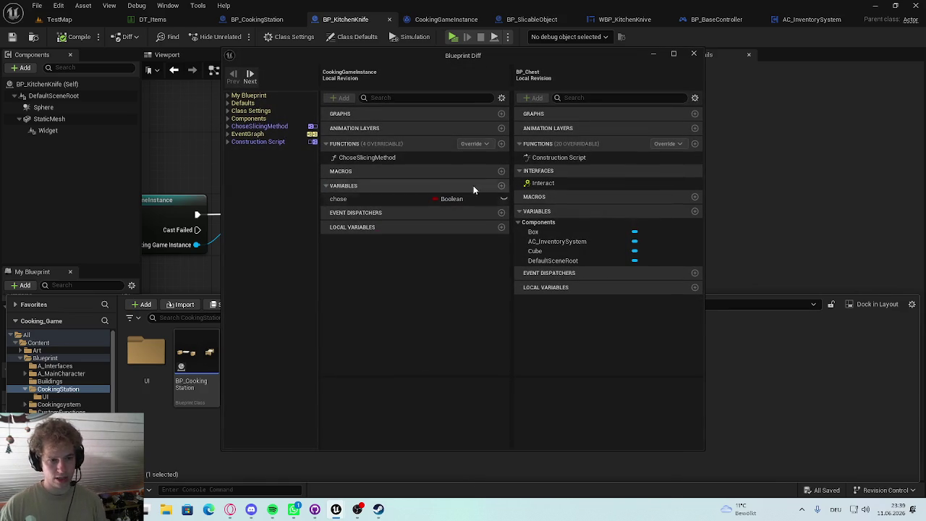
click(246, 148)
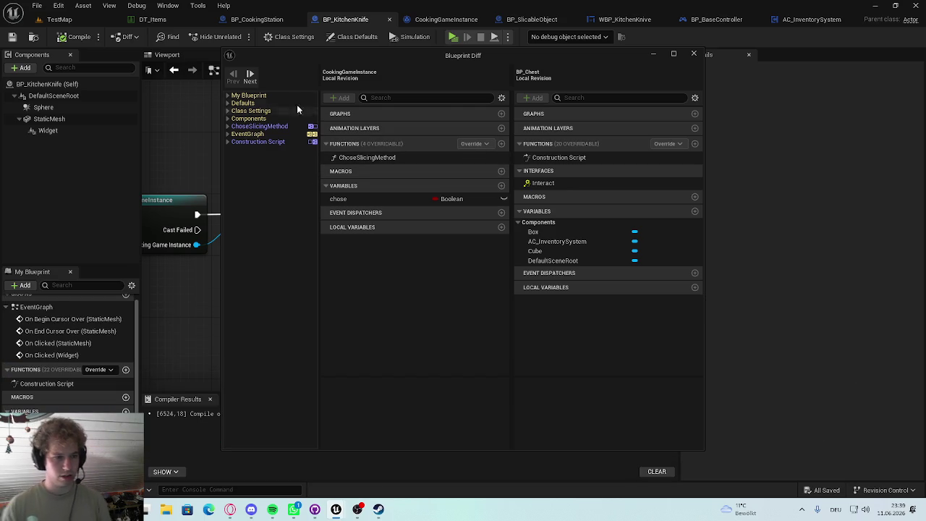
click(250, 76)
click(264, 126)
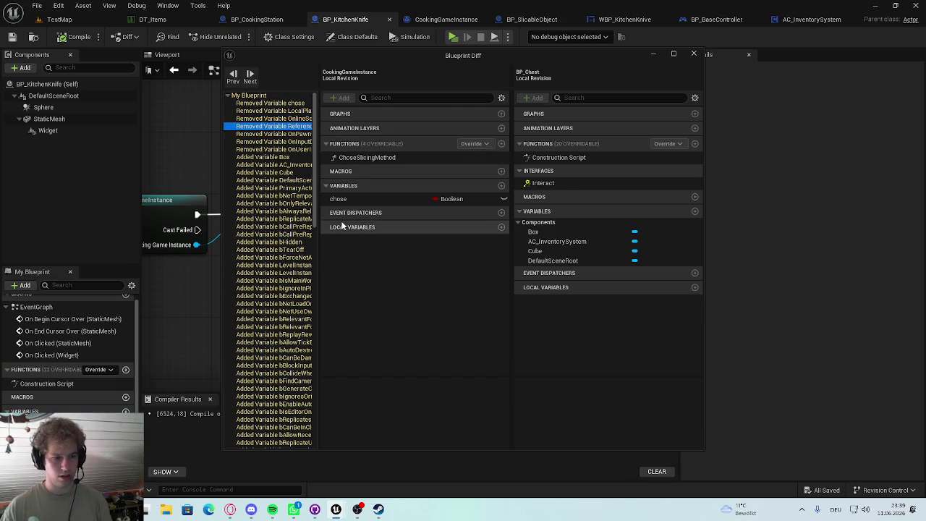
click(694, 54)
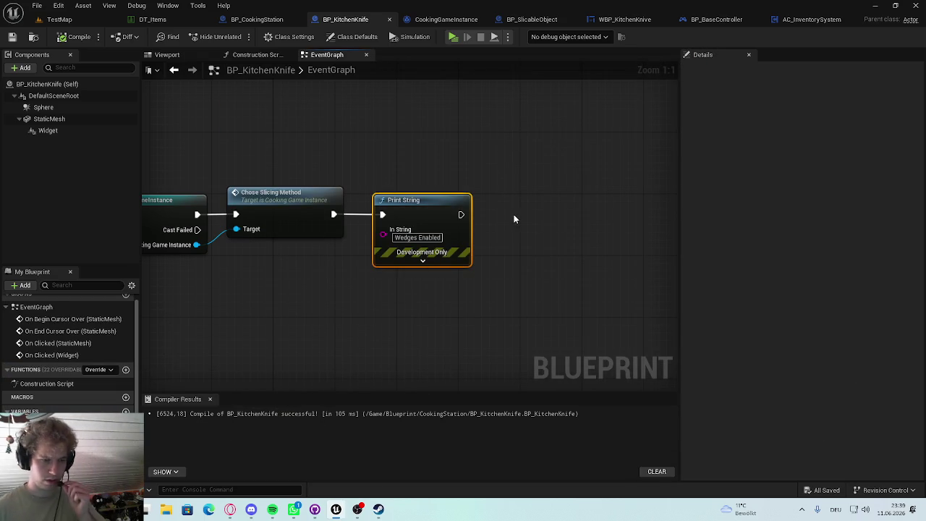
Step: Bring the knife's On Clicked and Cast nodes into view, then switch to CookingGameInstance
click(357, 176)
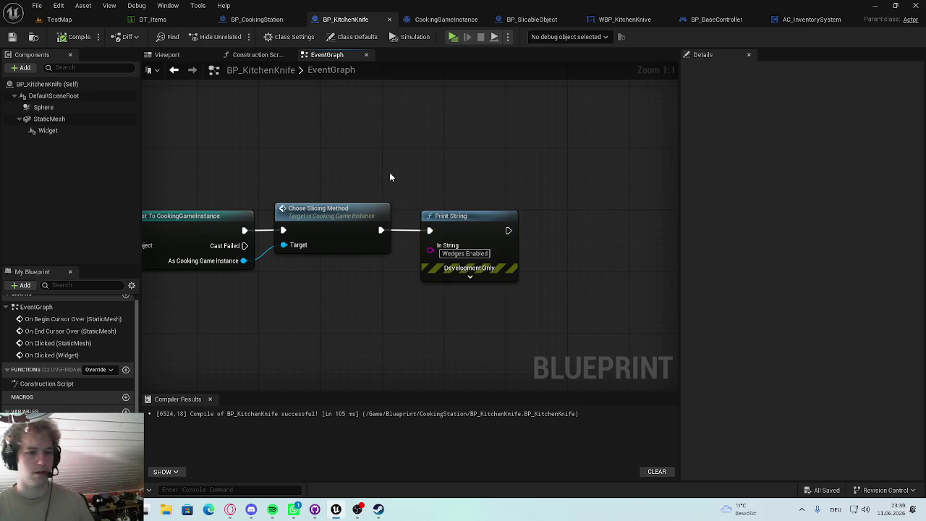
drag(380, 178, 597, 130)
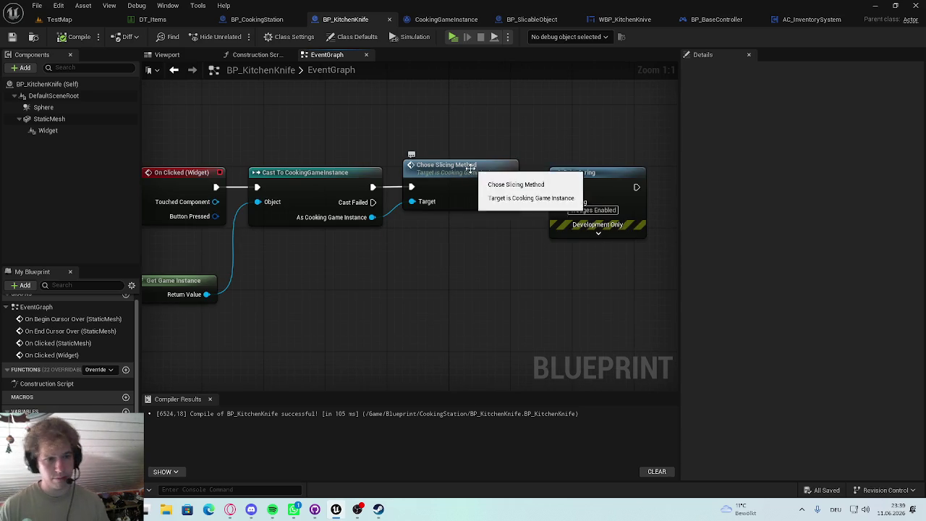
click(434, 20)
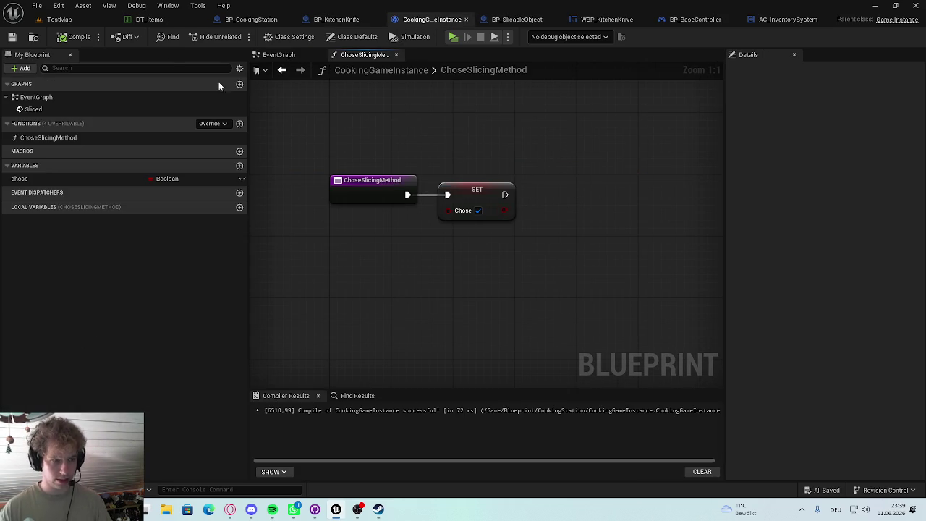
Step: Delete the Sliced custom event from CookingGameInstance's EventGraph and save
click(289, 56)
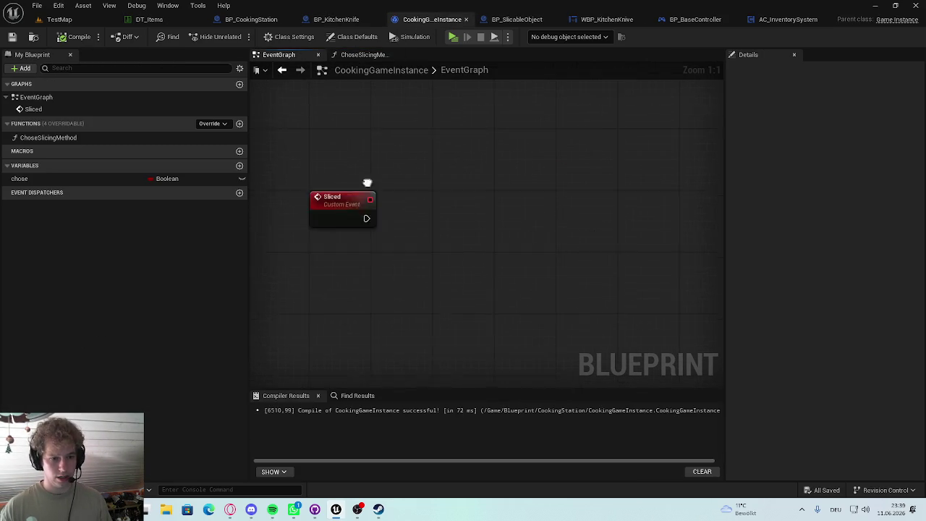
click(346, 183)
key(Delete)
key(ctrl+s)
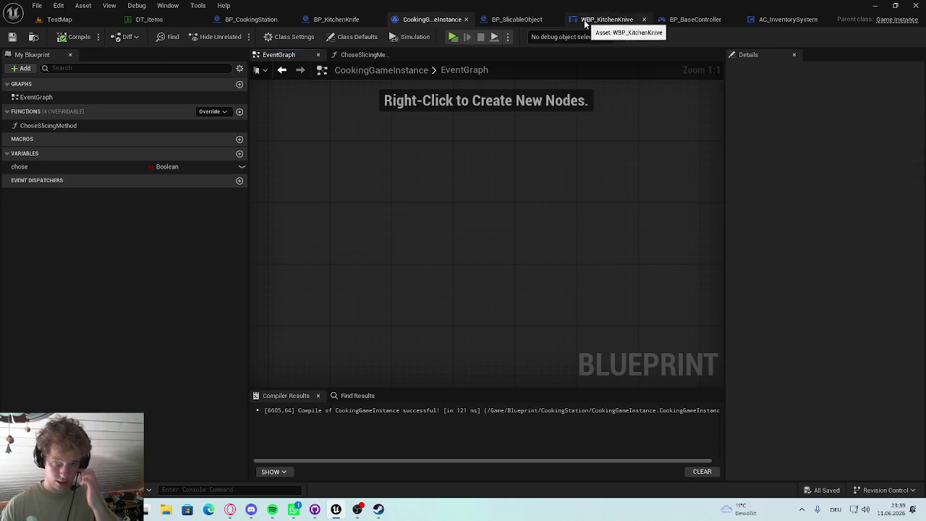
Step: Add a new function to CookingGameInstance named Sliced
click(239, 111)
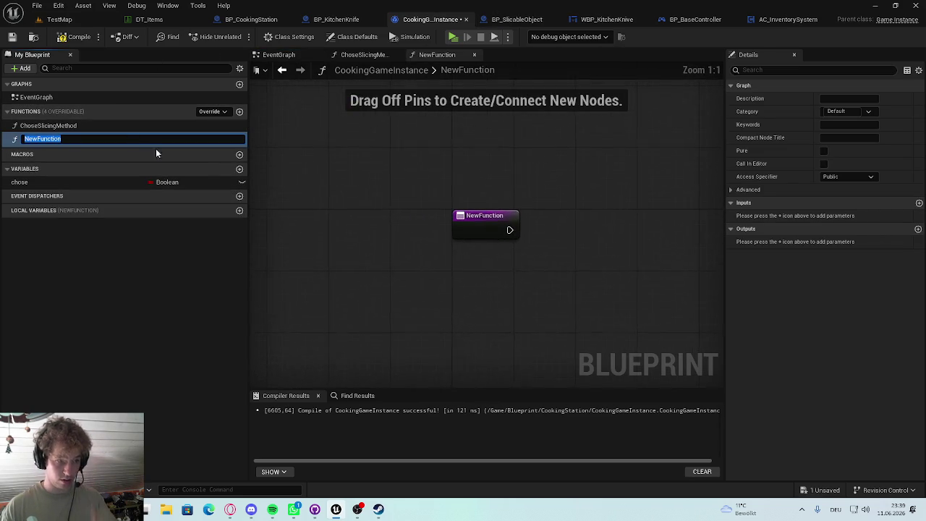
text(SLi)
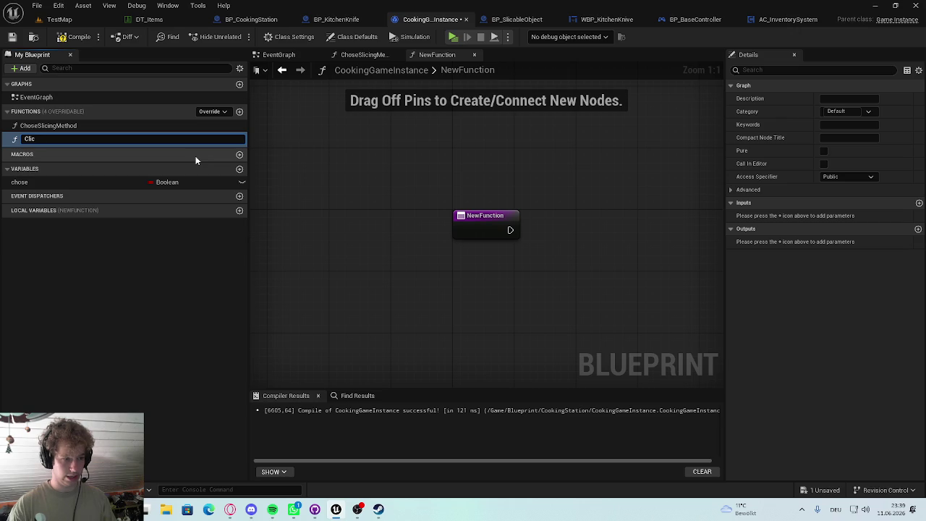
key(BackSpace)
text(liced)
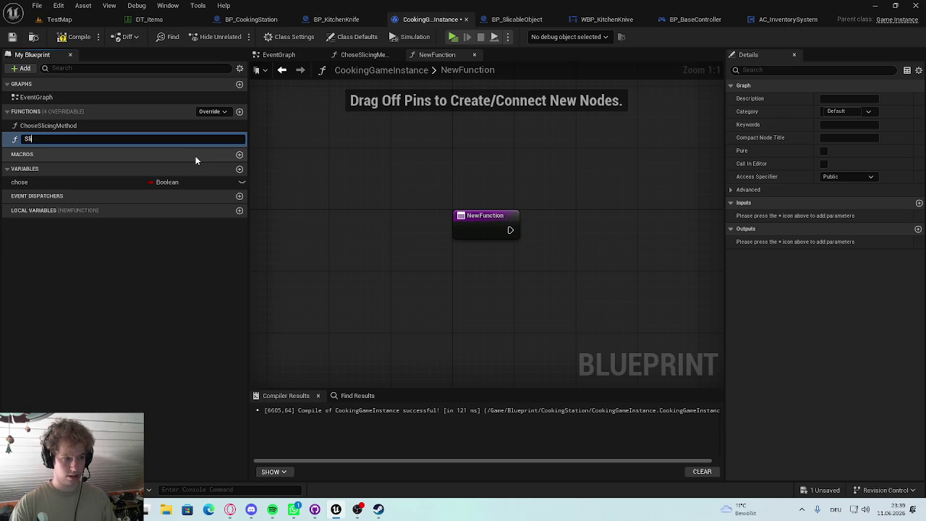
key(Return)
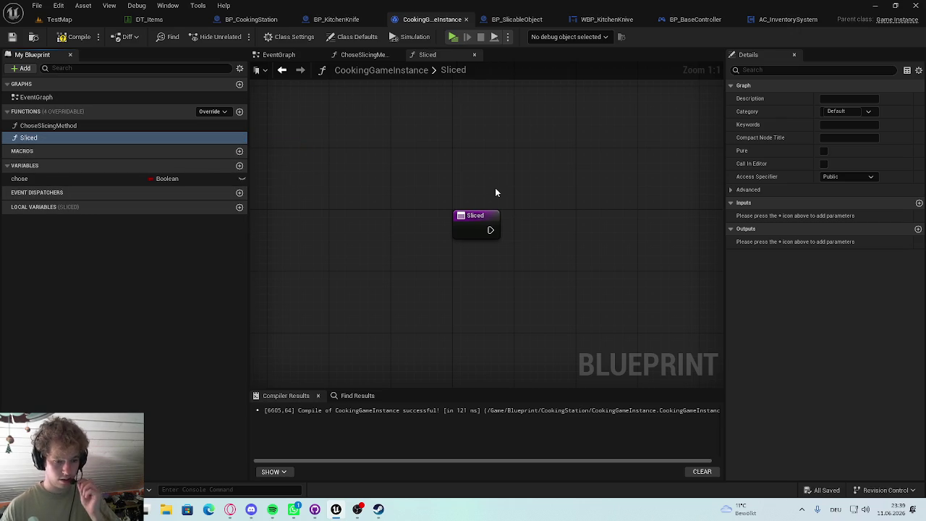
drag(497, 189, 405, 187)
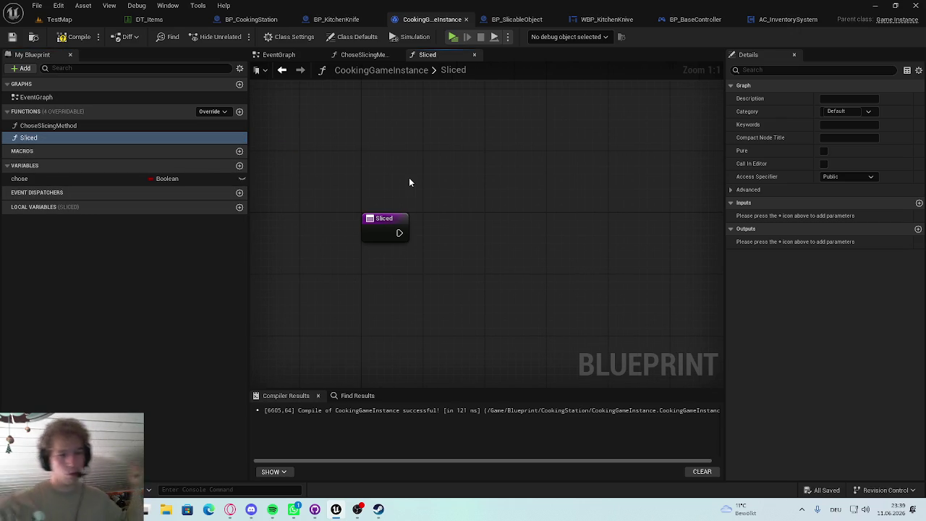
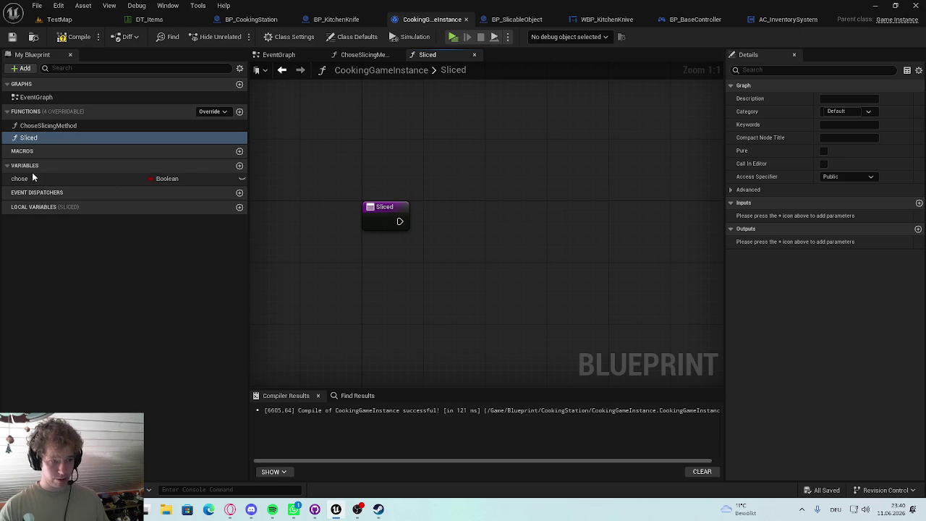
Step: In Sliced, feed the chose getter into a new Branch node's Condition
drag(400, 221, 496, 214)
text(b)
click(428, 217)
mouse_move(68, 178)
mouse_down()
mouse_move(517, 233)
mouse_move(503, 229)
mouse_up()
drag(429, 224, 397, 262)
click(517, 217)
click(541, 150)
Step: Add a Return Node on the Branch True path and compile CookingGameInstance
drag(432, 217, 527, 185)
text(rer)
key(BackSpace)
text(turn)
key(Return)
click(75, 36)
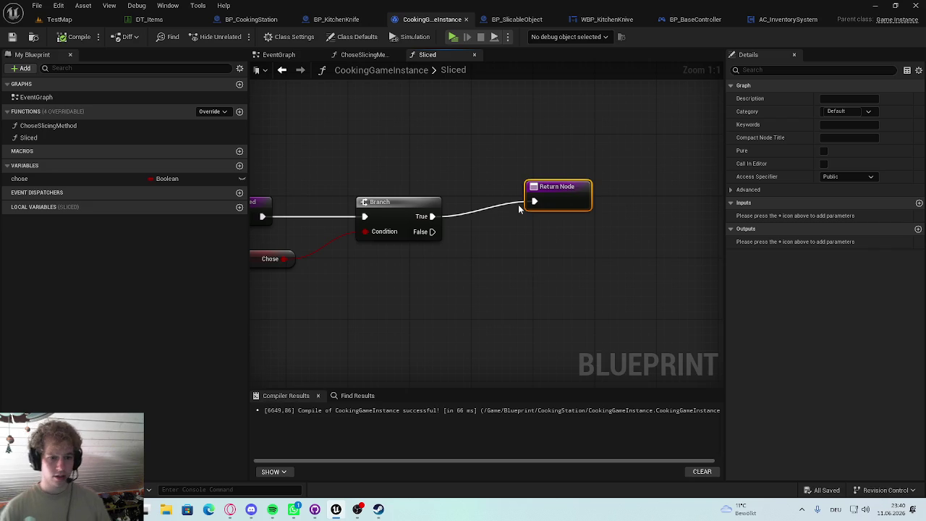
Step: Align the Return Node with the True output, then open the ChoseSlicingMethod function graph
drag(559, 188, 550, 204)
click(389, 213)
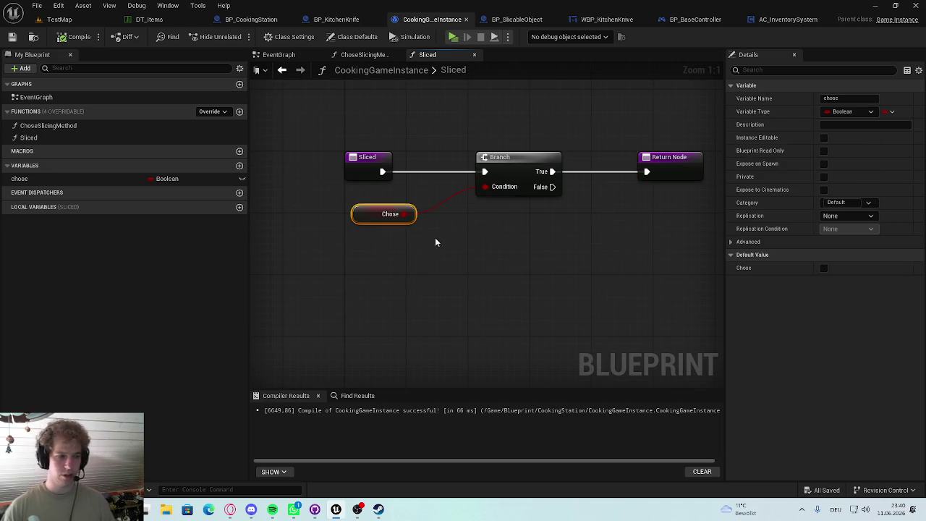
click(448, 240)
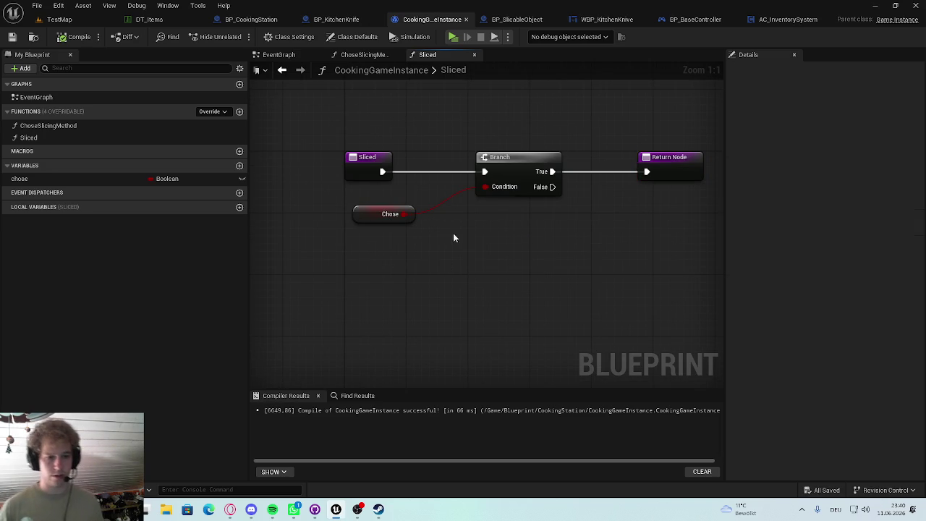
click(383, 214)
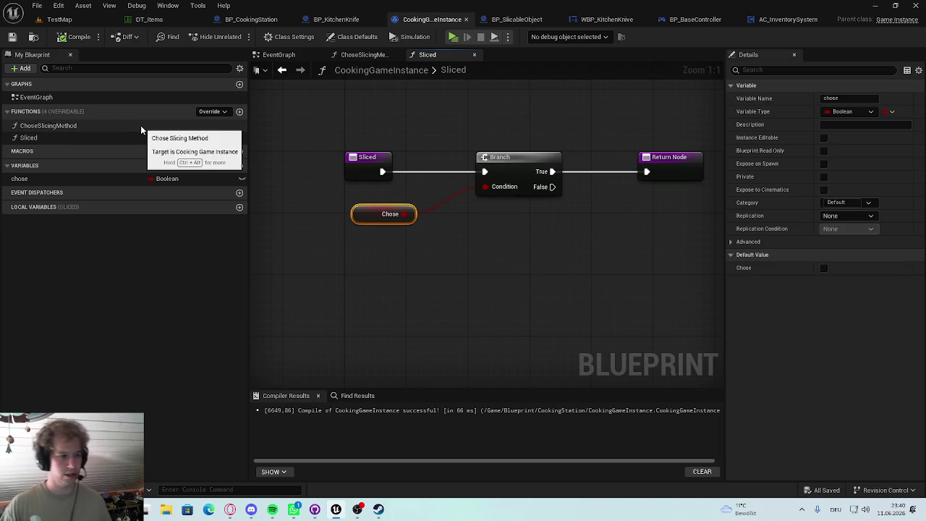
double_click(88, 128)
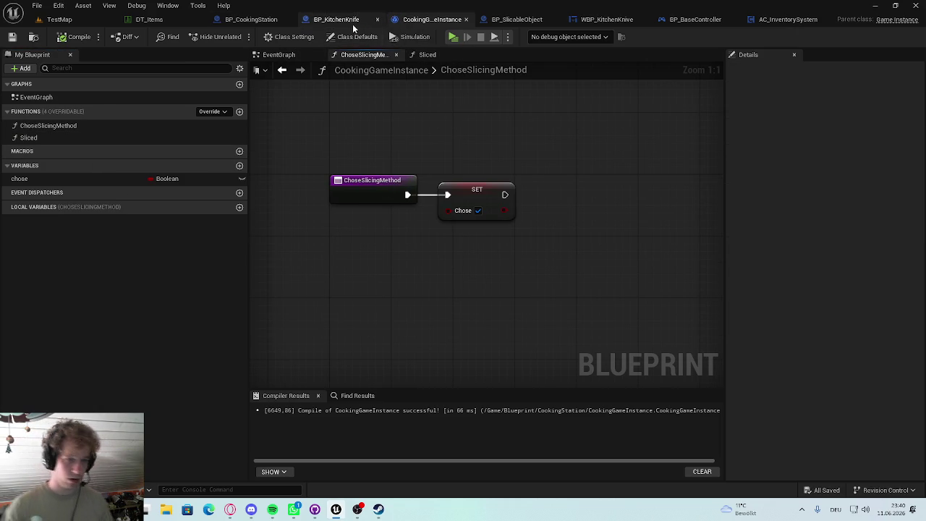
Step: Check the Chose Slicing Method node in BP_KitchenKnife, then reopen the Sliced function graph
click(335, 18)
click(405, 163)
click(508, 280)
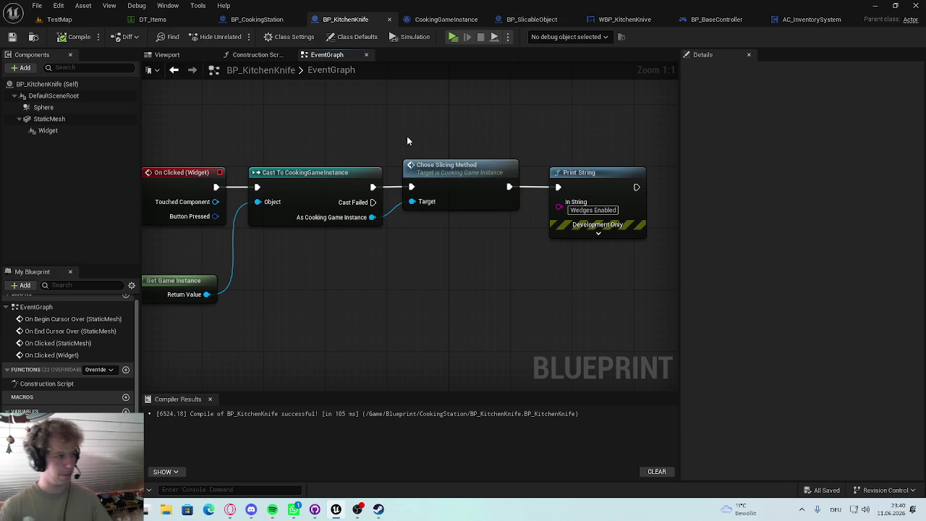
click(441, 19)
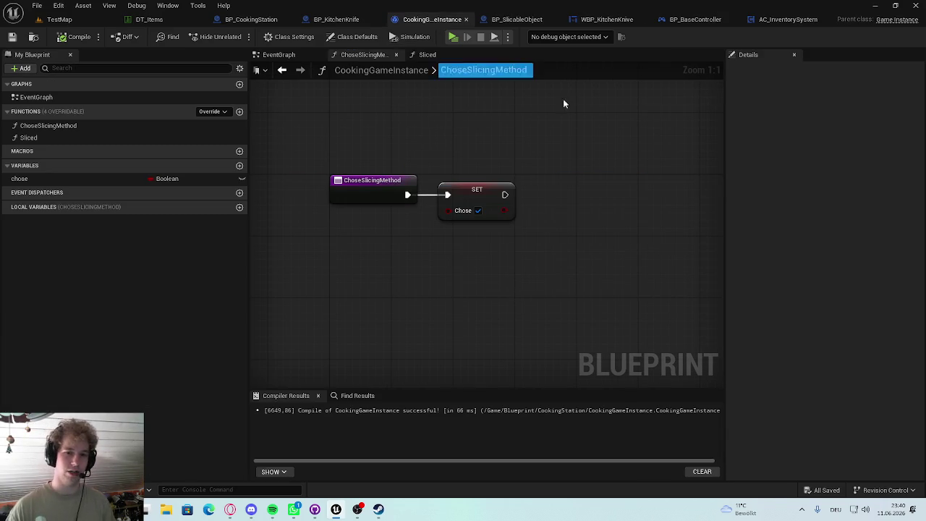
double_click(49, 138)
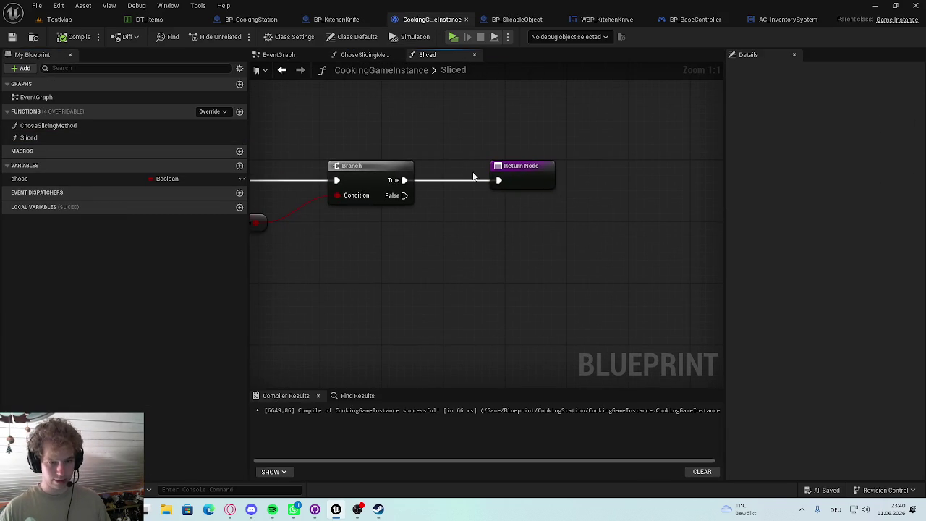
Step: Insert a SET chose node between Branch True and Return Node, save, and return to TestMap
drag(522, 168, 564, 170)
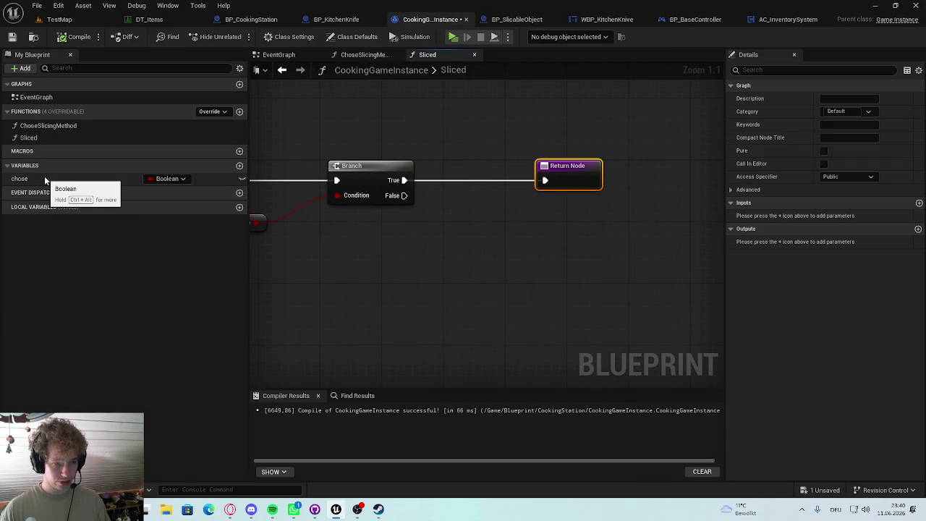
mouse_move(47, 177)
mouse_down()
mouse_move(341, 201)
mouse_move(100, 184)
mouse_move(443, 191)
mouse_up()
click(460, 205)
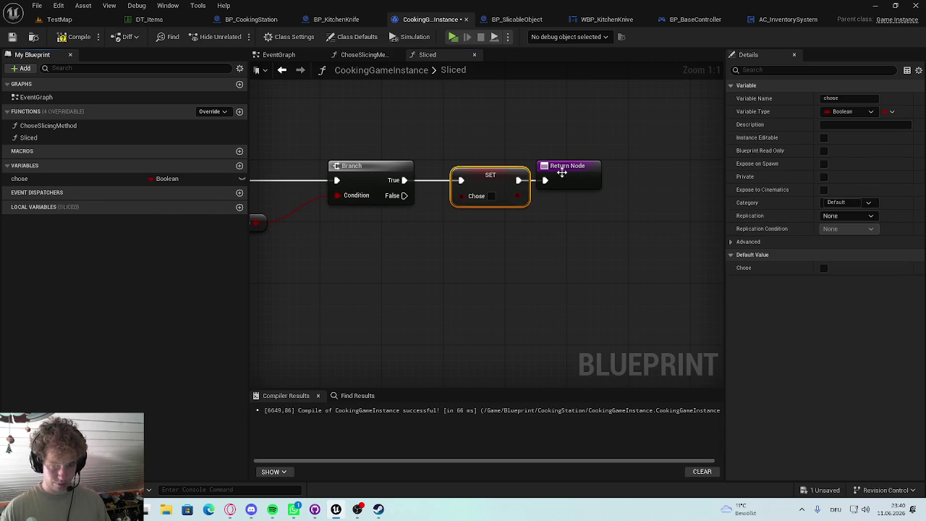
drag(558, 171, 603, 172)
key(ctrl+s)
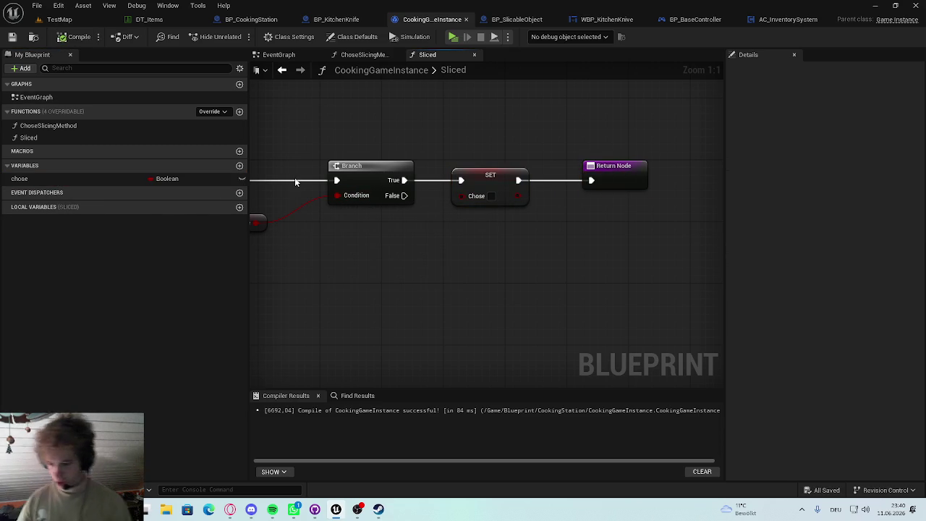
click(59, 19)
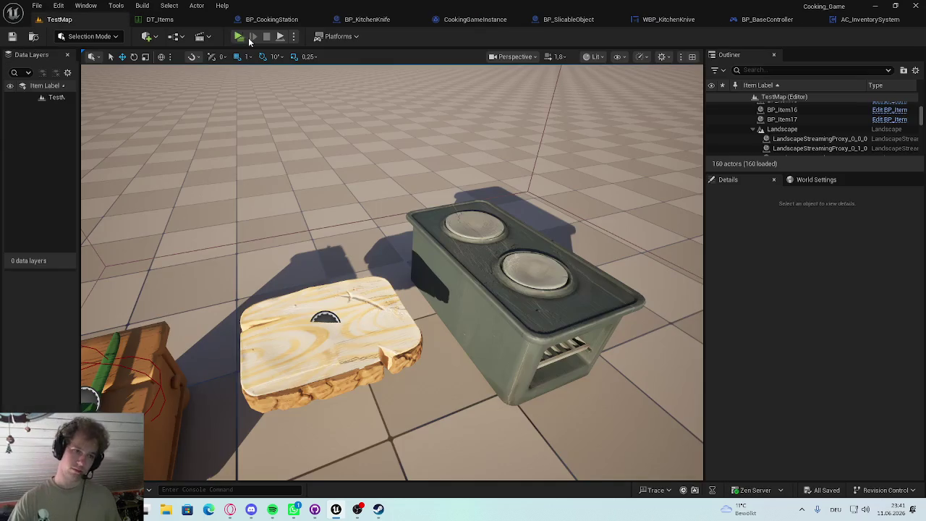
Step: Playtest the level by spawning a tomato on the cutting board, then stop
key(alt+p)
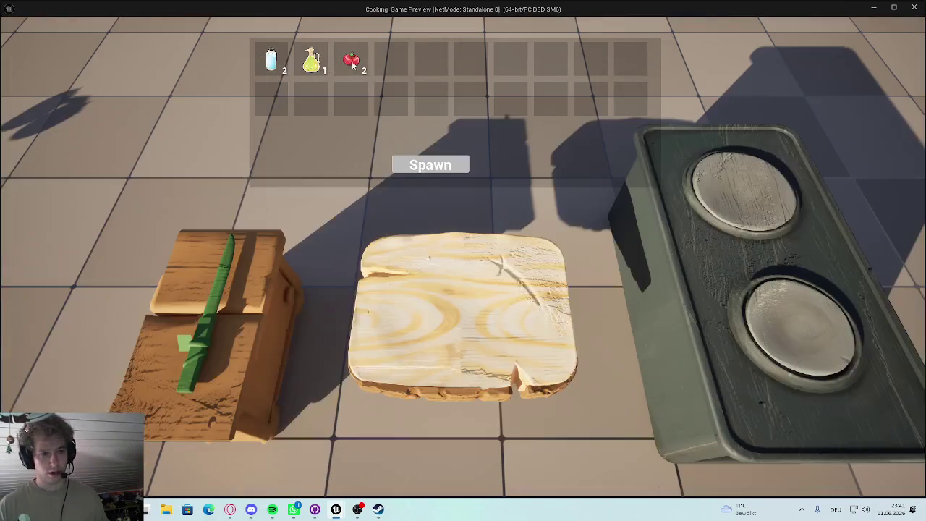
click(424, 166)
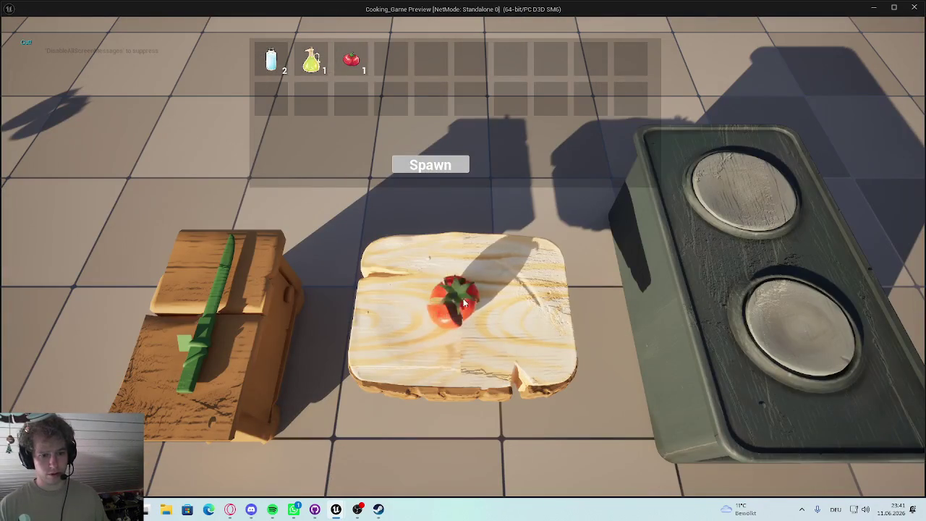
key(Escape)
Step: Rearrange the Chose Slicing Method and Print String nodes in BP_KitchenKnife and save
right_click(448, 20)
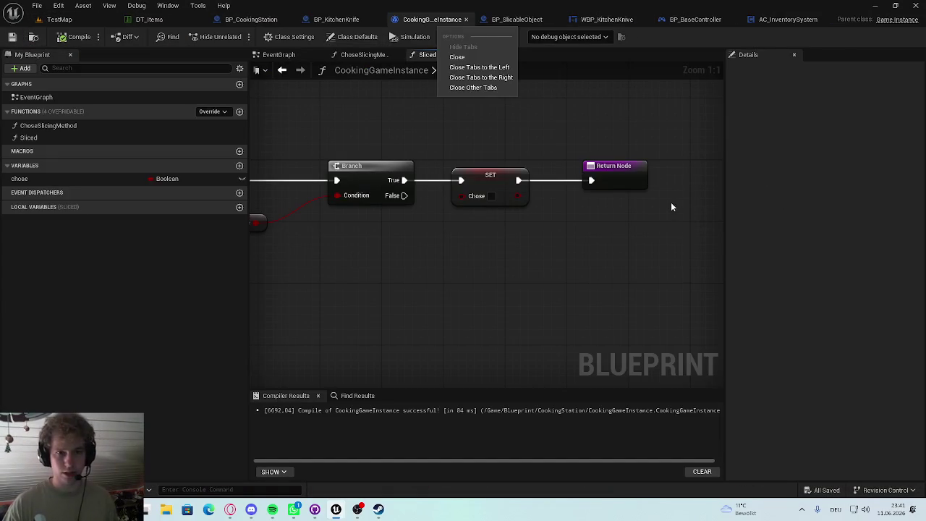
click(337, 19)
scroll(474, 212, down, 3)
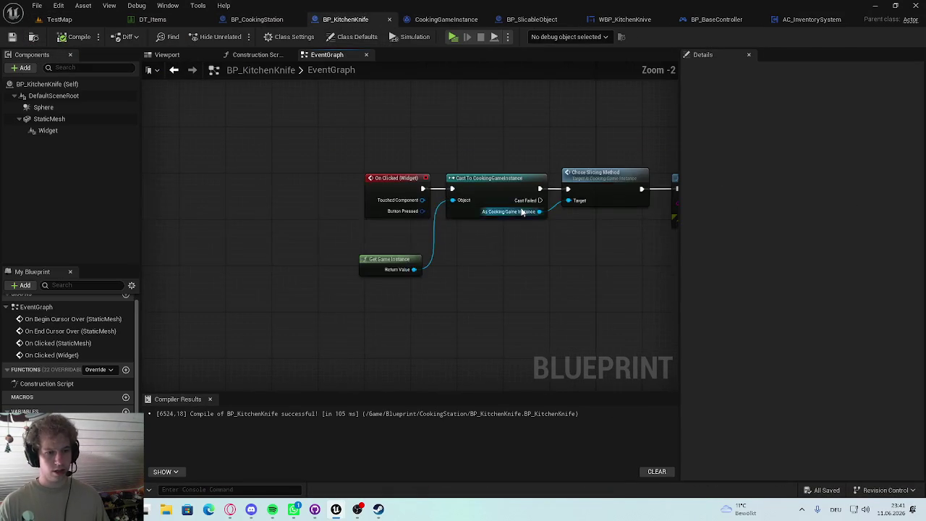
scroll(473, 213, up, 3)
drag(371, 165, 498, 171)
click(498, 171)
click(434, 167)
mouse_move(325, 144)
mouse_down()
mouse_move(400, 145)
mouse_move(415, 163)
mouse_up()
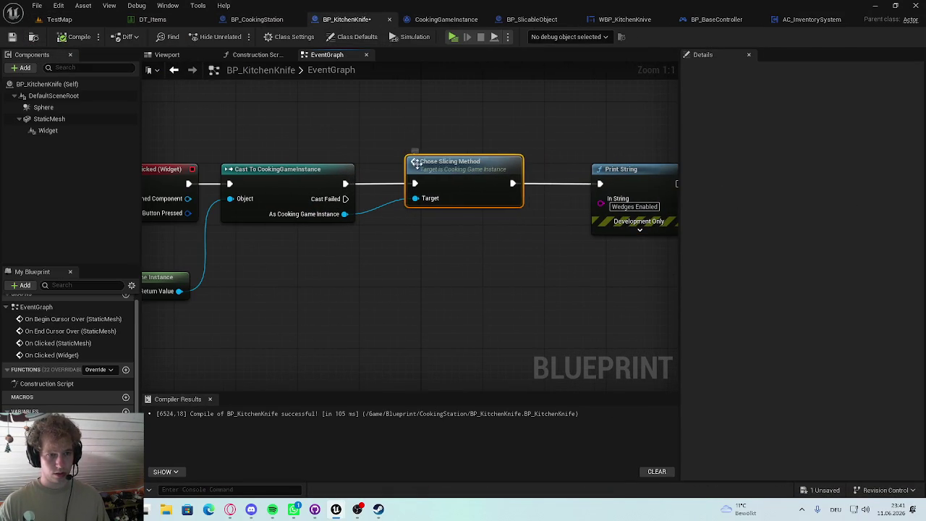
drag(589, 149, 529, 149)
key(ctrl+s)
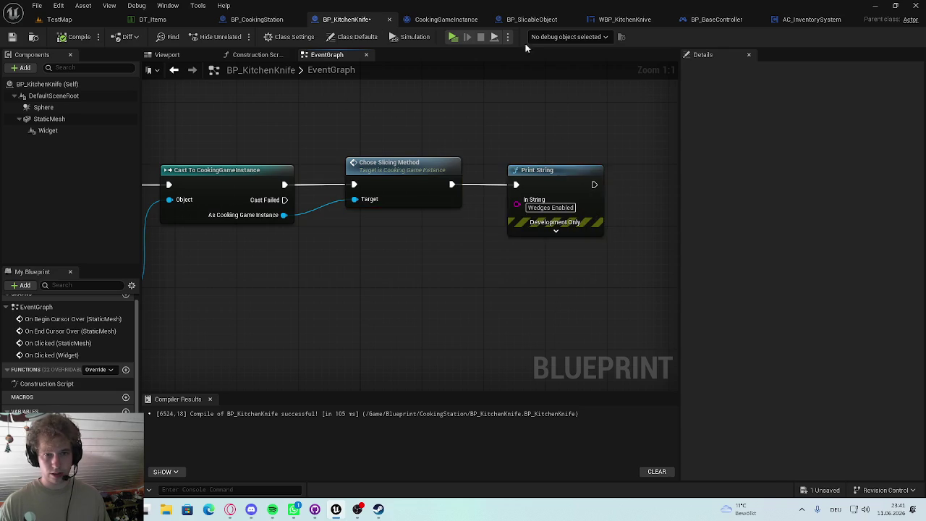
Step: Delete the Sliced custom event from BP_SlicableObject and compile it
click(532, 19)
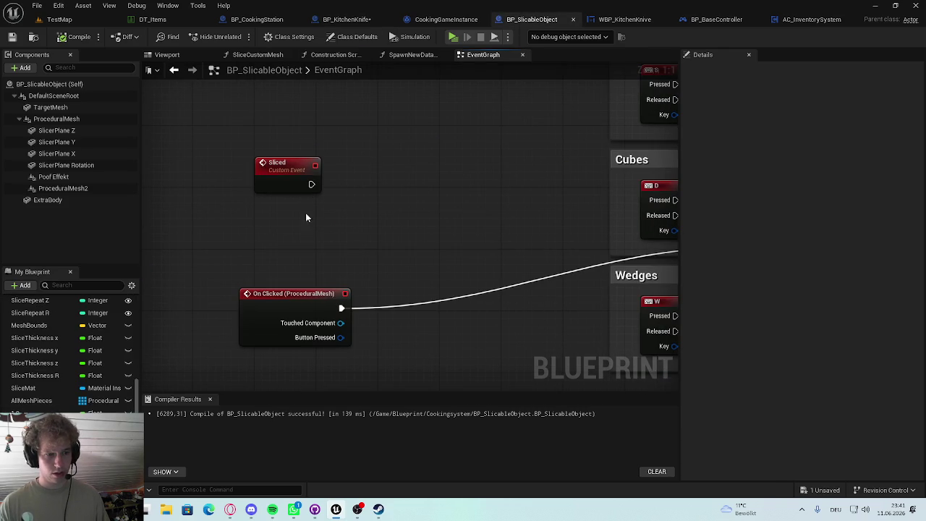
drag(343, 149, 252, 214)
key(Delete)
mouse_move(301, 303)
mouse_down()
mouse_move(304, 215)
mouse_move(301, 240)
mouse_move(361, 218)
mouse_up()
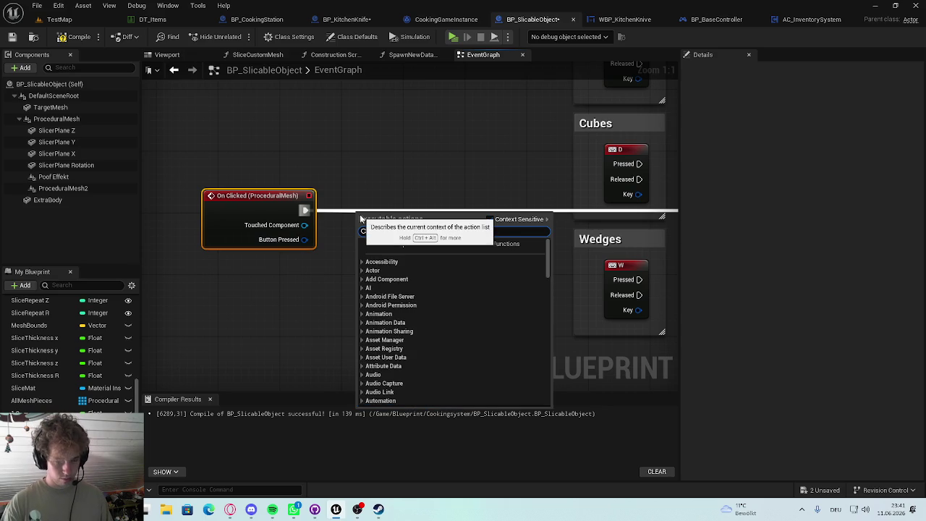
click(443, 181)
click(72, 39)
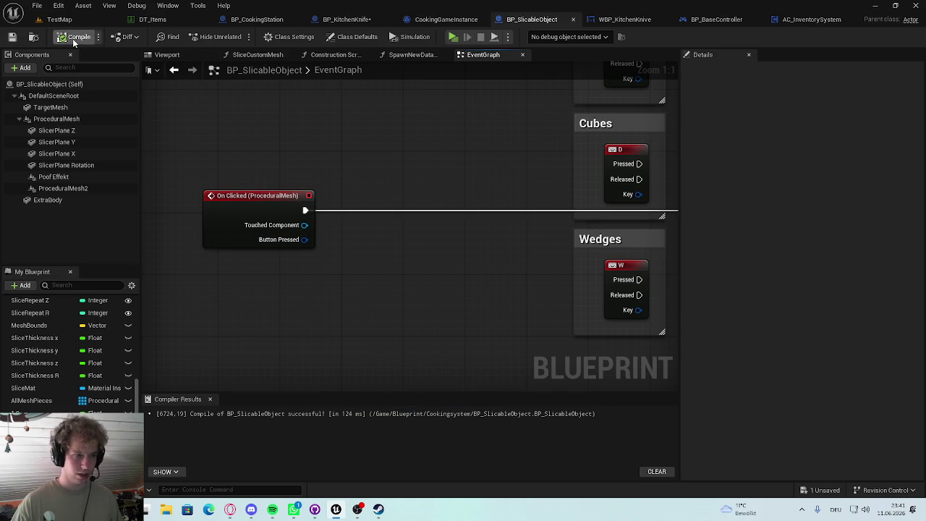
click(443, 20)
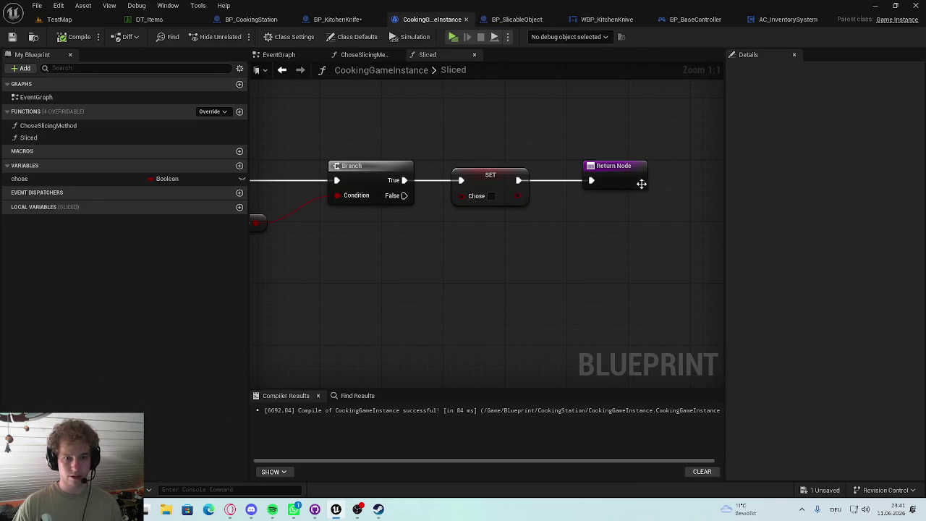
Step: Wire Chose into a new Output Get boolean on Sliced's Return Node, delete SET, and compile
drag(518, 195, 626, 186)
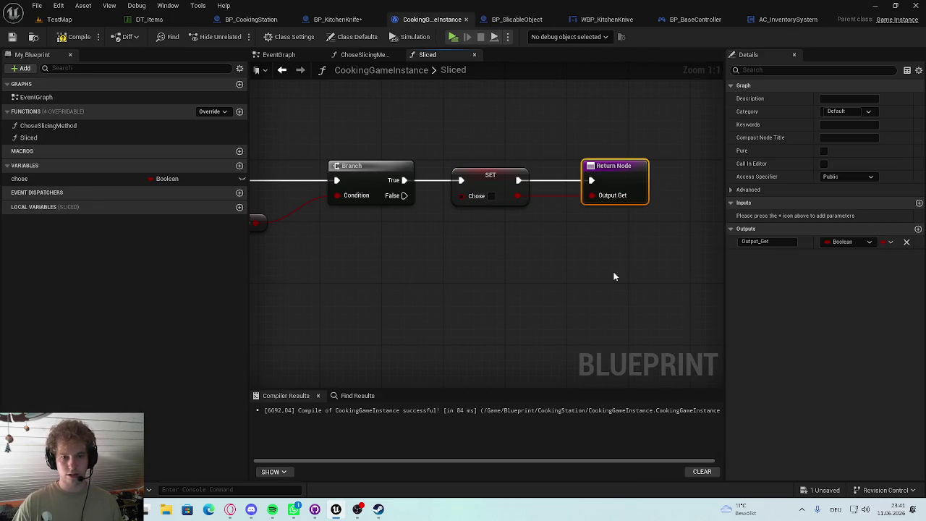
click(613, 275)
drag(405, 180, 591, 180)
drag(474, 194, 474, 232)
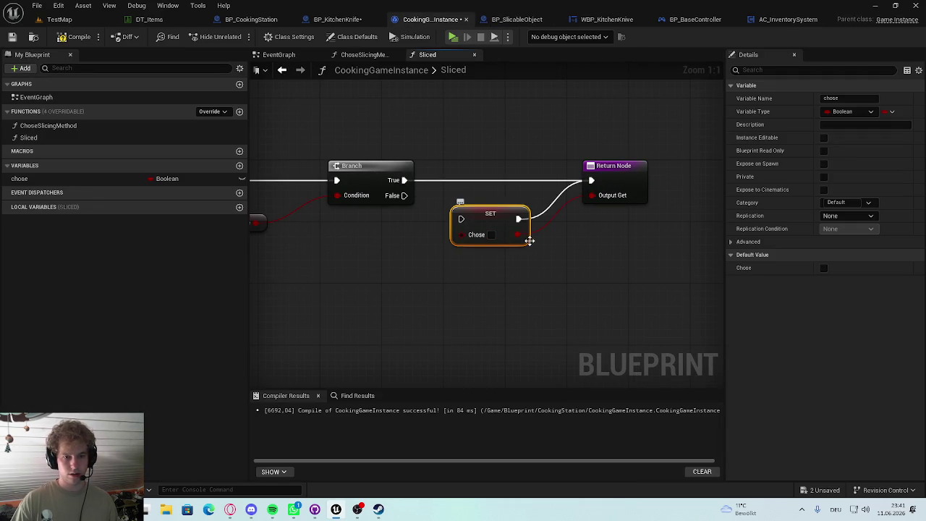
mouse_move(329, 205)
mouse_down()
mouse_move(600, 201)
mouse_move(447, 213)
mouse_move(673, 182)
mouse_up()
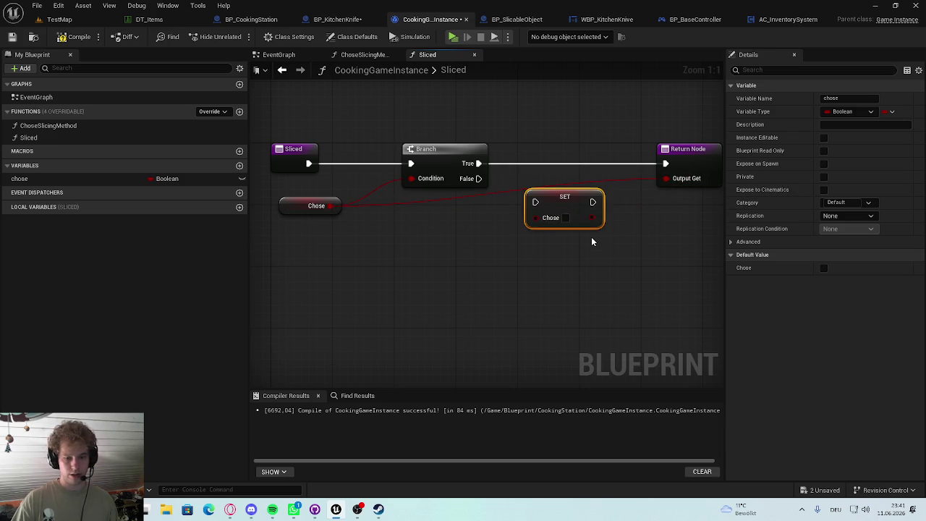
key(Delete)
click(78, 36)
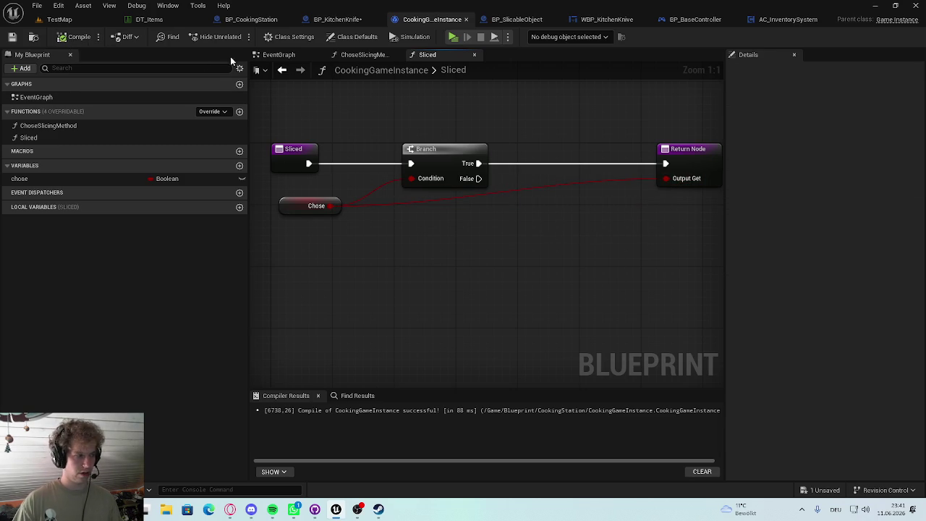
click(334, 19)
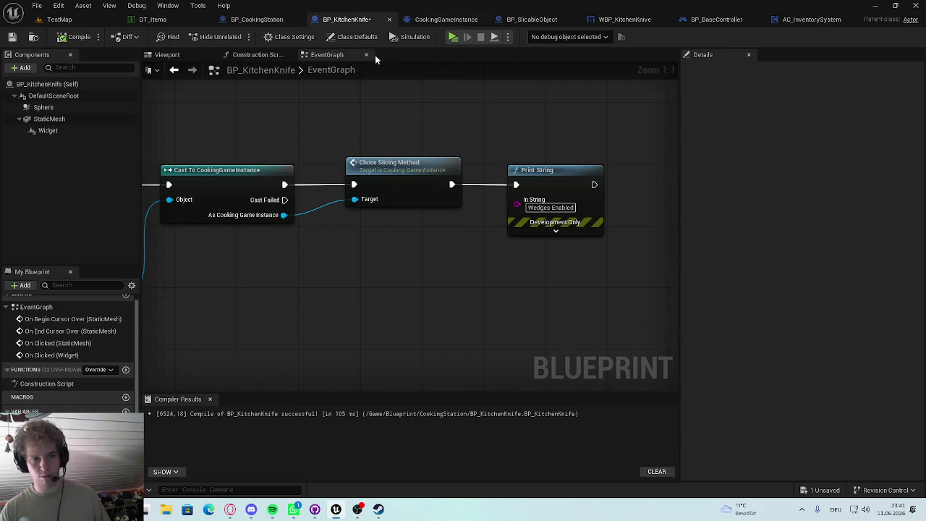
click(532, 19)
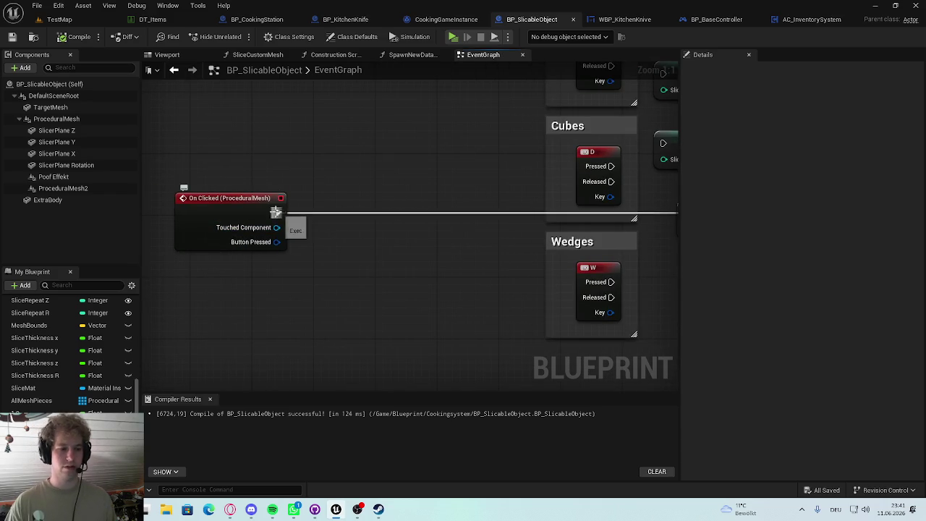
Step: Add Get Game Instance and cast its Return Value to CookingGameInstance
right_click(270, 274)
text(get ha)
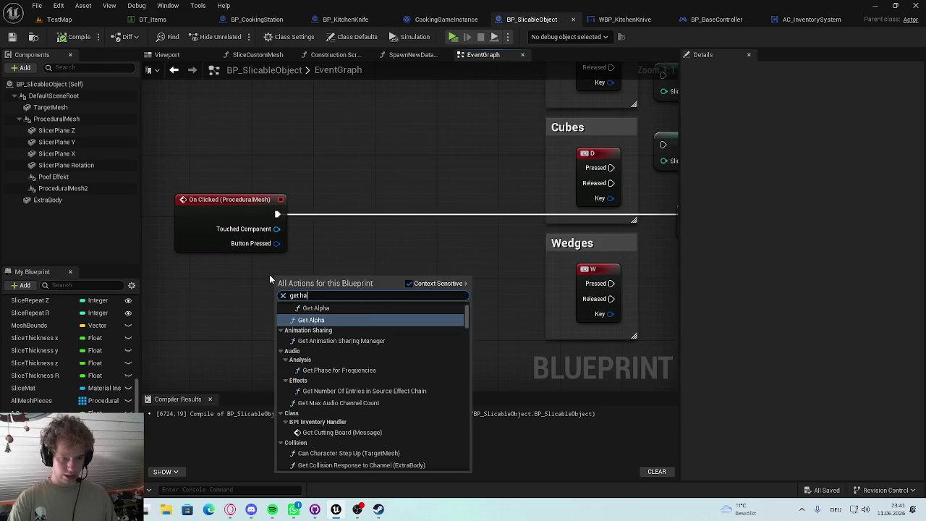
key(BackSpace)
key(BackSpace)
key(BackSpace)
text( game inst)
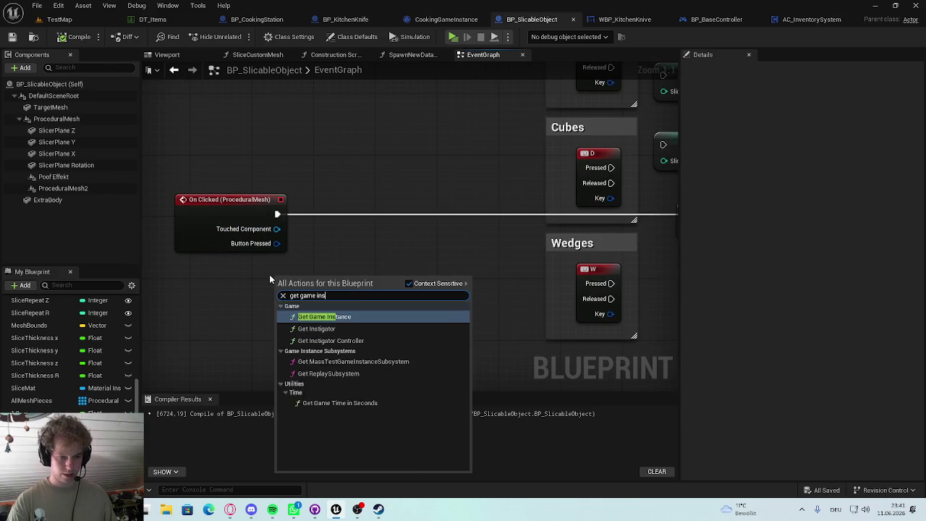
click(340, 316)
mouse_move(302, 285)
mouse_down()
mouse_move(210, 300)
mouse_move(327, 269)
mouse_up()
text(cast to cookin)
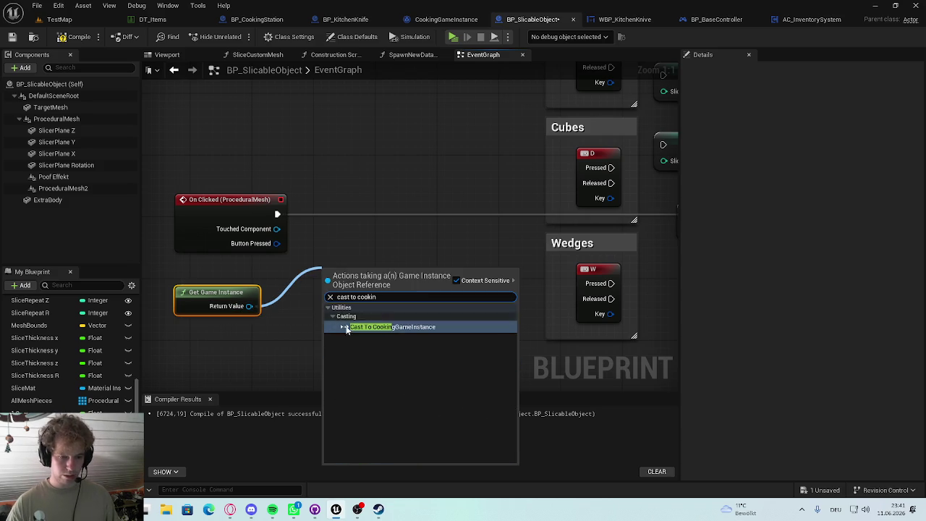
click(357, 326)
drag(357, 324, 359, 217)
Step: Connect On Clicked (ProceduralMesh) execution to the cast and move the group left
click(274, 216)
drag(275, 216, 339, 172)
drag(386, 166, 383, 209)
click(348, 169)
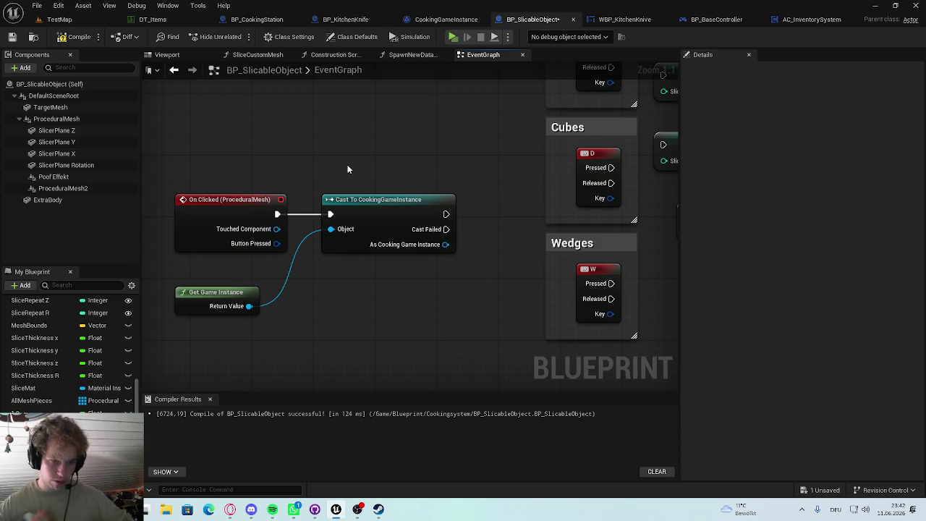
mouse_move(450, 246)
mouse_down()
mouse_move(258, 235)
mouse_move(479, 240)
mouse_move(247, 219)
mouse_up()
drag(188, 184, 458, 191)
drag(275, 195, 489, 289)
mouse_move(468, 211)
mouse_down()
mouse_move(331, 199)
mouse_move(304, 240)
mouse_up()
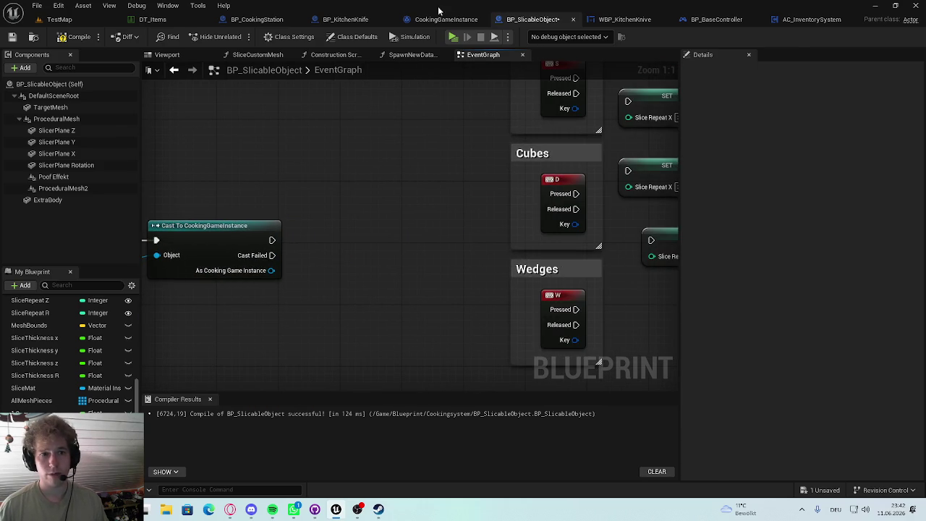
click(439, 19)
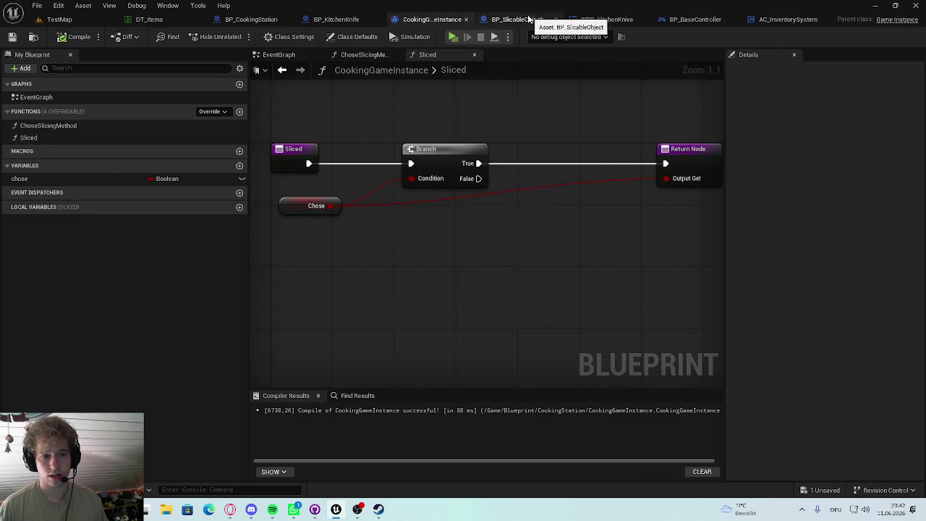
Step: Call Sliced after the cast, with As Cooking Game Instance feeding its Target
click(533, 21)
mouse_move(265, 213)
mouse_down()
mouse_move(445, 194)
mouse_move(494, 223)
mouse_up()
text(slice)
key(Return)
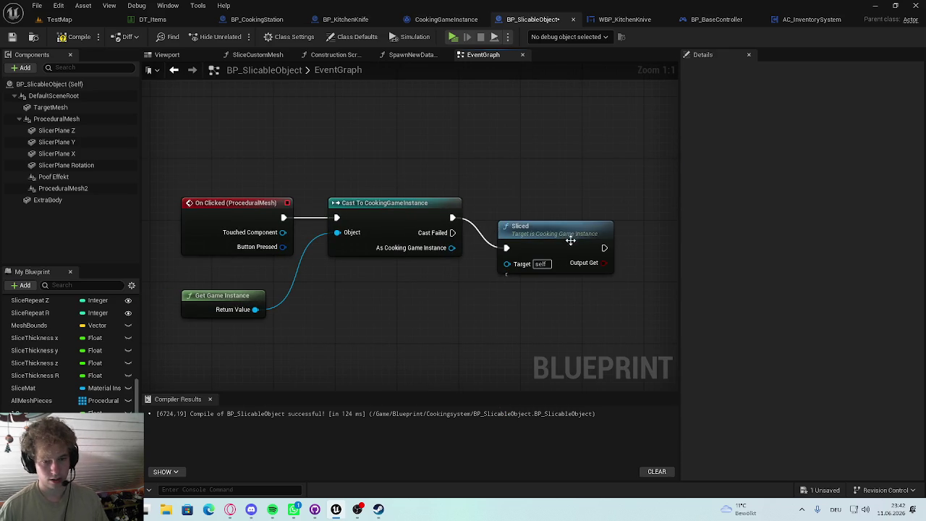
drag(570, 239, 556, 208)
mouse_move(451, 247)
mouse_down()
mouse_move(479, 250)
mouse_move(492, 232)
mouse_up()
Step: Branch on Sliced's Output Get, then launch the game preview from TestMap
mouse_move(622, 200)
mouse_down()
mouse_move(420, 132)
mouse_move(555, 152)
mouse_up()
drag(210, 162, 416, 322)
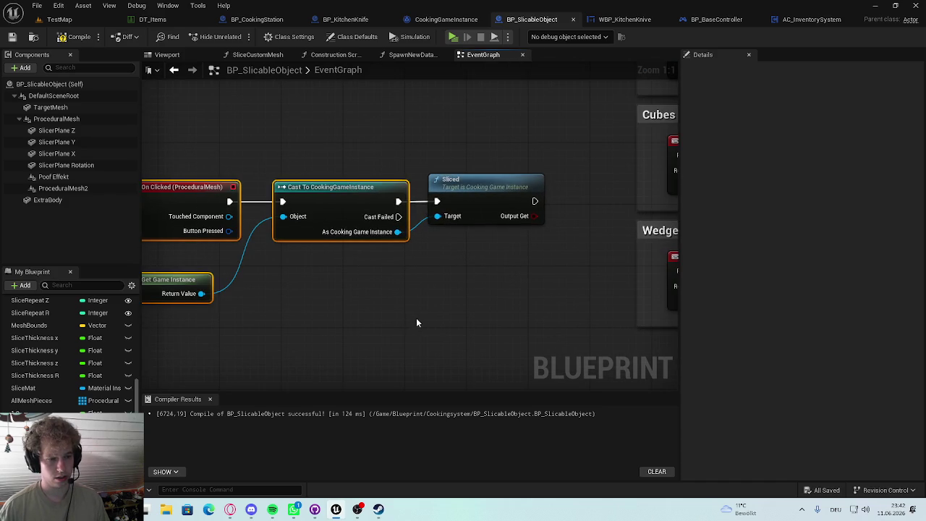
mouse_move(230, 136)
mouse_down()
mouse_move(458, 348)
mouse_move(471, 260)
mouse_up()
mouse_move(463, 194)
mouse_down()
mouse_move(446, 191)
mouse_move(487, 175)
mouse_move(296, 249)
mouse_up()
mouse_move(244, 230)
mouse_down()
mouse_move(309, 244)
mouse_move(293, 231)
mouse_move(325, 207)
mouse_move(318, 216)
mouse_move(616, 227)
mouse_move(593, 202)
mouse_up()
key(ctrl+s)
click(308, 184)
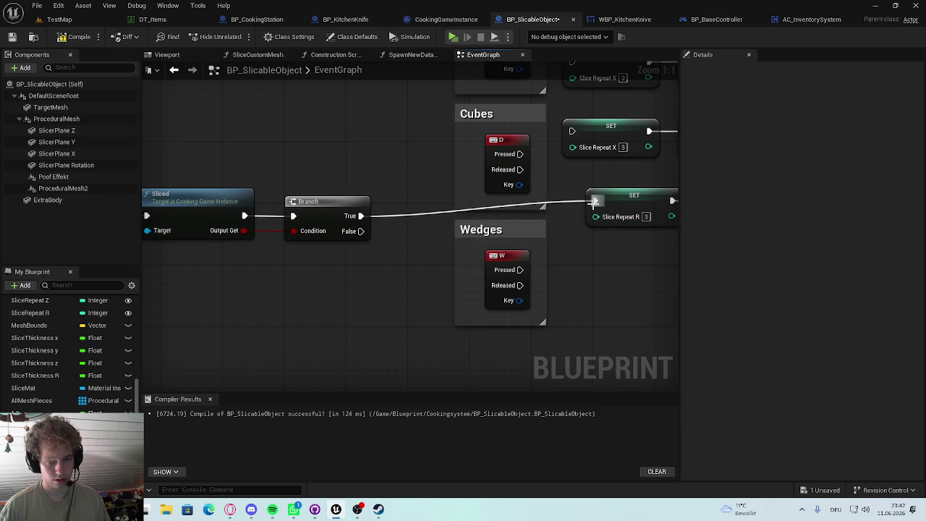
click(59, 18)
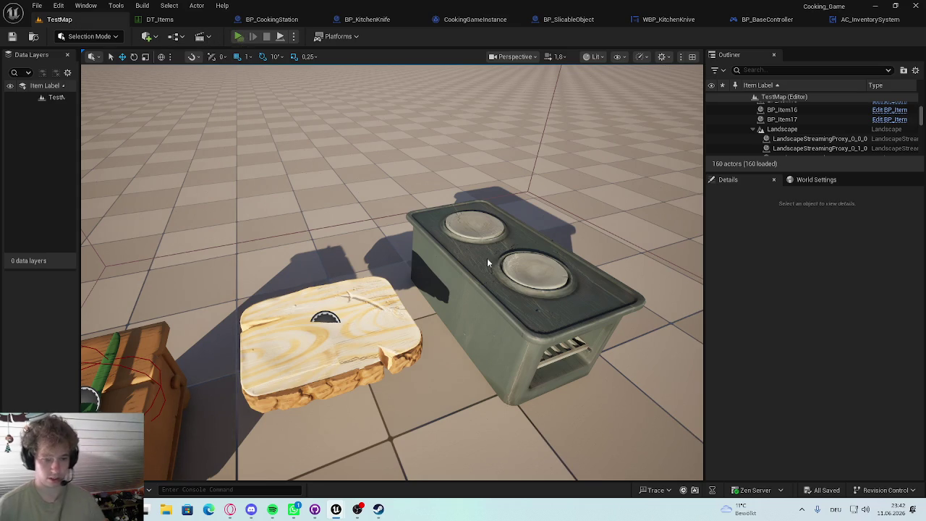
key(Tab)
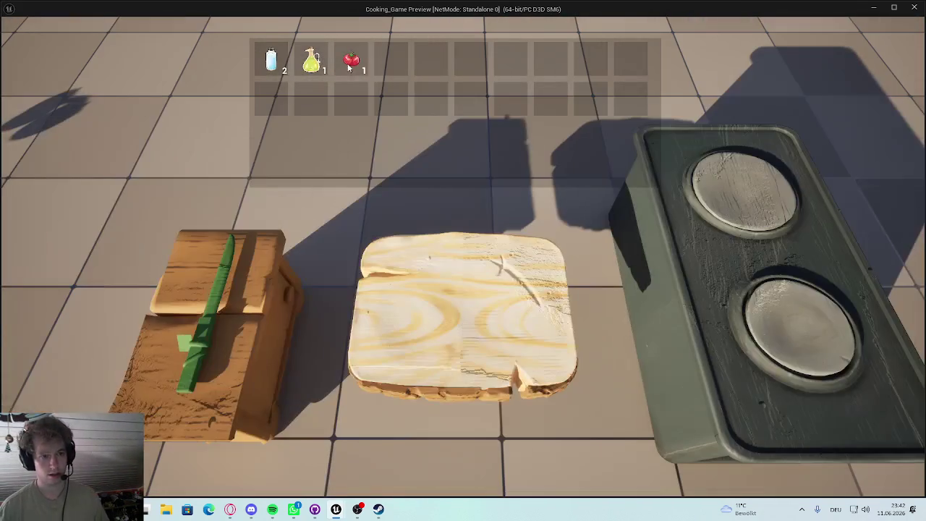
Step: Spawn the tomato from the inventory onto the cutting board, click the knife, and stop
click(351, 61)
click(430, 165)
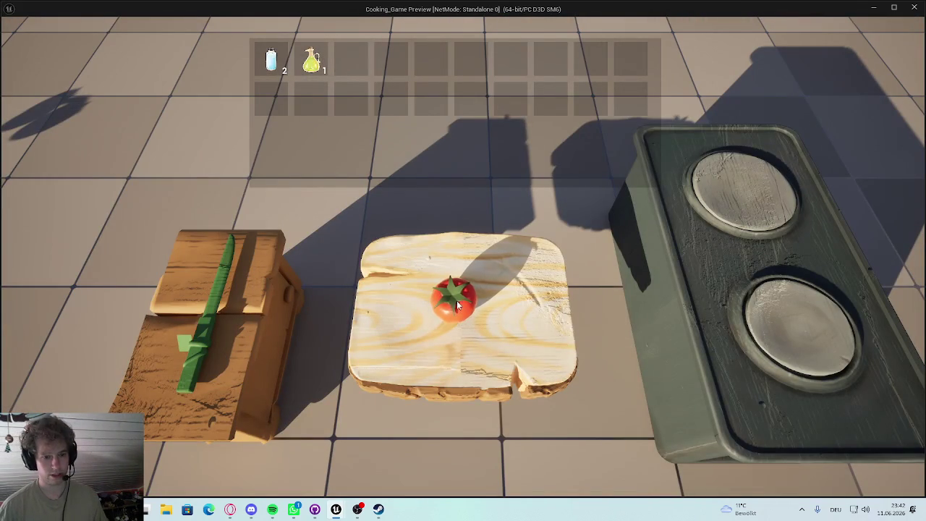
click(207, 279)
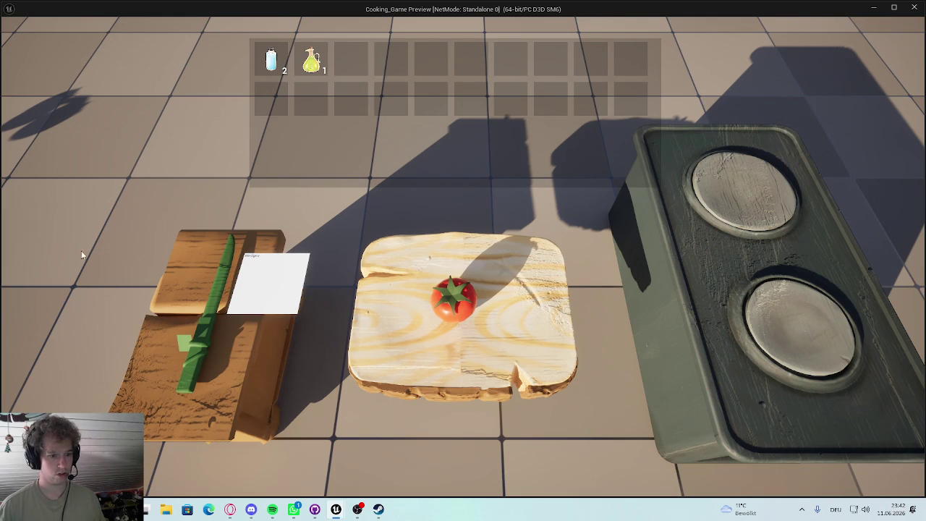
key(Escape)
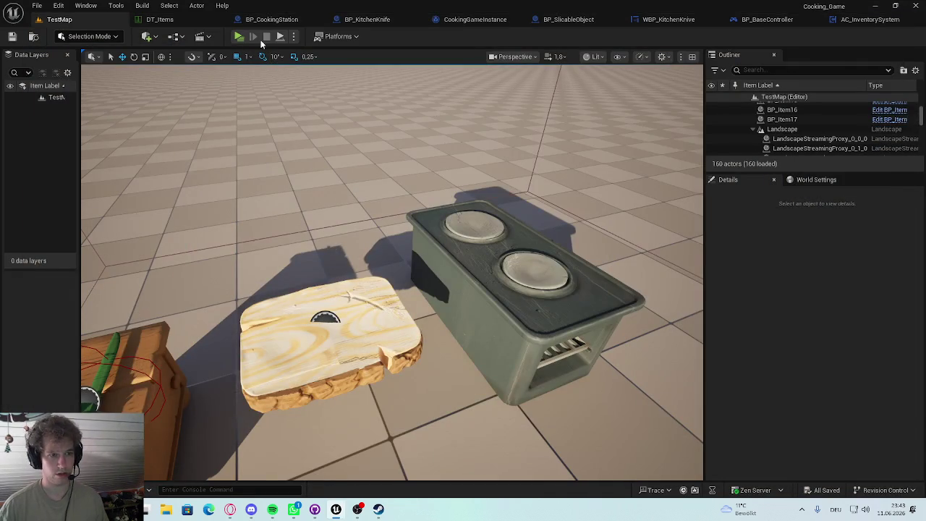
Step: Add a Return Node after the SET Chose node in ChoseSlicingMethod
click(358, 20)
scroll(344, 214, down, 1)
drag(306, 224, 456, 219)
drag(548, 213, 392, 192)
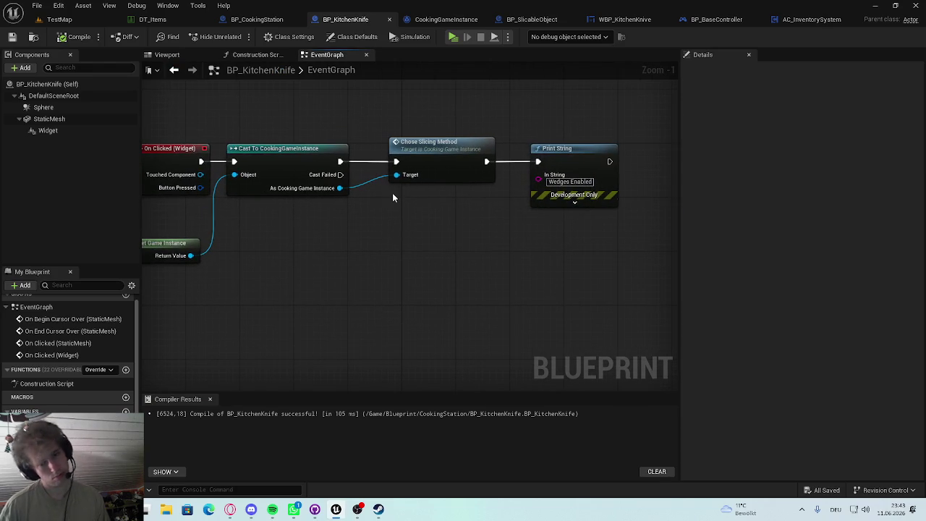
double_click(439, 142)
drag(505, 194, 541, 198)
text(retur)
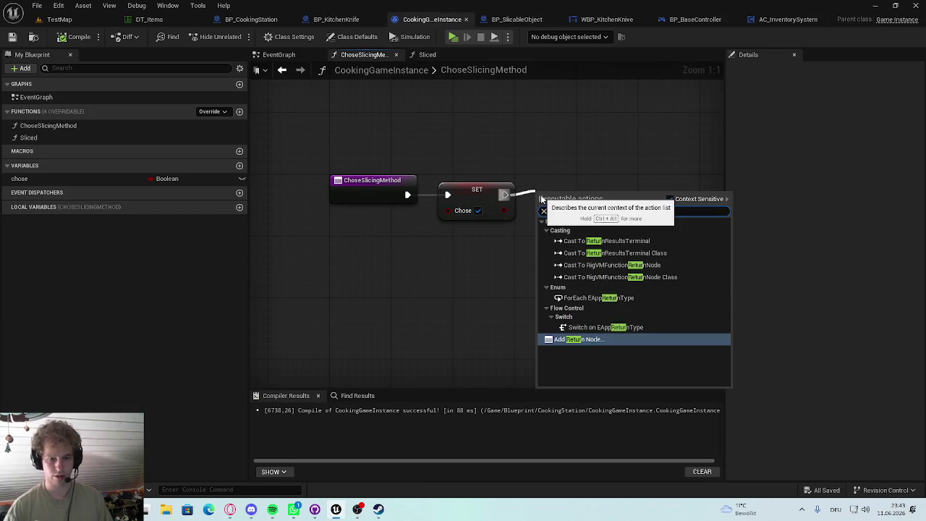
key(Return)
drag(556, 193, 585, 193)
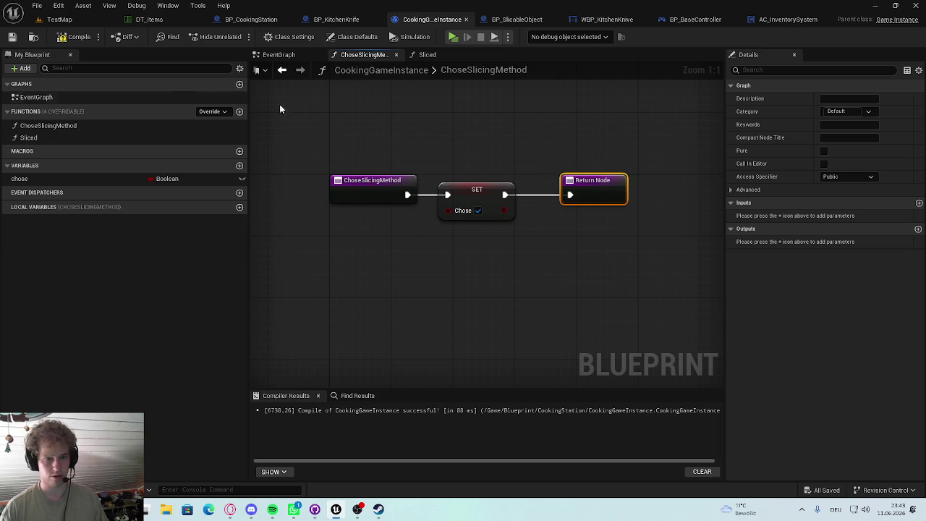
Step: Playtest from TestMap: spawn a tomato via the inventory, click the knife, then stop
click(60, 20)
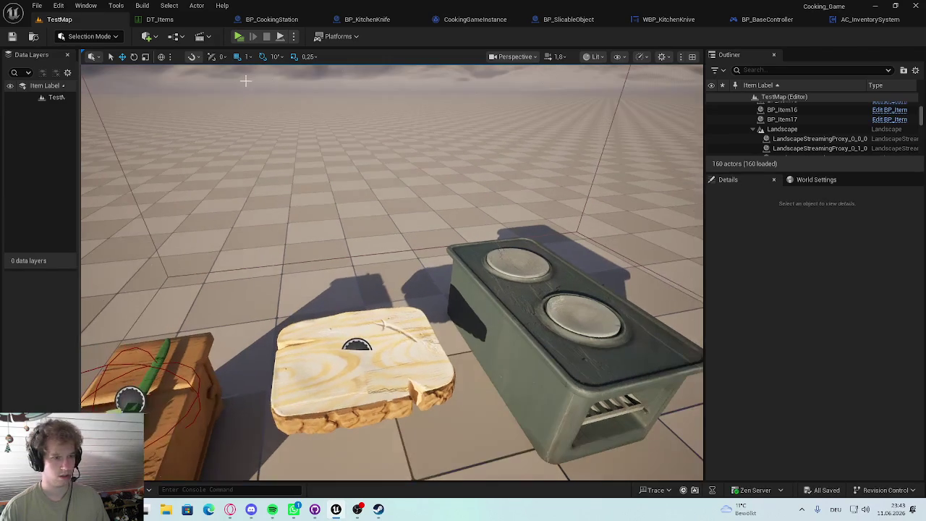
click(238, 36)
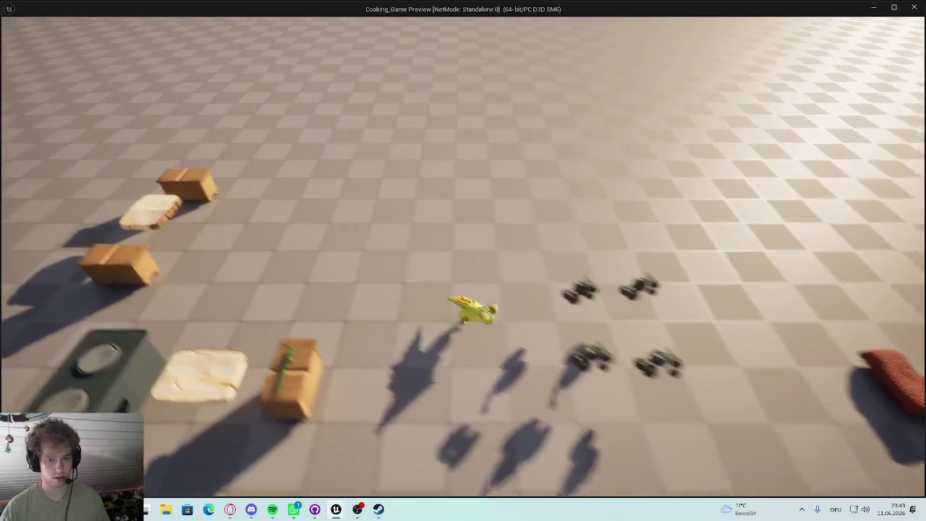
key(i)
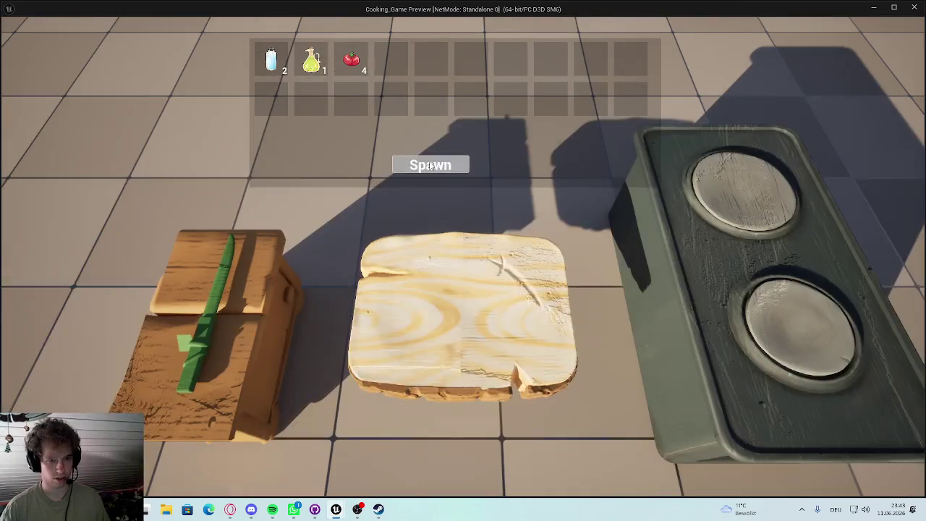
click(431, 165)
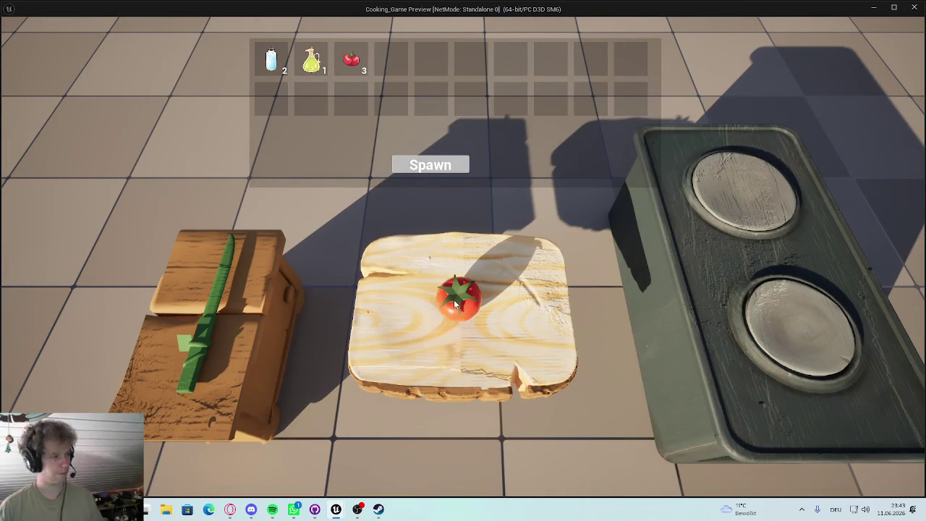
click(210, 289)
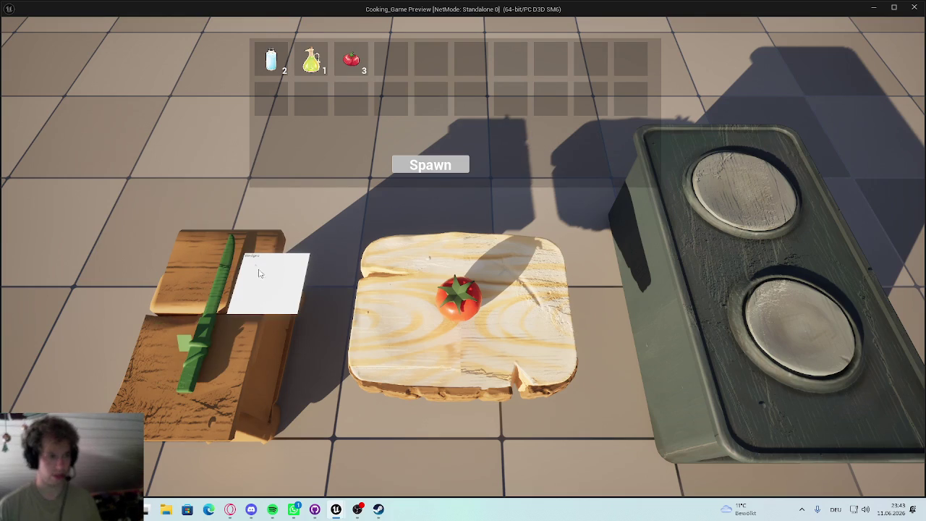
key(Escape)
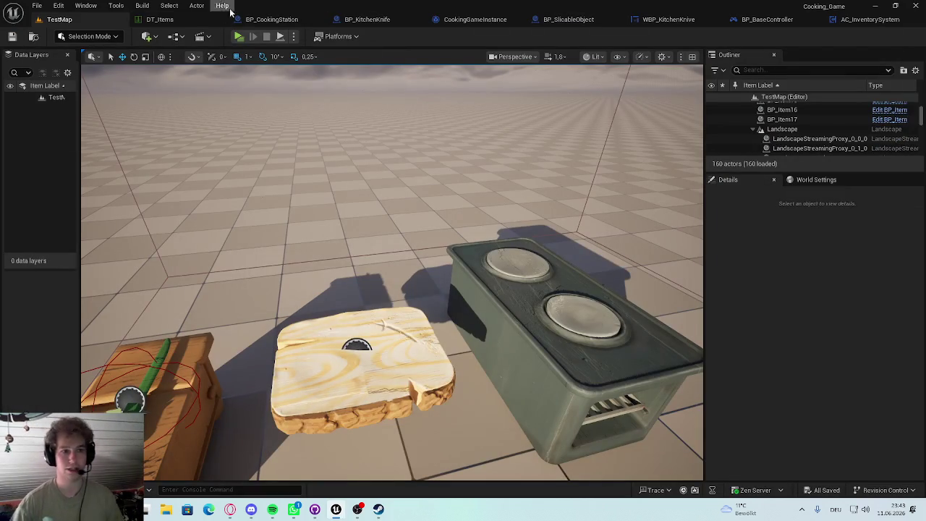
Step: Print "Cast failed" from BP_KitchenKnife's Cast Failed path and compile
click(366, 20)
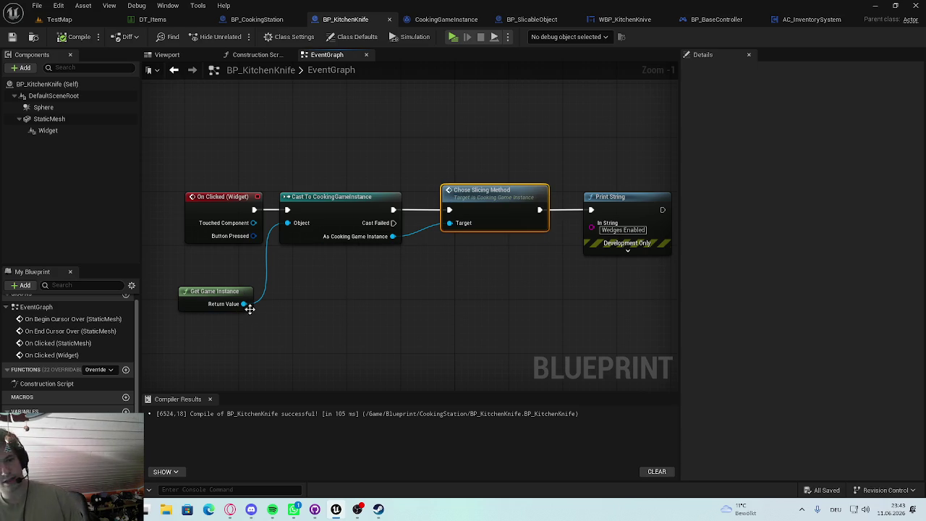
mouse_move(392, 222)
mouse_down()
mouse_move(431, 296)
mouse_move(442, 297)
mouse_up()
text(print)
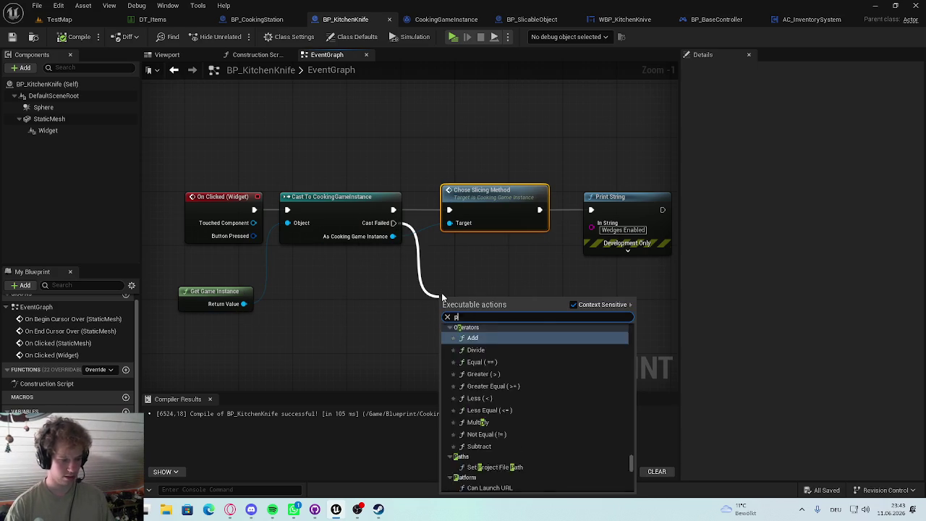
key(Return)
click(484, 326)
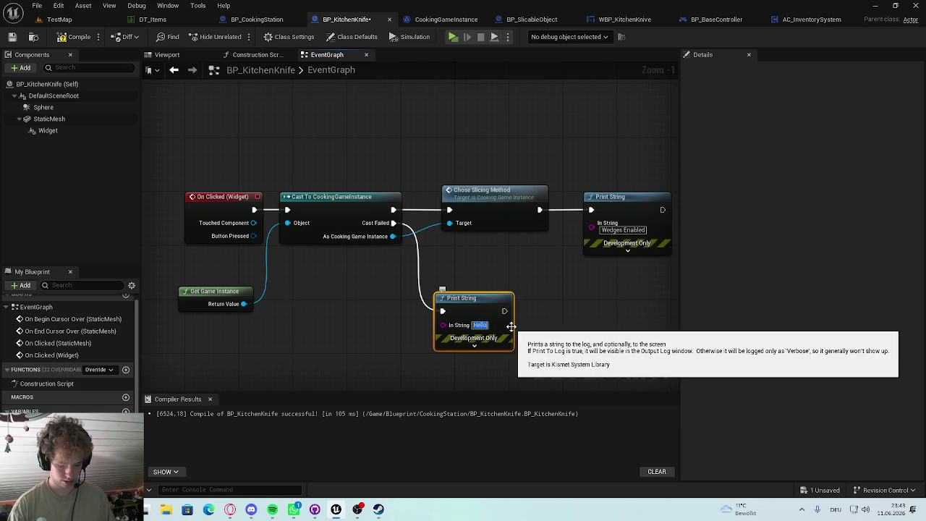
text(Cast fa)
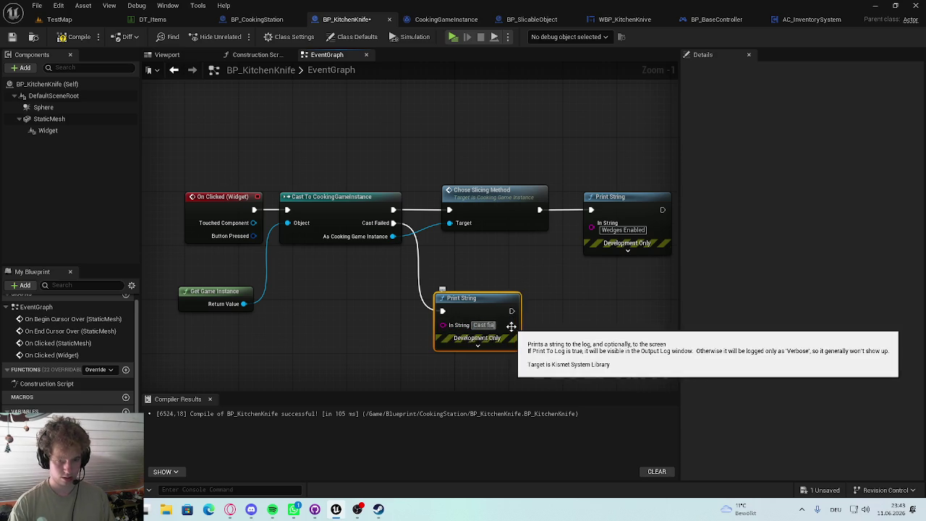
text(iled)
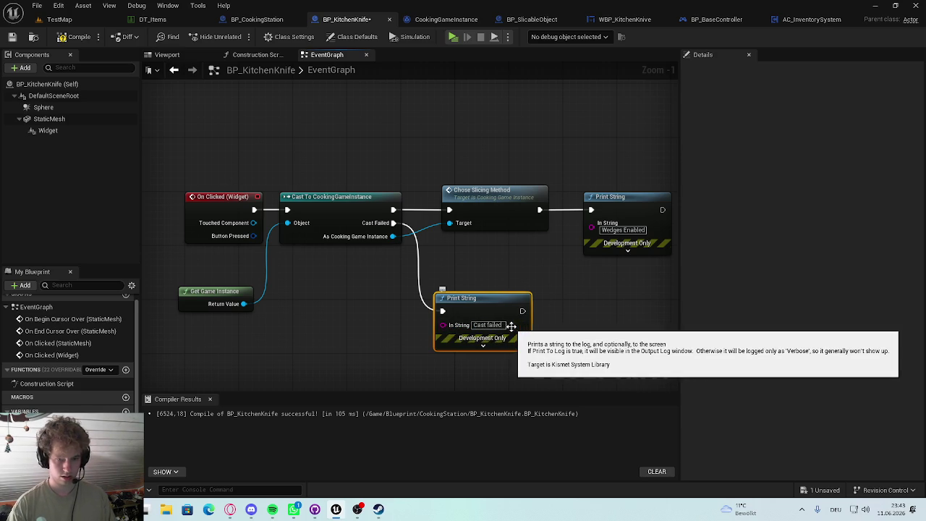
click(73, 36)
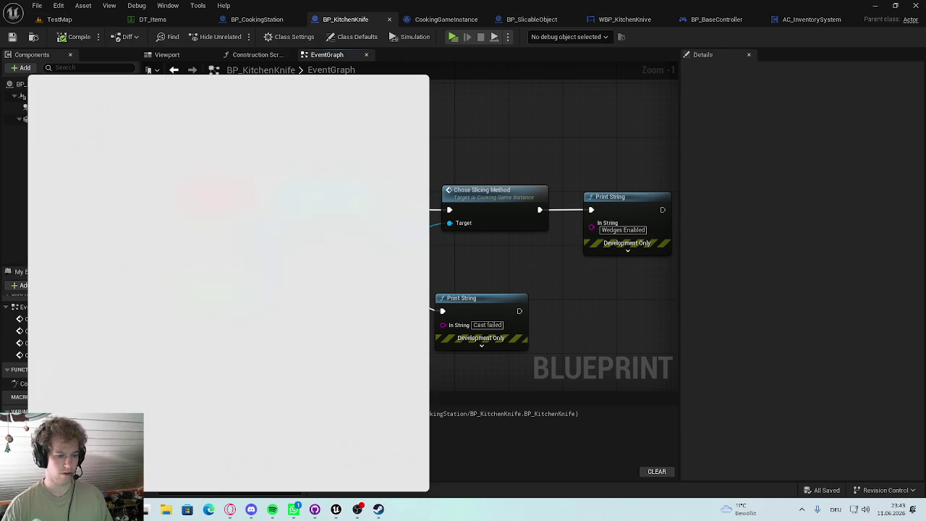
Step: Dismiss the Windows Start menu and return to the TestMap level
click(145, 509)
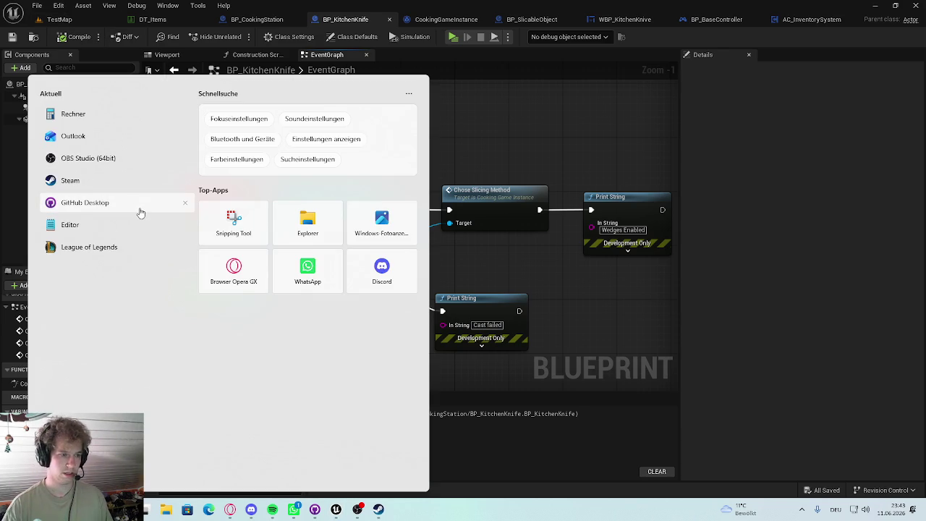
click(603, 68)
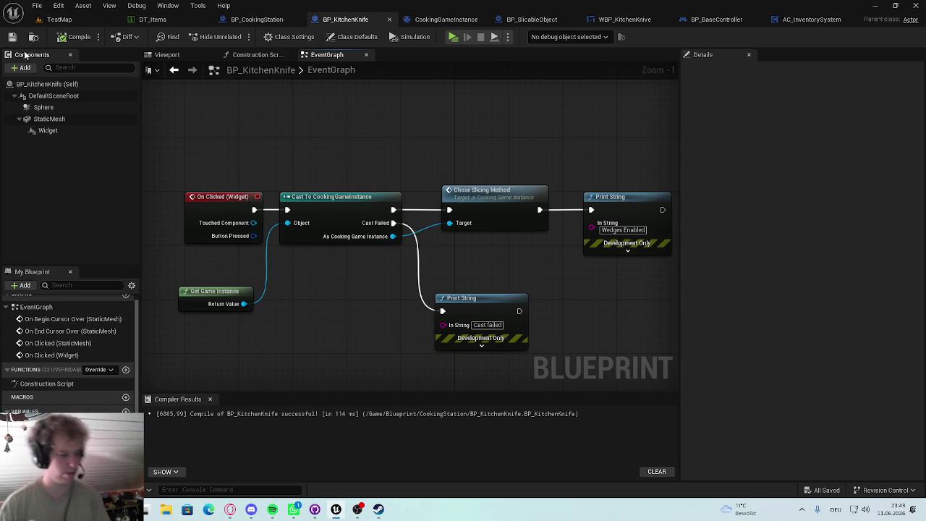
click(60, 20)
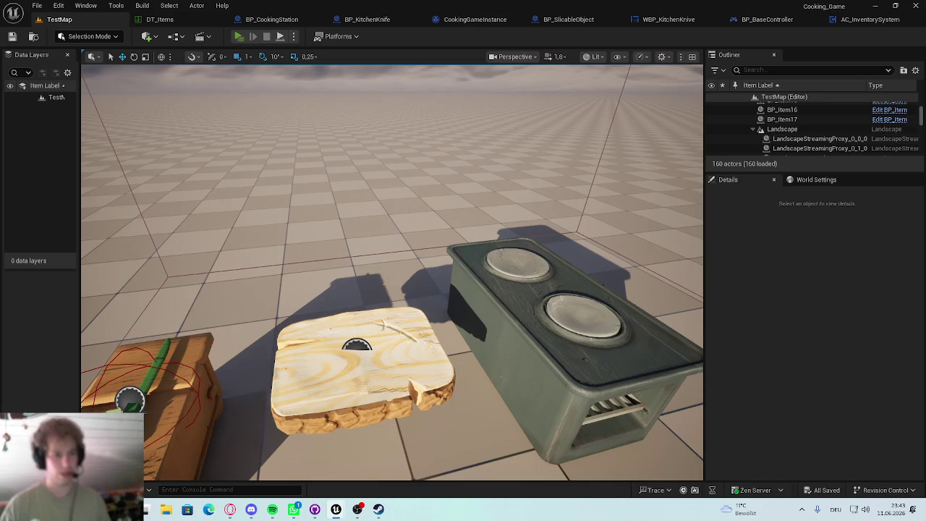
key(alt+p)
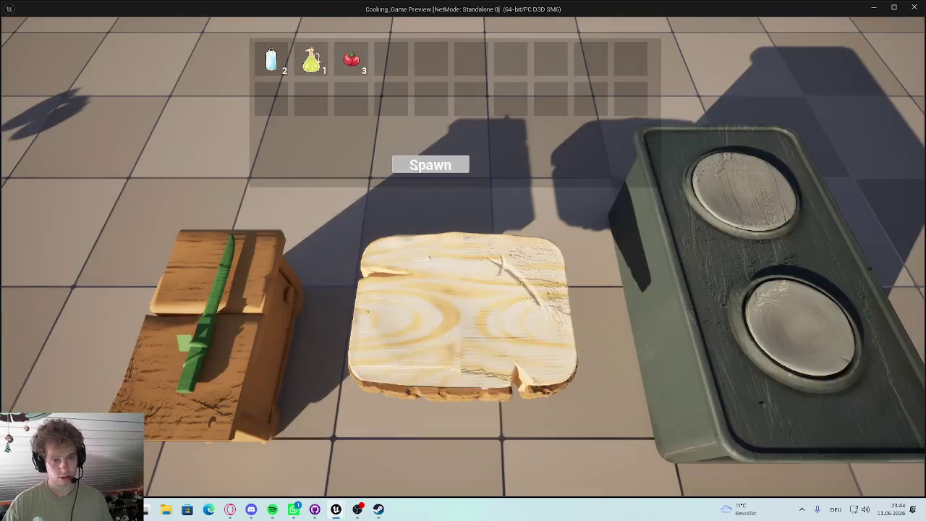
click(432, 169)
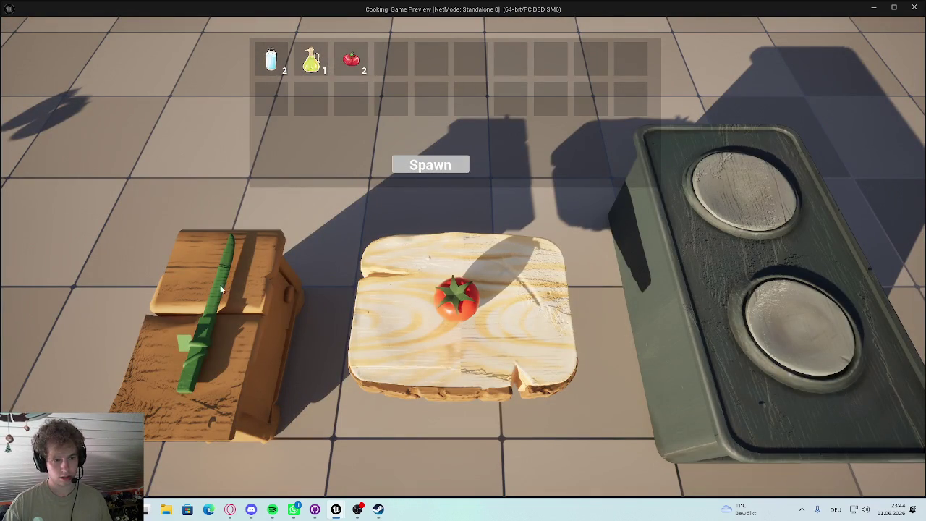
click(228, 249)
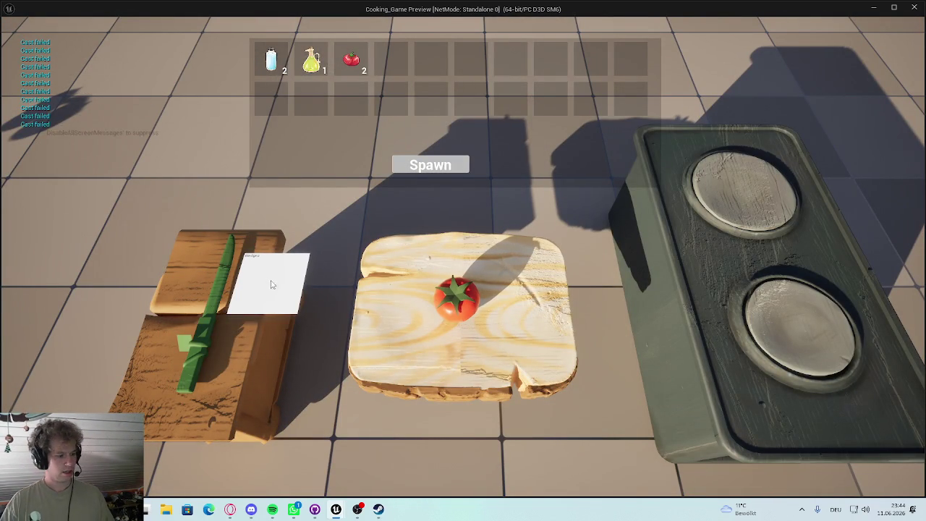
key(Escape)
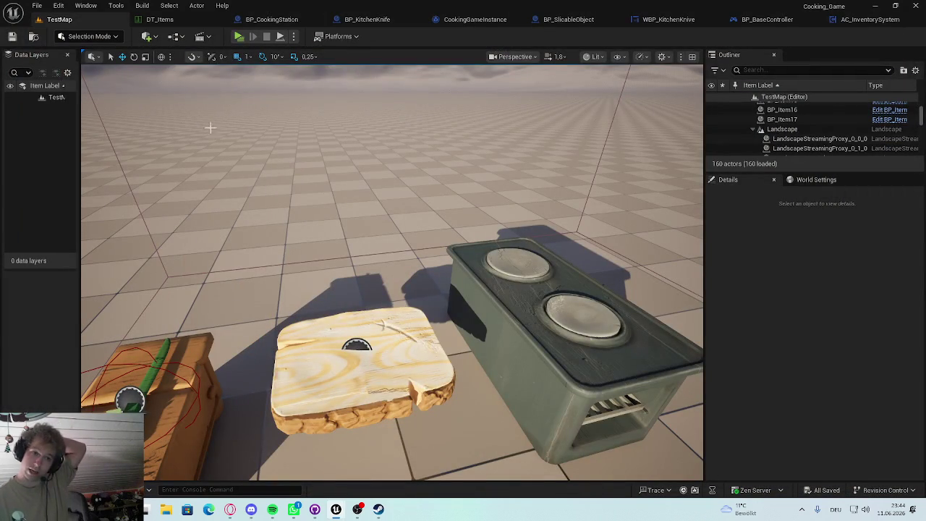
Step: View AC_InventorySystem's LoadInventory, then open BP_BaseController from the A_MainCharacter folder
click(852, 20)
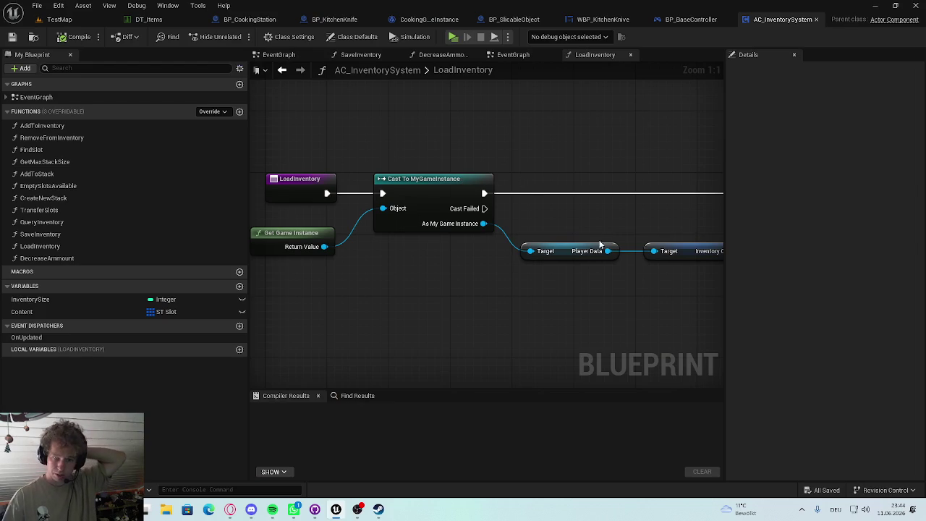
scroll(395, 245, down, 4)
scroll(317, 236, up, 4)
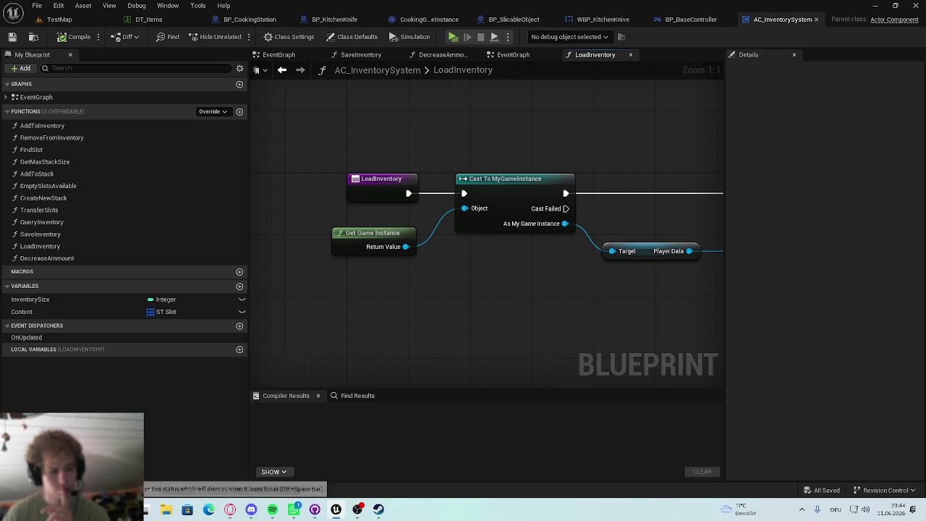
key(ctrl+space)
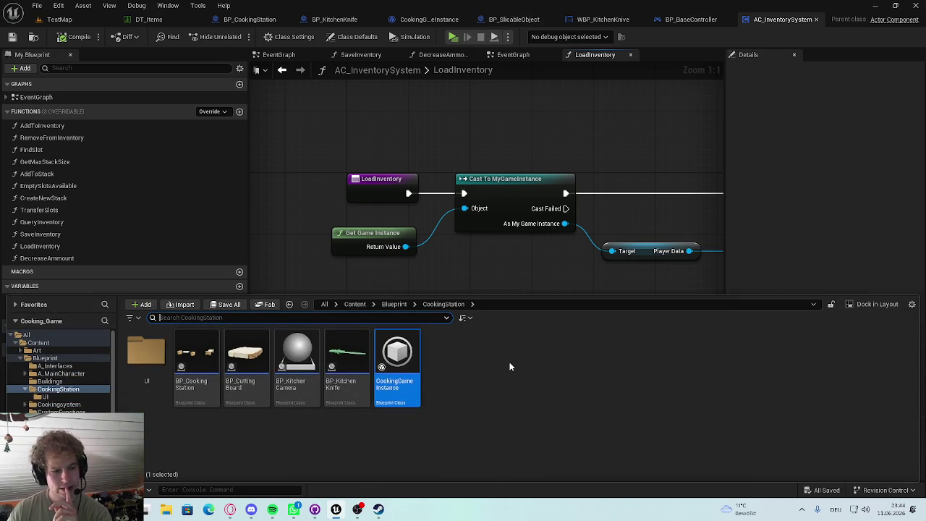
click(62, 373)
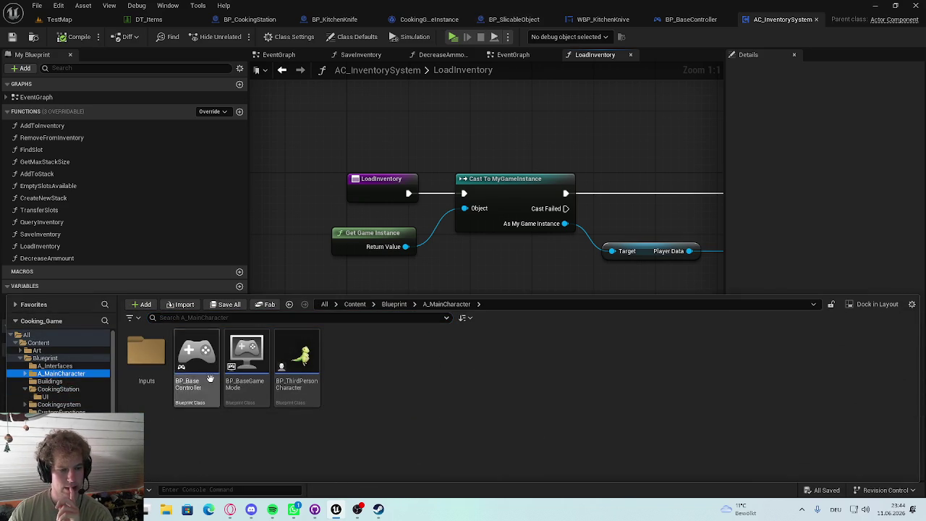
double_click(207, 358)
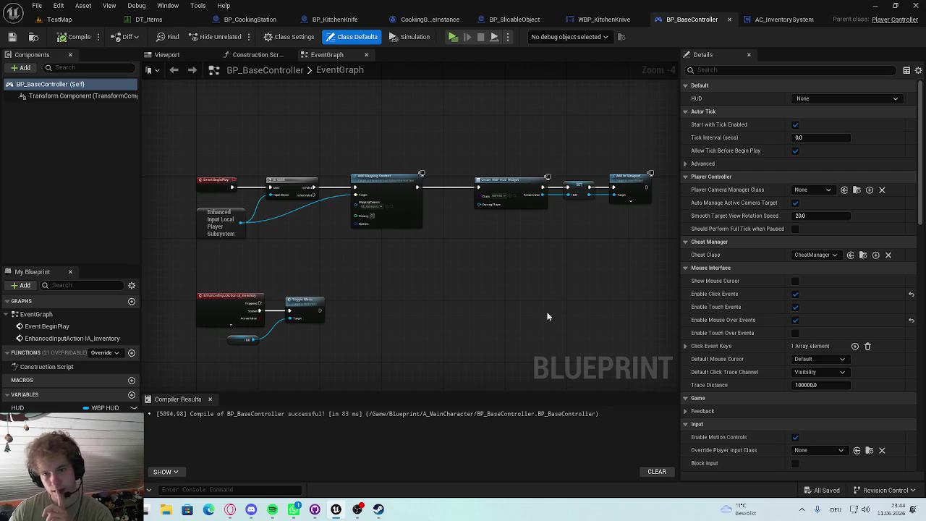
Step: Open BP_BaseGameMode's defaults, search them for the game instance setting, then close it
key(ctrl+space)
double_click(246, 357)
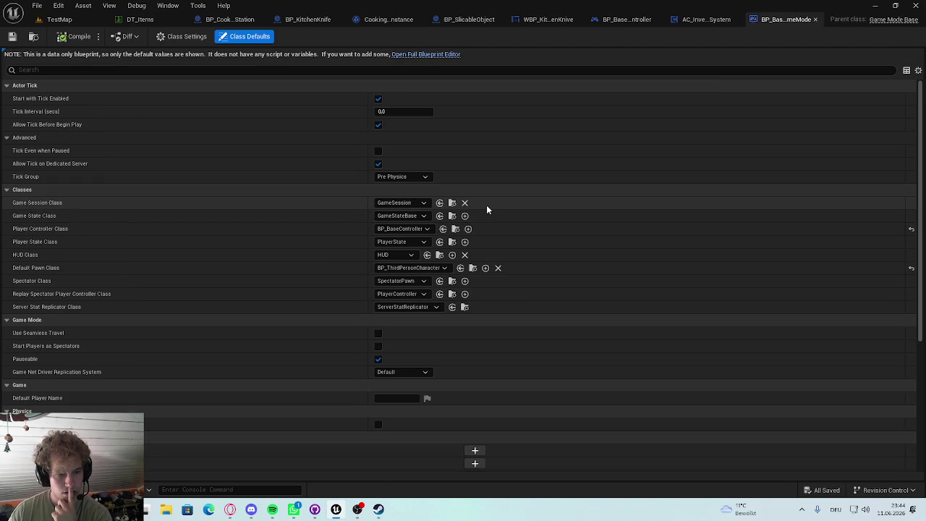
click(81, 71)
text(game ins)
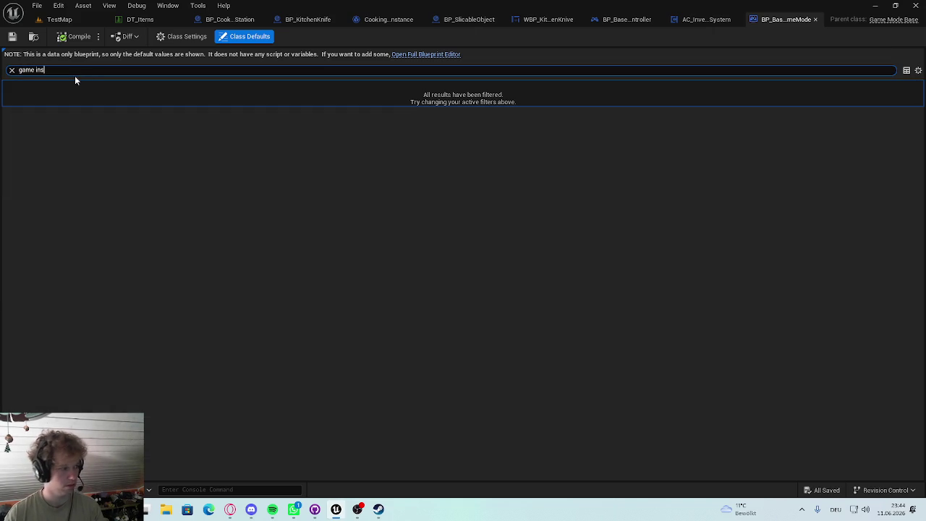
click(815, 19)
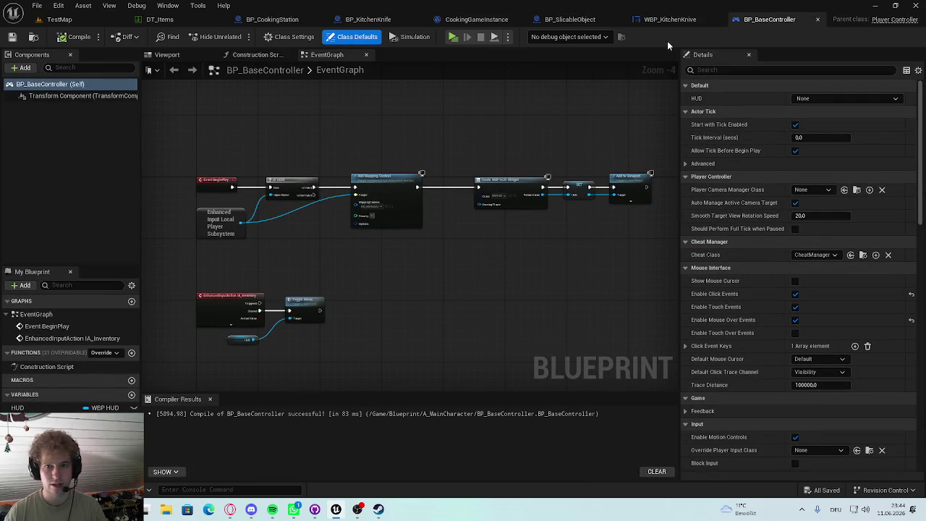
Step: Search the controller's details for game instance, then cycle tabs to the WBP_KitchenKnive widget designer
click(708, 69)
text(game ins)
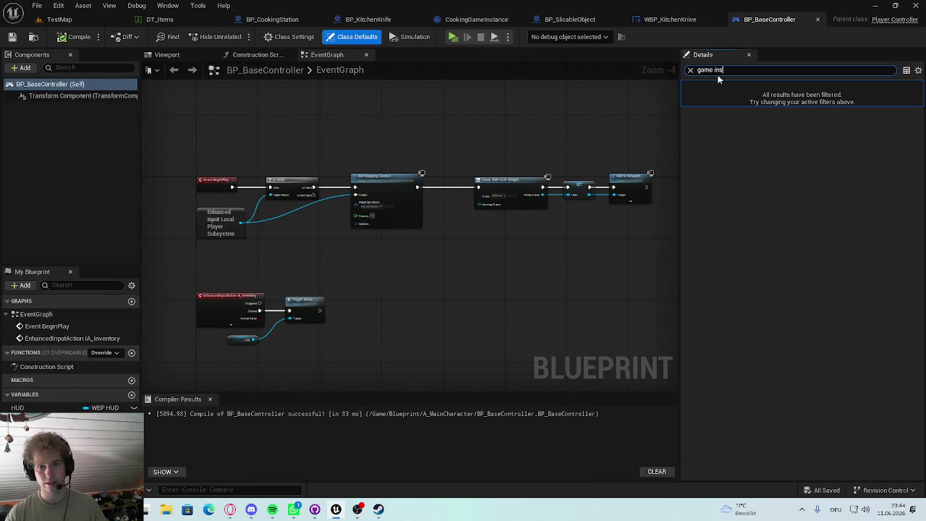
click(690, 69)
scroll(358, 310, up, 3)
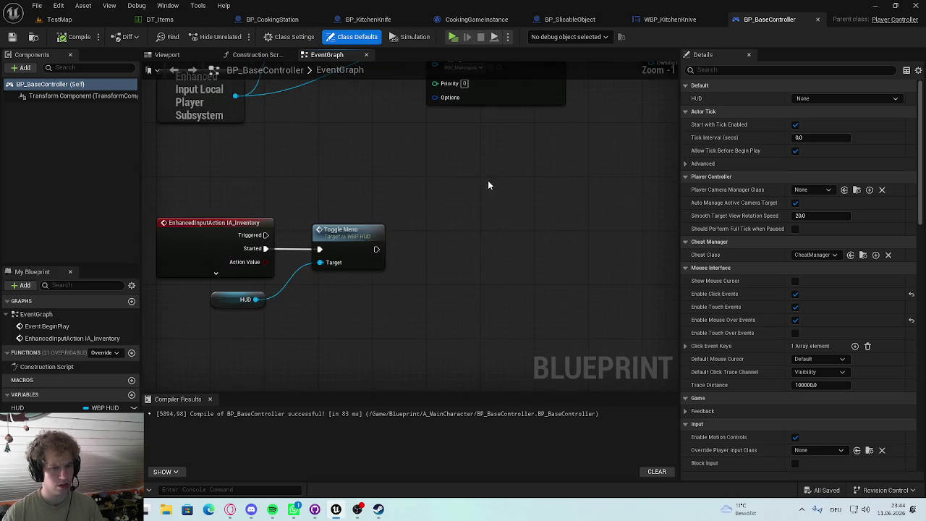
click(476, 20)
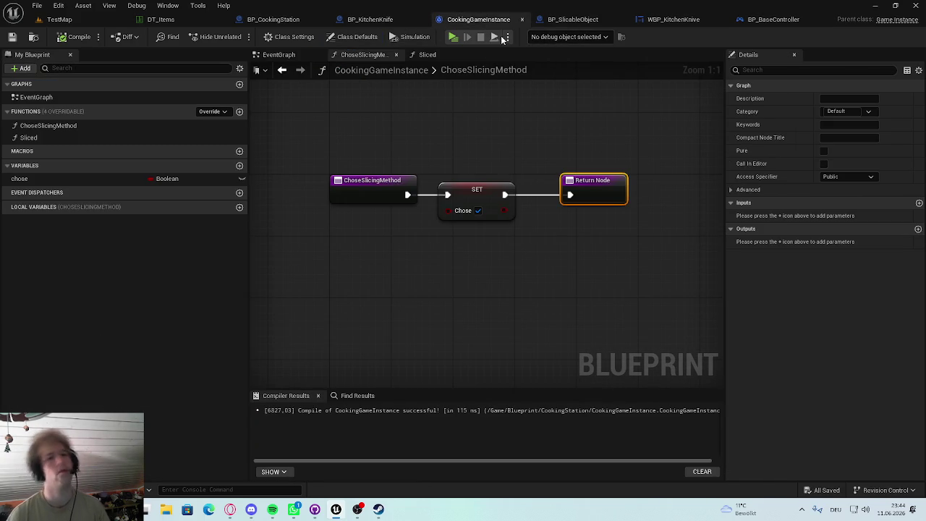
click(564, 20)
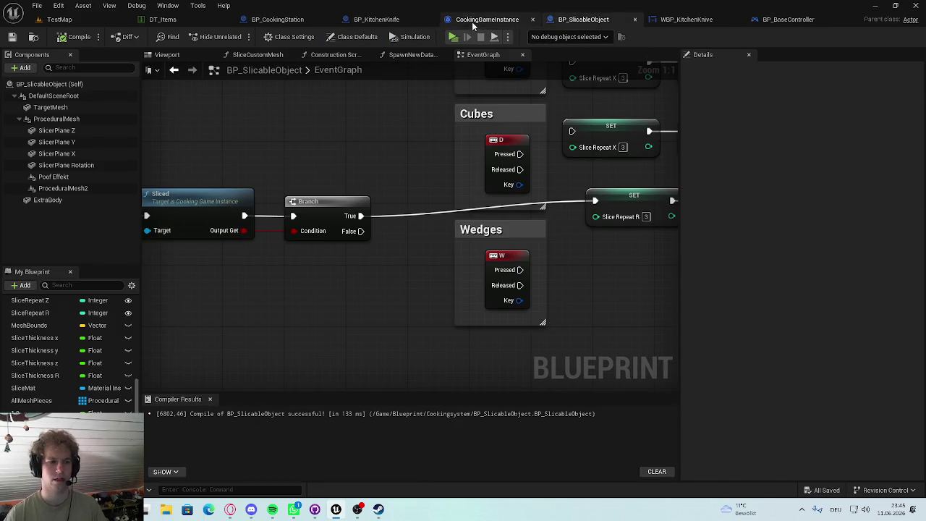
click(474, 20)
click(376, 20)
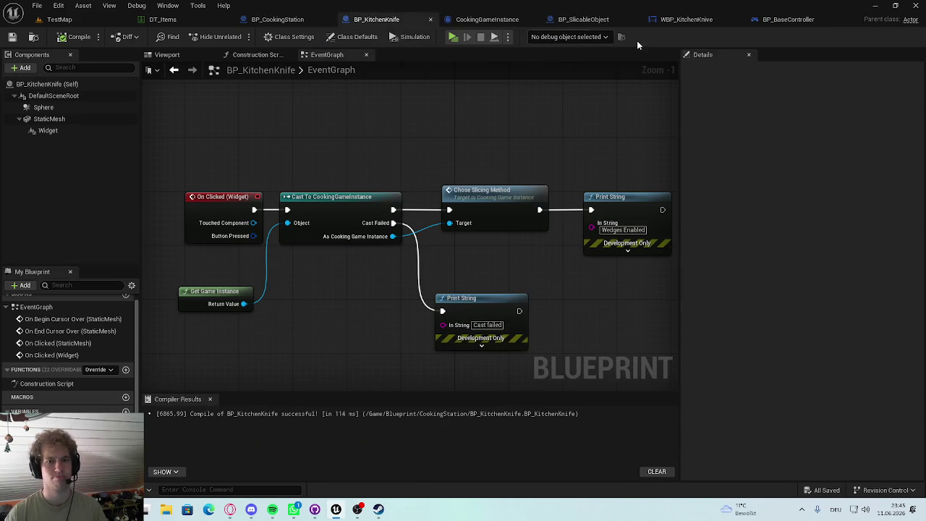
click(684, 20)
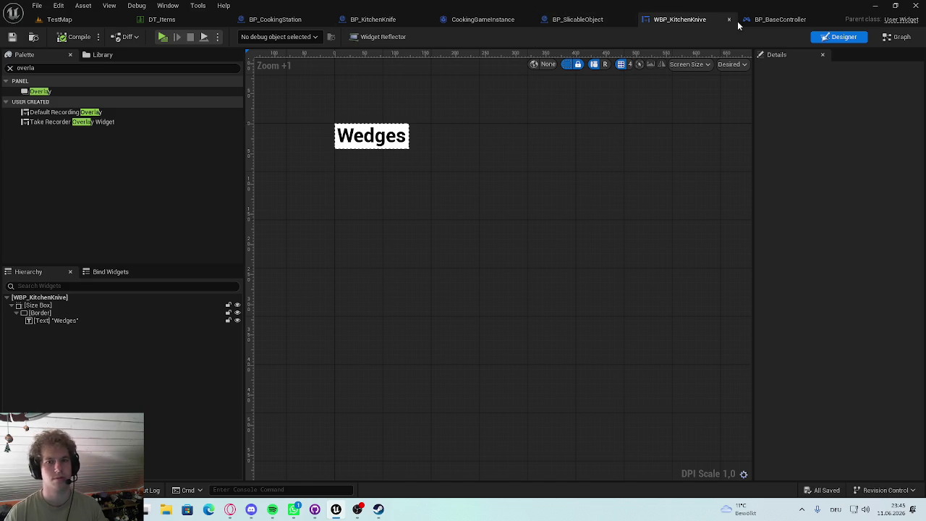
Step: In BP_KitchenKnife, add Cast To MyGameInstance from Get Game Instance, driven by On Clicked
click(373, 21)
mouse_move(265, 270)
mouse_down()
mouse_move(271, 283)
mouse_move(345, 320)
mouse_up()
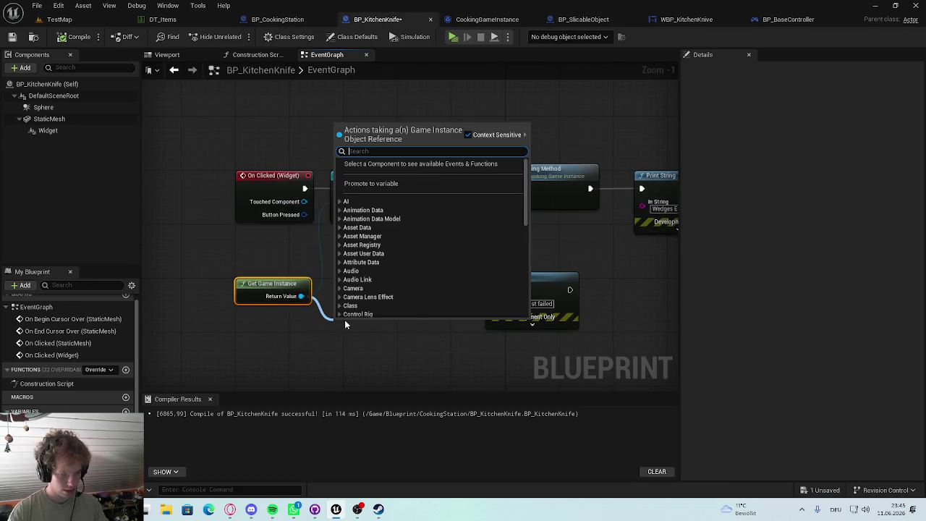
text(cast my)
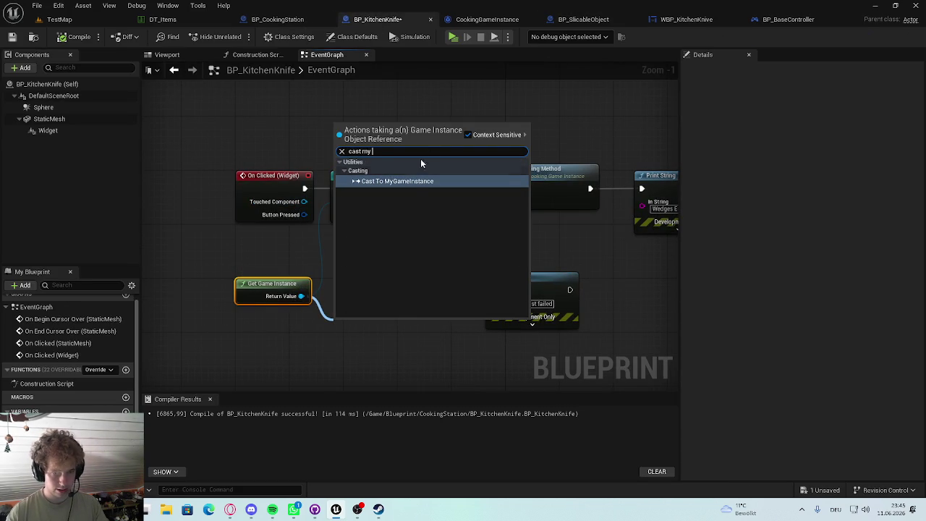
click(396, 183)
drag(305, 188, 358, 290)
drag(356, 163, 358, 118)
Step: Connect the MyGameInstance cast's execution to Print String, save all, and return to TestMap
mouse_move(420, 273)
mouse_down()
mouse_move(548, 217)
mouse_move(608, 178)
mouse_move(544, 229)
mouse_up()
mouse_move(418, 272)
mouse_down()
mouse_move(618, 171)
mouse_move(610, 165)
mouse_up()
key(Escape)
mouse_move(418, 273)
mouse_down()
mouse_move(615, 176)
mouse_move(428, 290)
mouse_move(466, 273)
mouse_up()
key(ctrl+s)
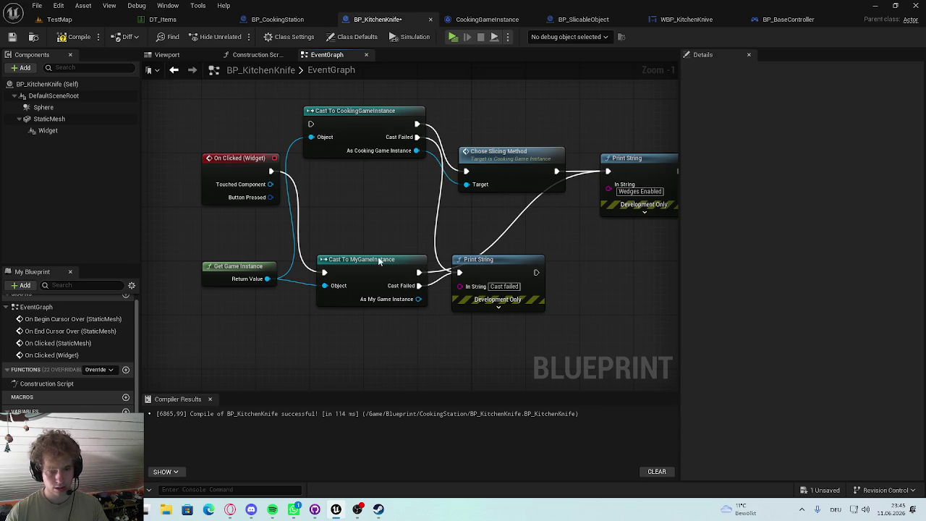
click(76, 19)
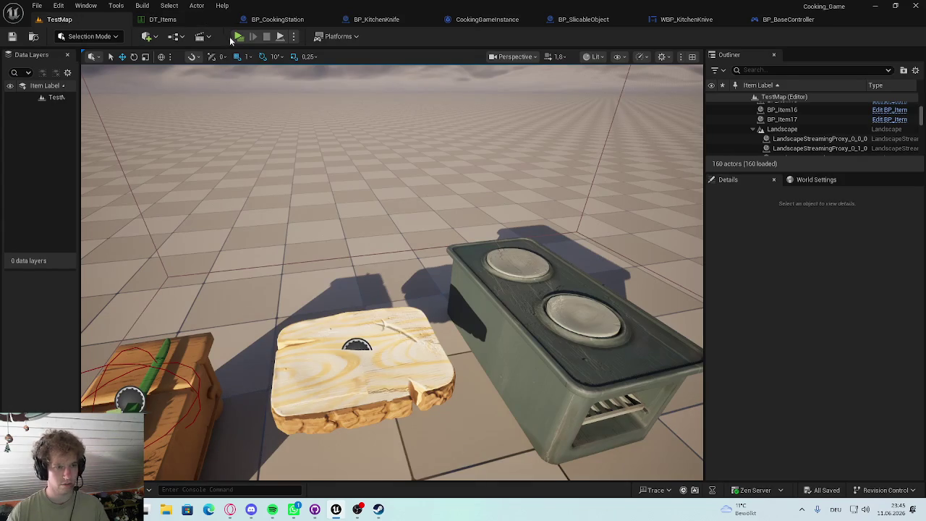
Step: Play-test the level, click the knife to check its widget, stop, and switch to BP_BaseController
key(alt+p)
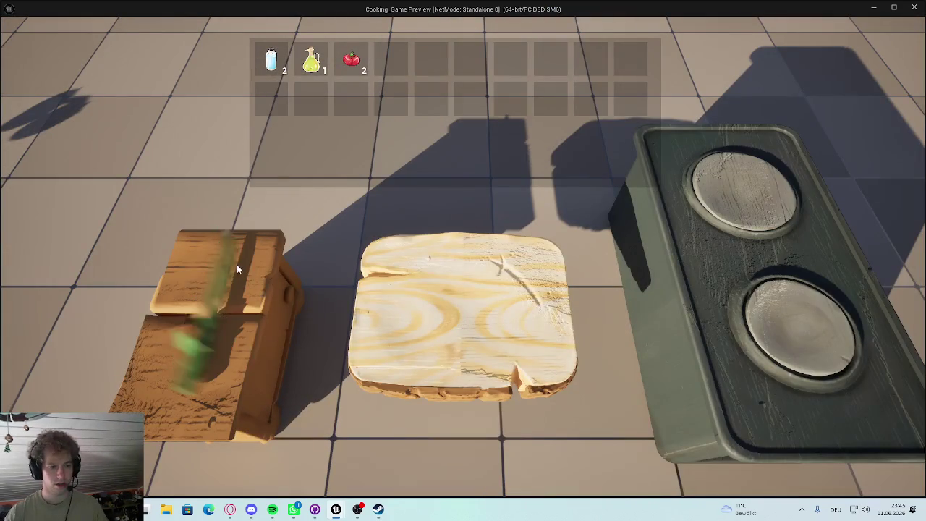
click(215, 271)
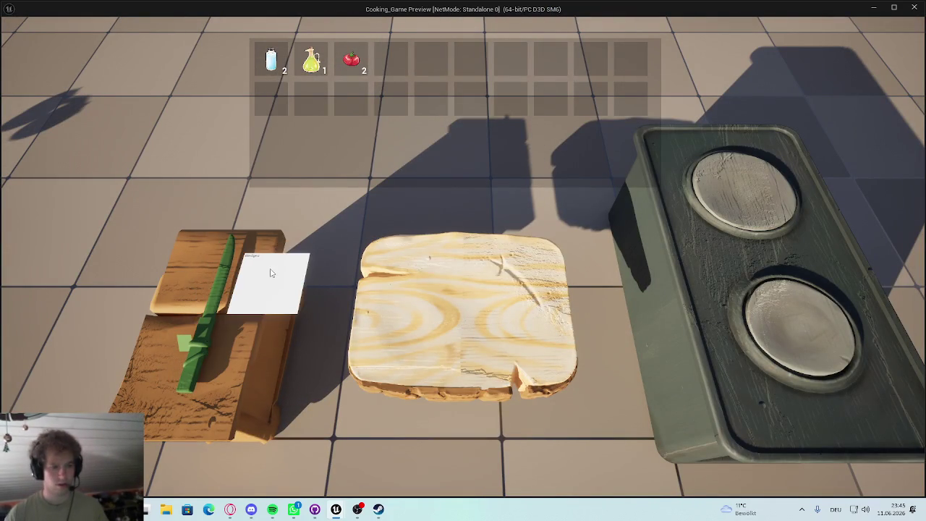
key(Escape)
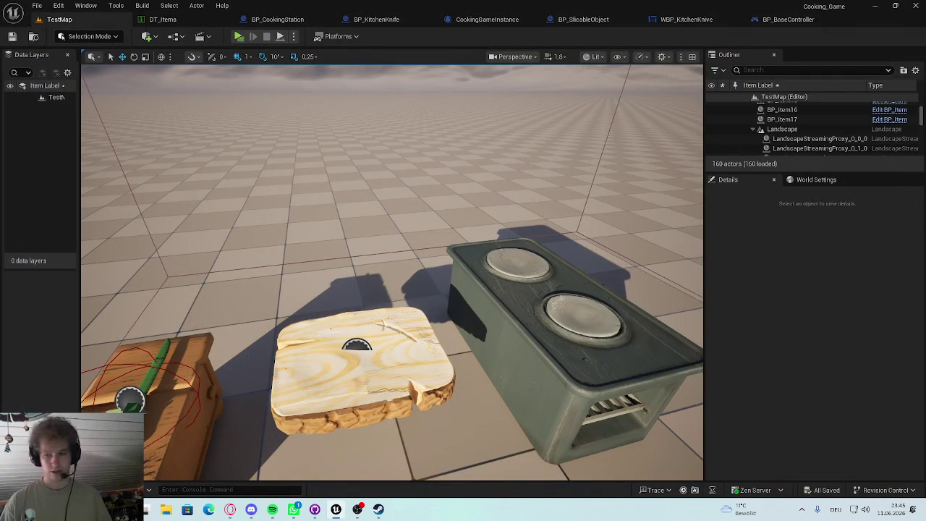
click(785, 19)
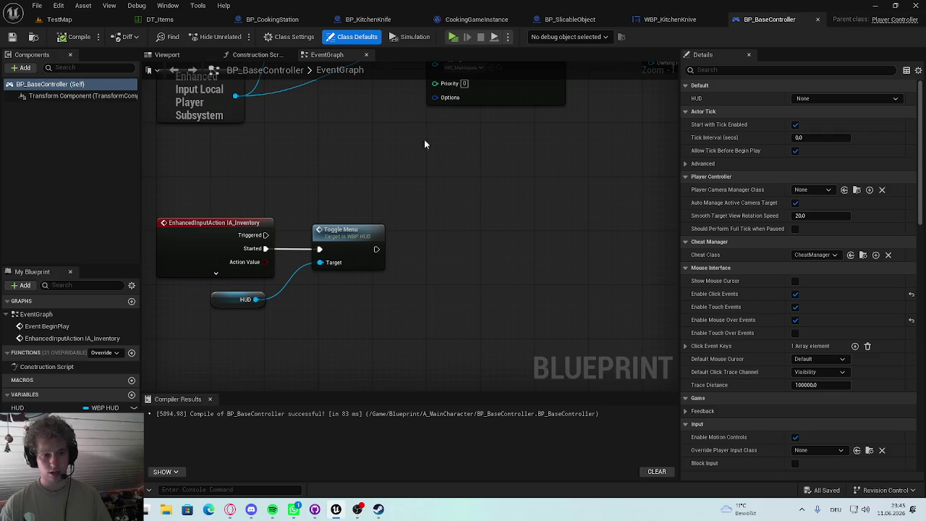
Step: In BP_KitchenKnife, reposition the CookingGameInstance cast, wire On Clicked into it, and save
click(467, 18)
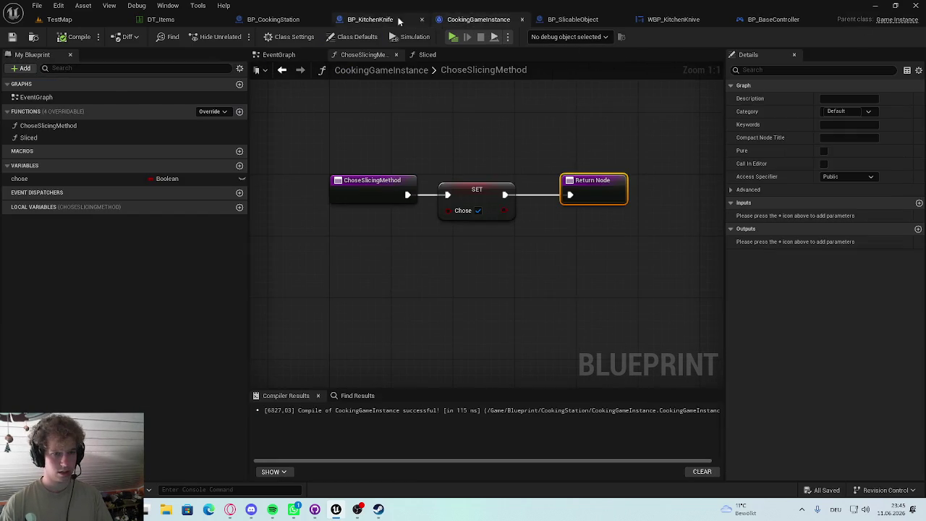
click(374, 20)
drag(358, 126, 363, 179)
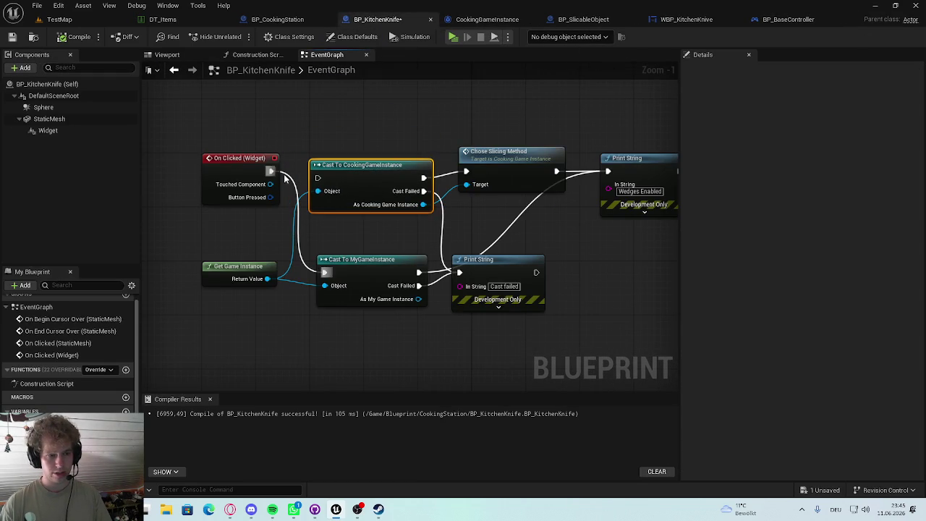
drag(271, 171, 318, 178)
mouse_move(377, 177)
mouse_down()
mouse_move(384, 169)
mouse_move(344, 162)
mouse_up()
key(ctrl+s)
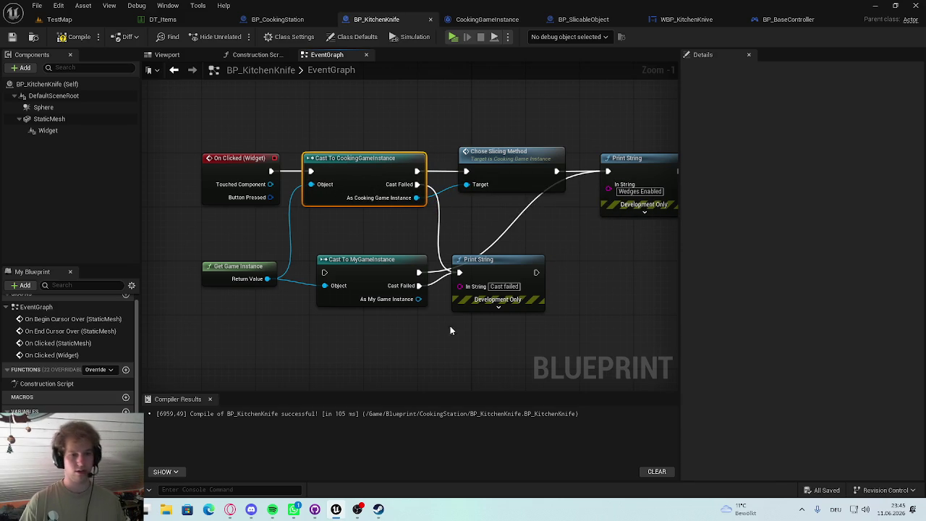
Step: Wire On Clicked into the MyGameInstance cast and delete the CookingGameInstance cast node
drag(315, 286, 312, 265)
drag(269, 169, 325, 252)
click(384, 178)
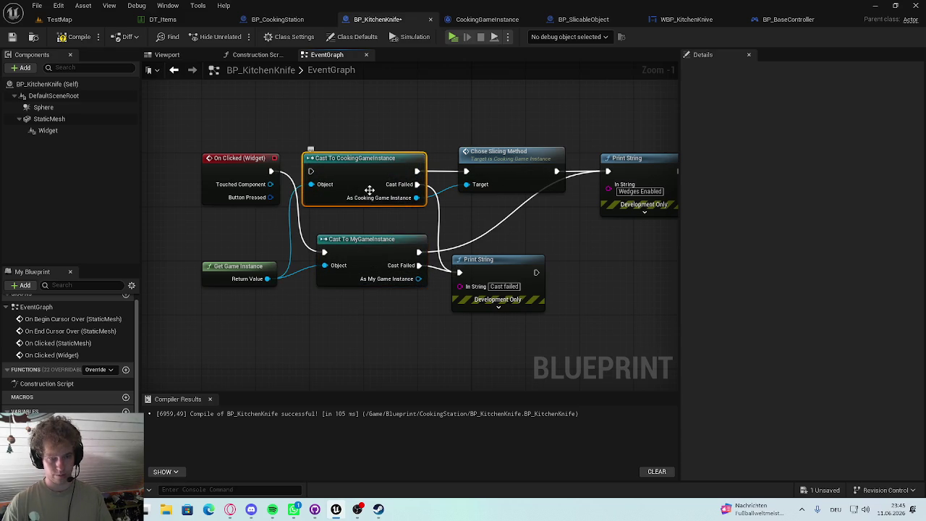
key(Delete)
mouse_move(390, 250)
mouse_down()
mouse_move(388, 169)
mouse_move(456, 174)
mouse_move(427, 174)
mouse_up()
Step: Link the MyGameInstance cast to Chose Slicing Method, inspect it, then close CookingGameInstance
mouse_move(419, 171)
mouse_down()
mouse_move(515, 173)
mouse_move(535, 201)
mouse_up()
click(76, 37)
double_click(535, 201)
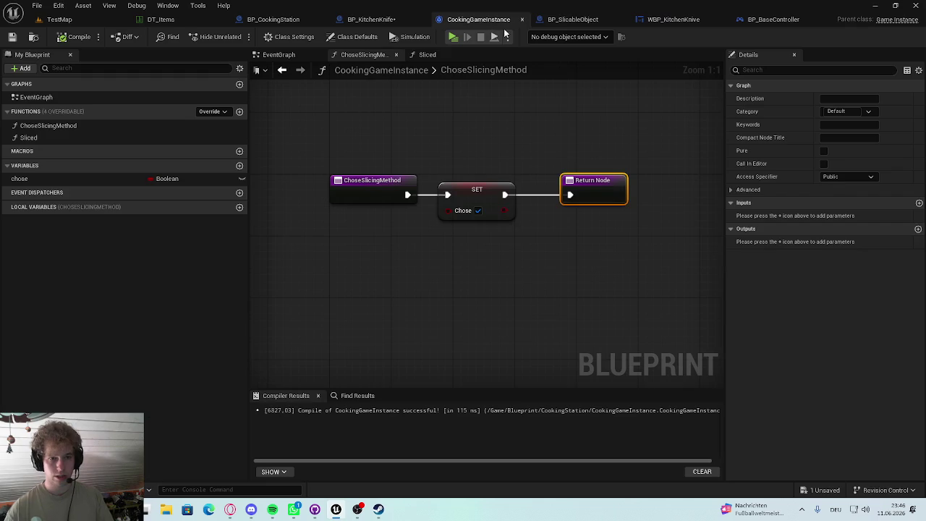
click(521, 20)
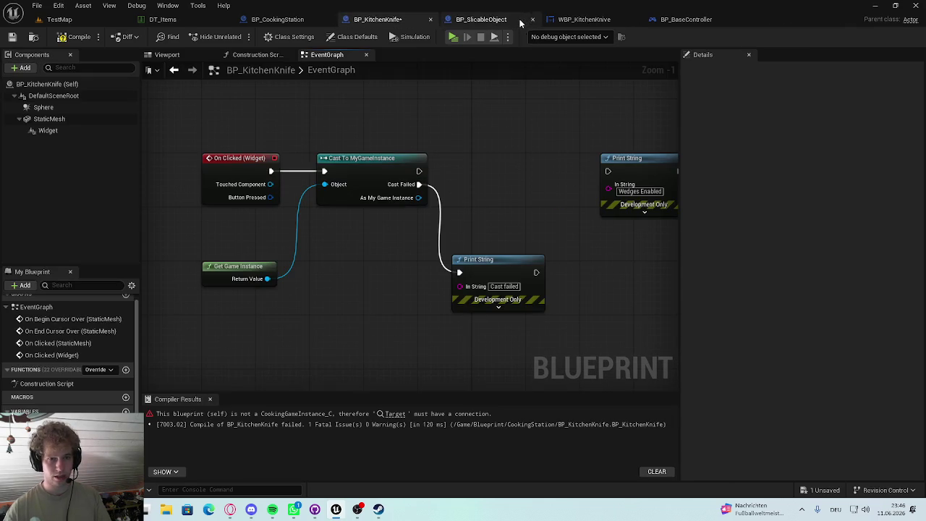
key(ctrl+space)
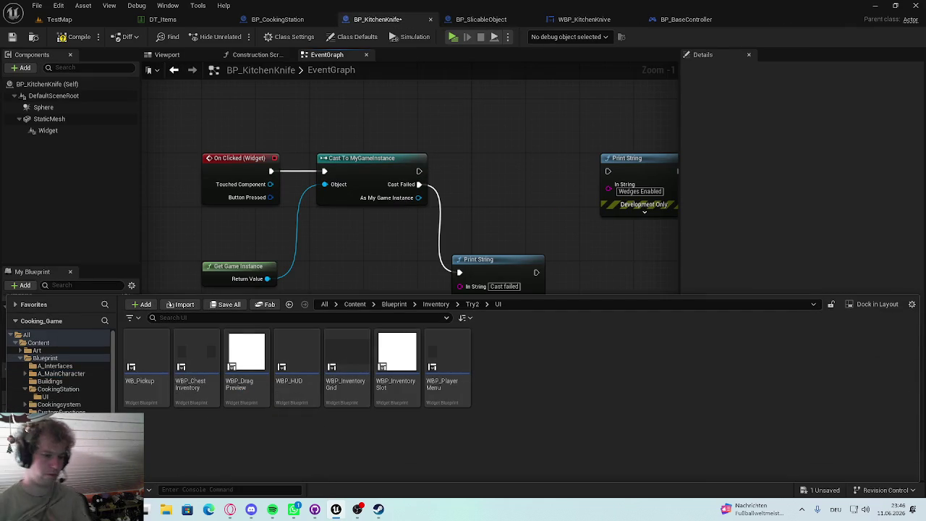
Step: Browse the Content Drawer folders (Try2, ItemInfo) and open the MyGameInstance blueprint from SaveSystem
key(alt+Left)
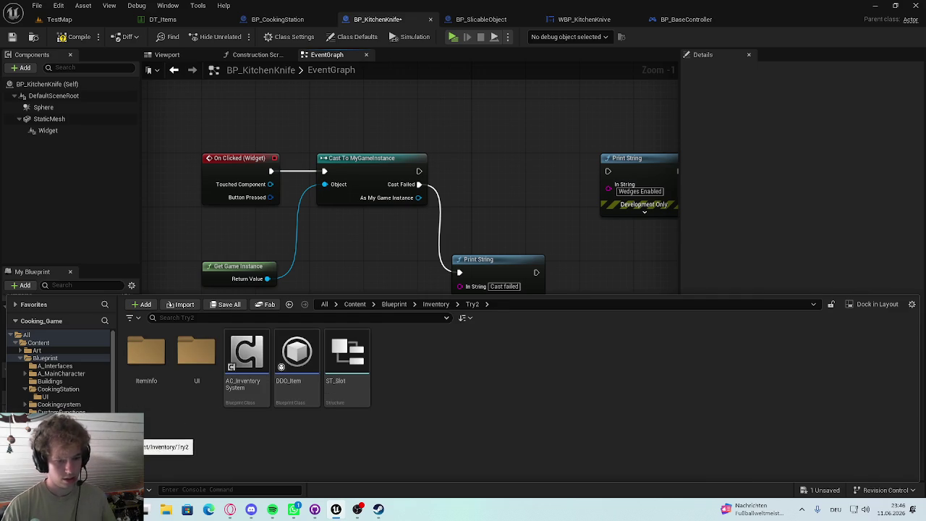
double_click(146, 353)
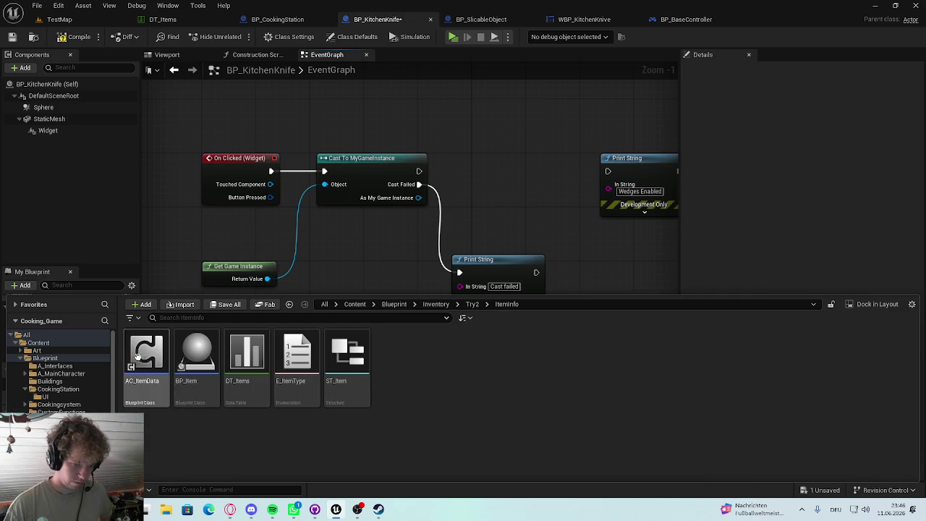
key(alt+Left)
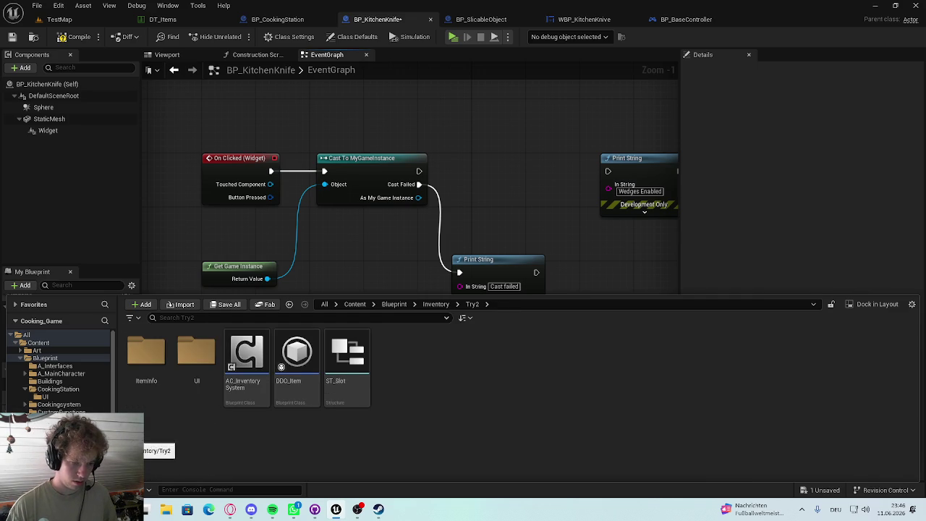
key(alt+Left)
key(alt+Left)
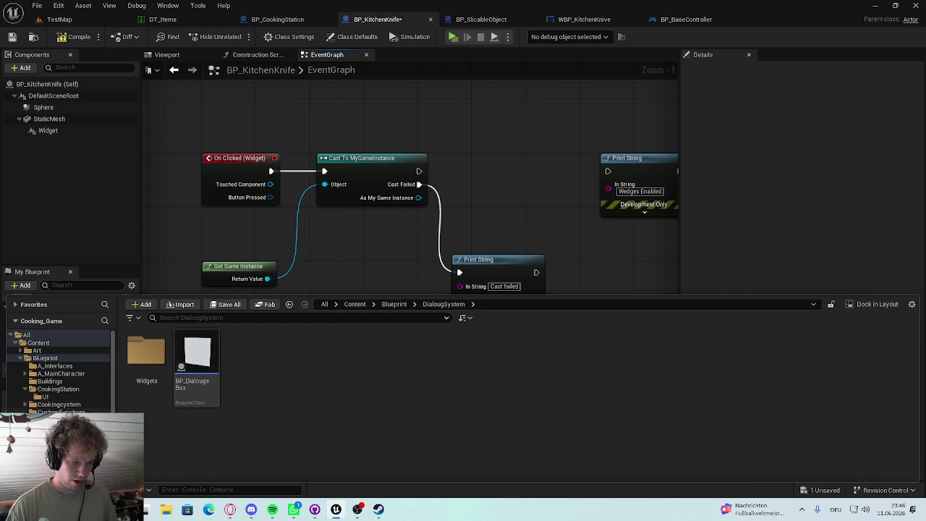
key(alt+Right)
key(alt+Right)
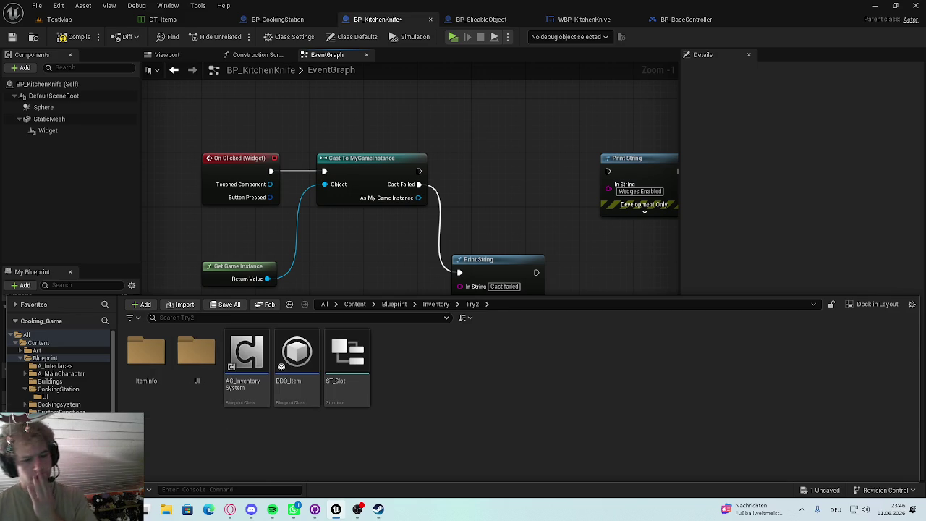
key(alt+Left)
key(alt+Right)
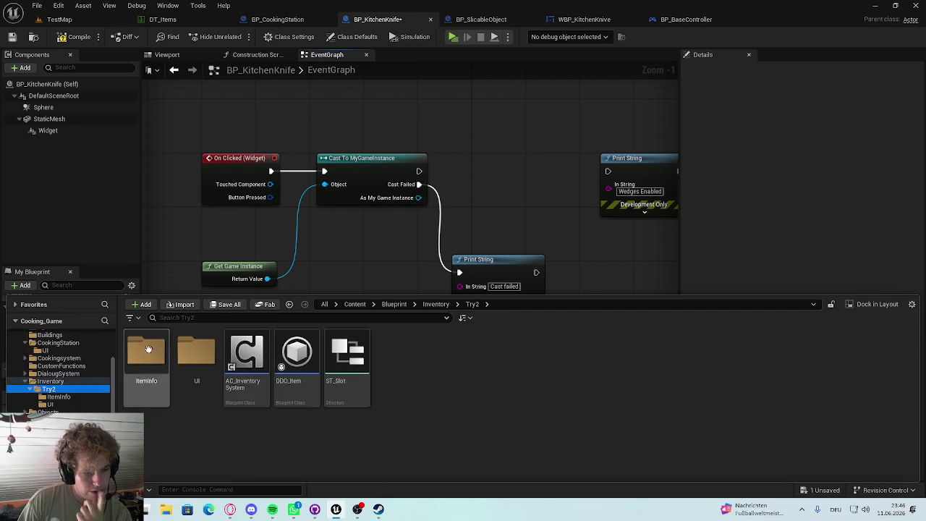
key(alt+Left)
double_click(196, 353)
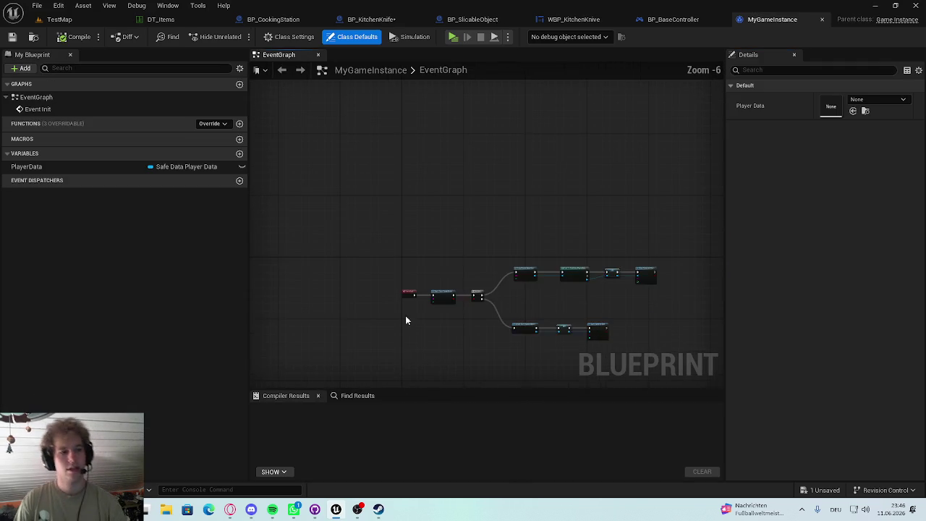
Step: Add two functions to MyGameInstance named ChoseSlicingMethod and Sliced
click(240, 124)
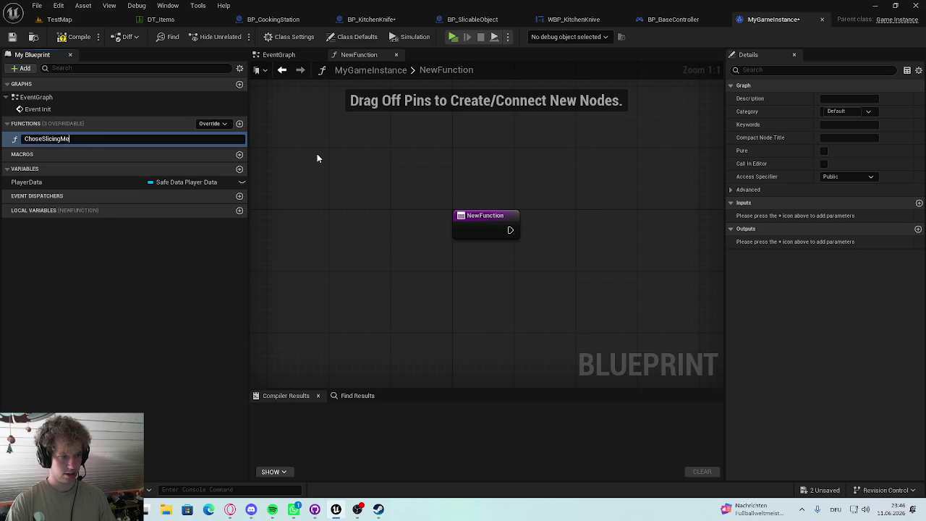
text(thod)
key(Return)
click(239, 124)
text(Clic)
key(BackSpace)
text(Slic)
text(ced)
key(Return)
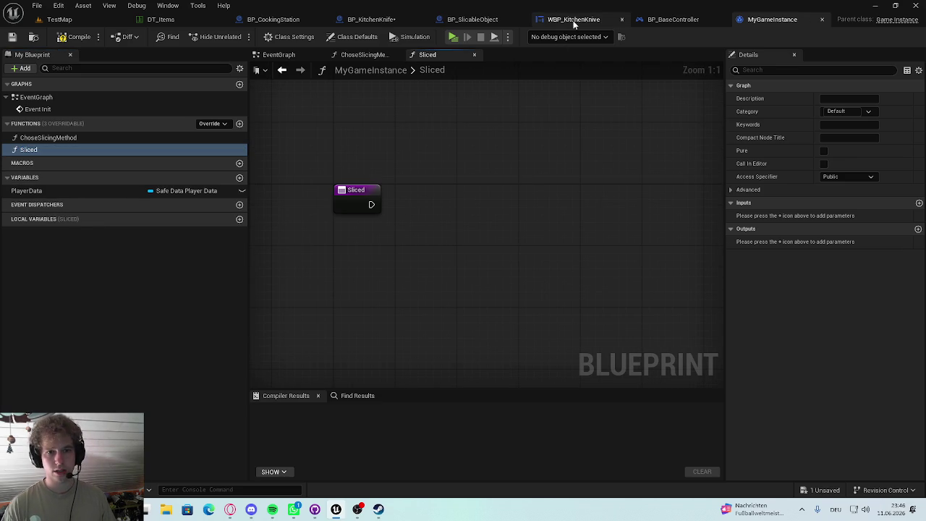
Step: Open CookingGameInstance from the CookingStation folder to reference its ChoseSlicingMethod graph
key(super)
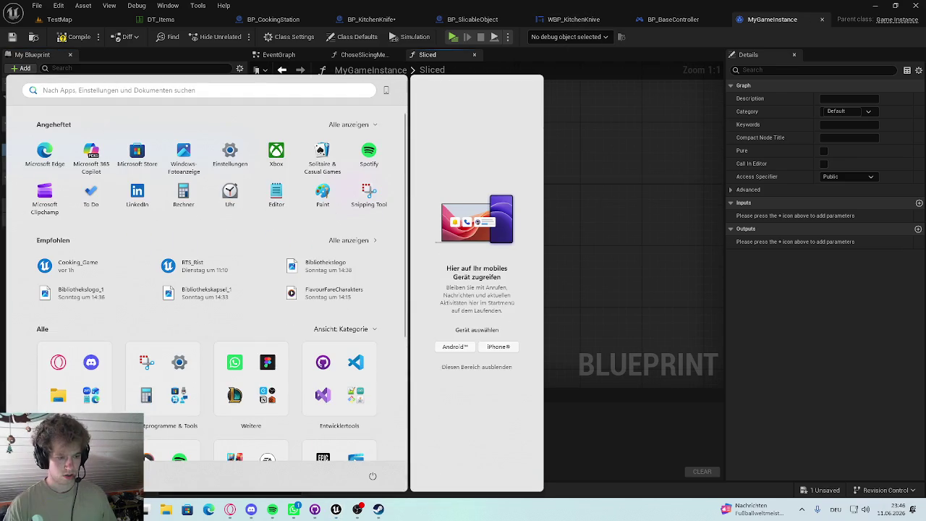
key(super)
key(super)
key(Escape)
key(ctrl+space)
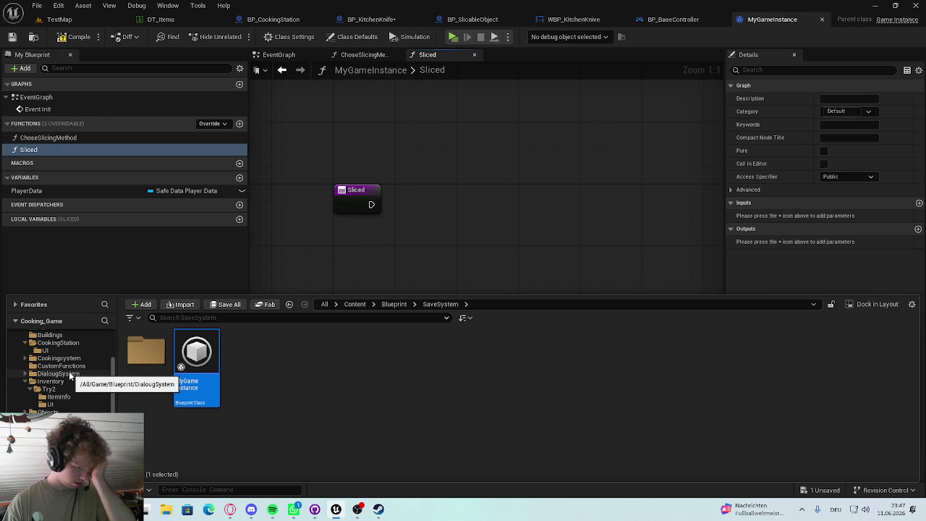
click(59, 358)
click(58, 342)
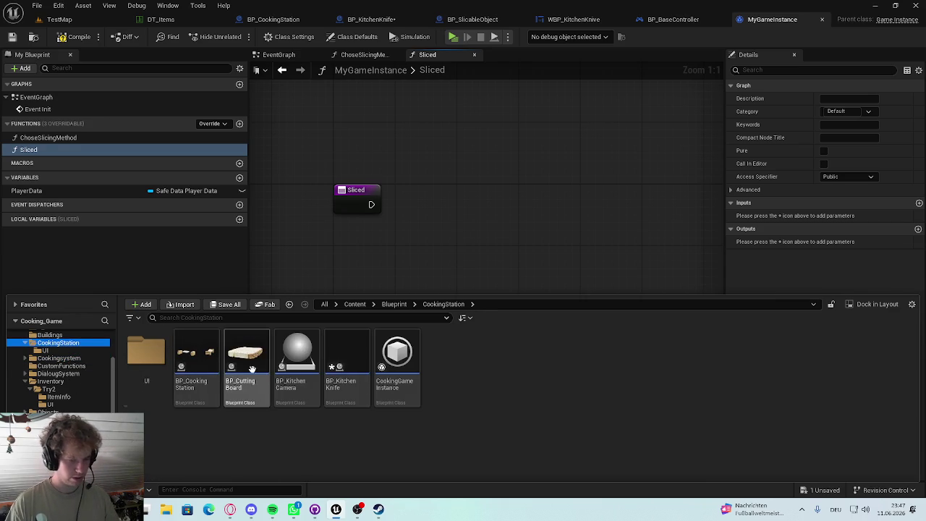
double_click(411, 384)
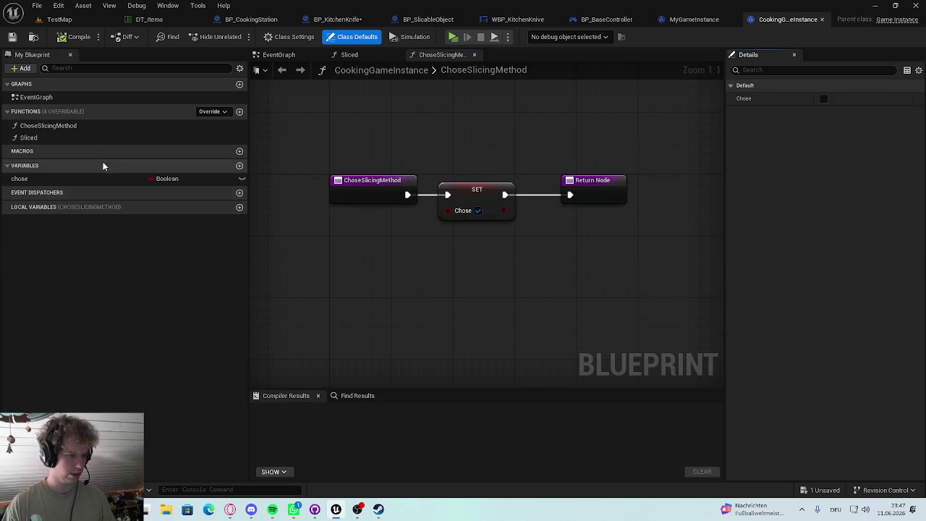
click(304, 163)
drag(720, 186, 531, 219)
click(532, 218)
click(696, 17)
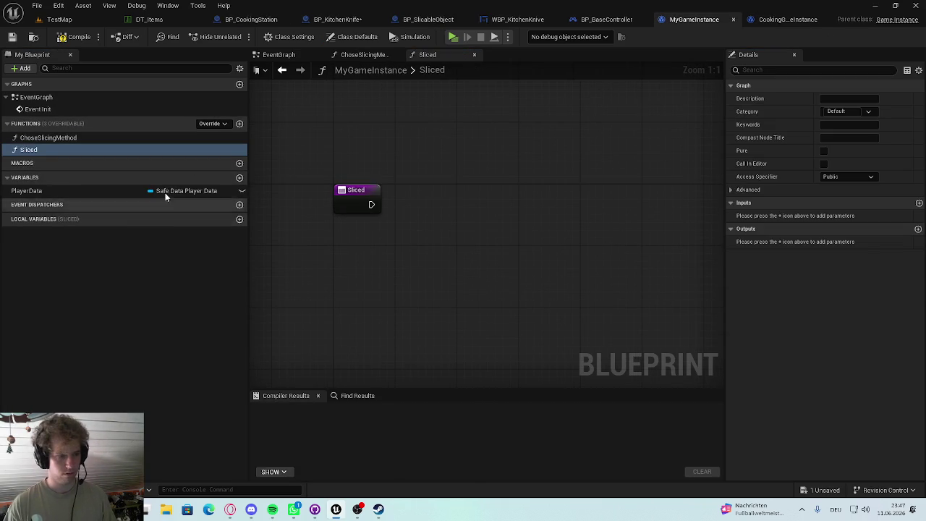
Step: Add a Boolean variable named Chose to MyGameInstance
click(239, 177)
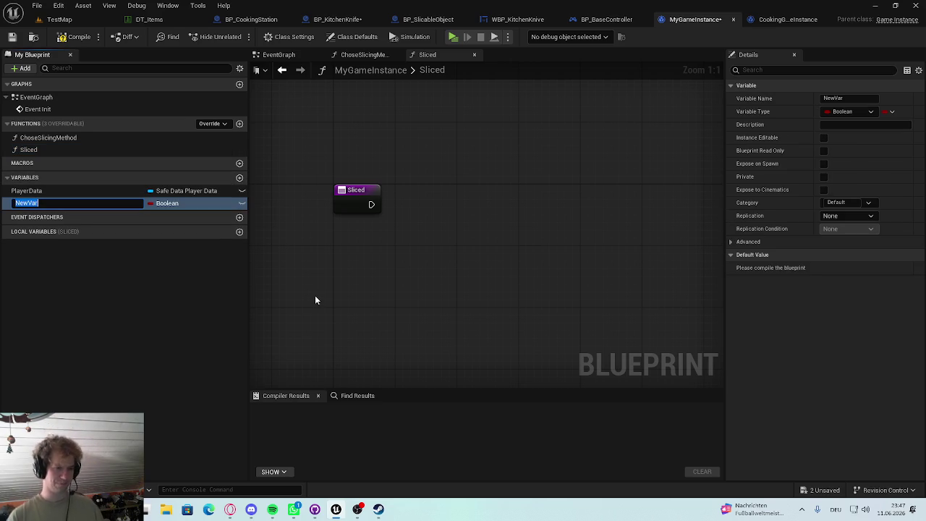
text(Chsoe)
key(Return)
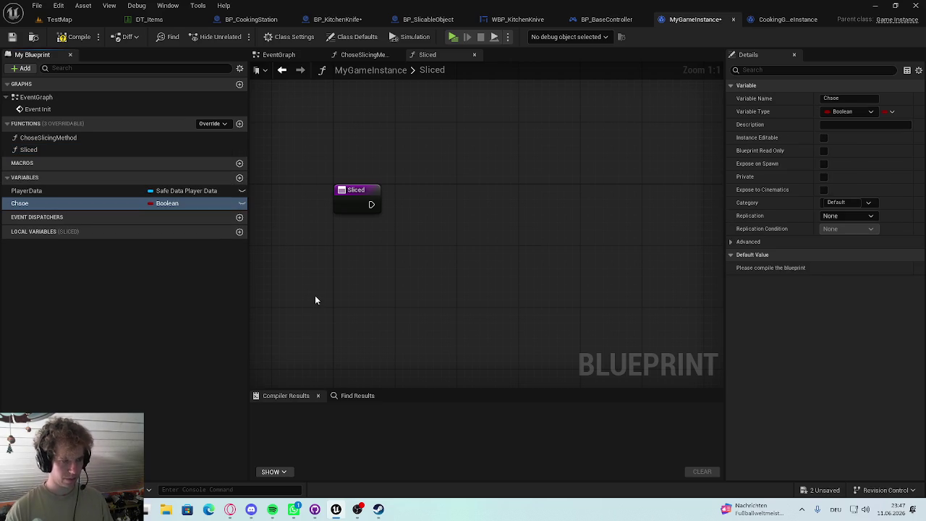
click(22, 202)
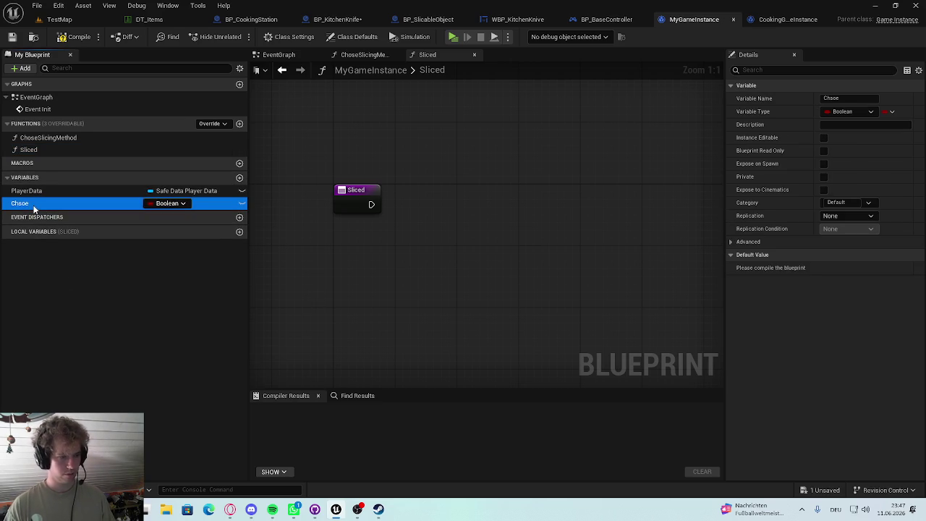
key(BackSpace)
key(BackSpace)
key(BackSpace)
text(ose)
key(Return)
Step: In the Sliced graph, add a SET Chose node followed by a Return Node, then save and compile
mouse_move(136, 208)
mouse_down()
mouse_move(433, 207)
mouse_move(371, 205)
mouse_up()
key(ctrl+s)
mouse_move(480, 202)
mouse_down()
mouse_move(449, 209)
mouse_move(421, 196)
mouse_move(427, 214)
mouse_move(510, 206)
mouse_move(554, 215)
mouse_move(552, 207)
mouse_up()
click(80, 37)
text(return)
key(Return)
Step: Delete an extra new function and review CookingGameInstance's Sliced function as reference
click(240, 124)
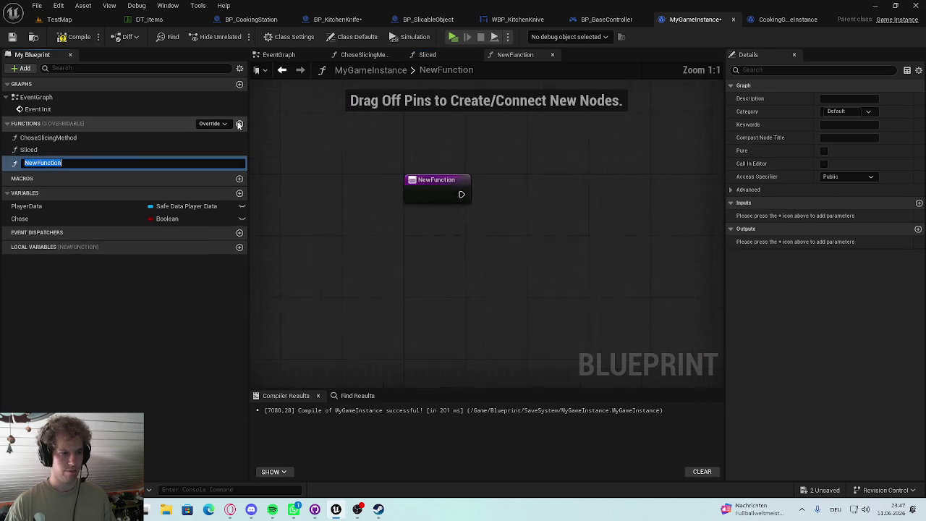
key(Return)
key(Delete)
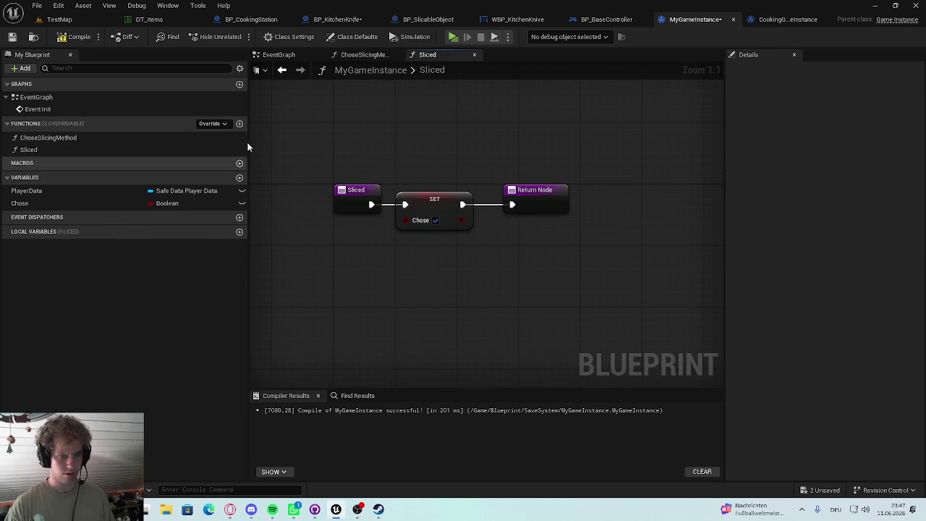
click(788, 20)
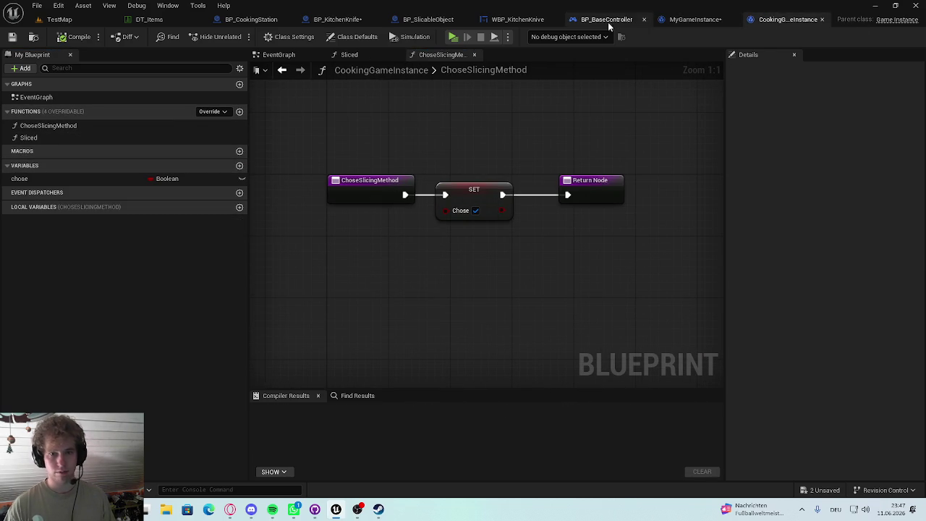
double_click(48, 137)
mouse_move(337, 223)
mouse_down()
mouse_move(510, 173)
mouse_move(506, 183)
mouse_up()
click(693, 20)
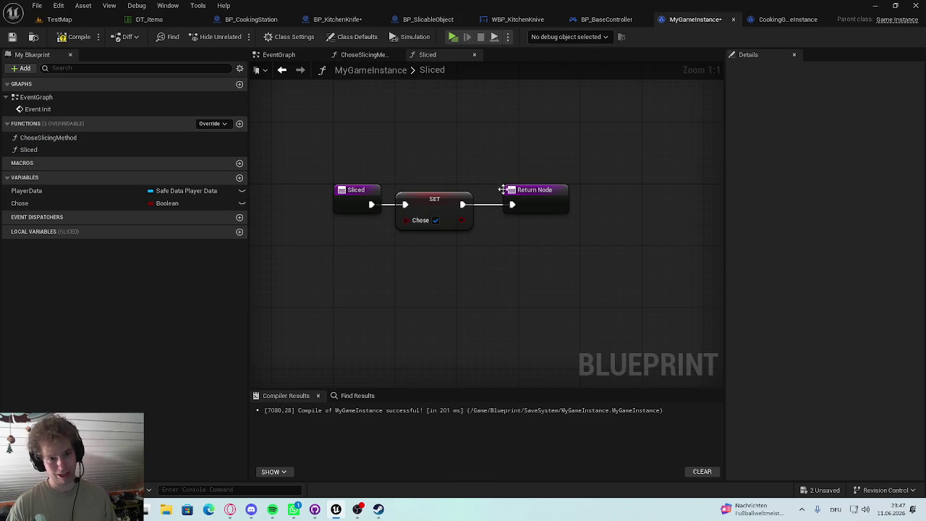